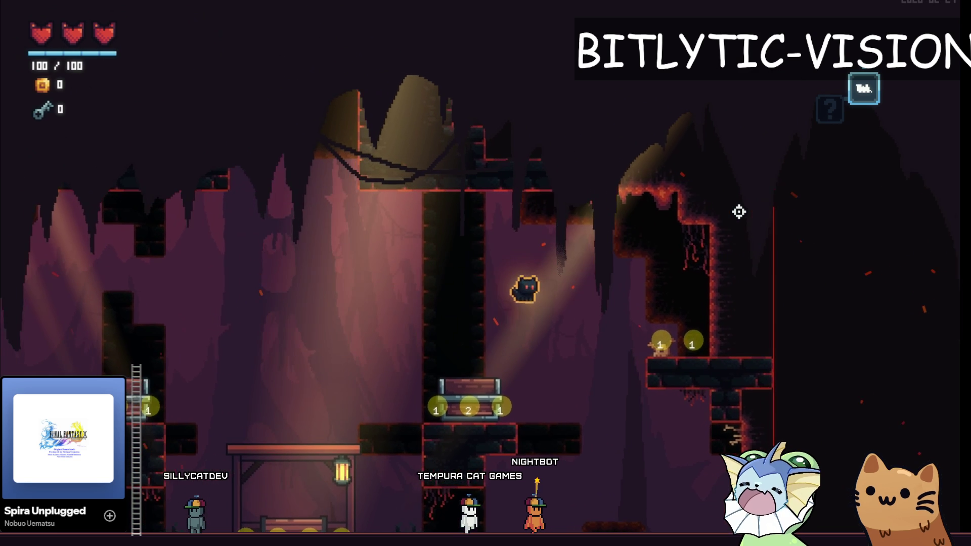
Step: Move the cat into the lantern shelter and enable navigation drawing under Display > Debug Draw
{"action": "key", "text": "Left"}
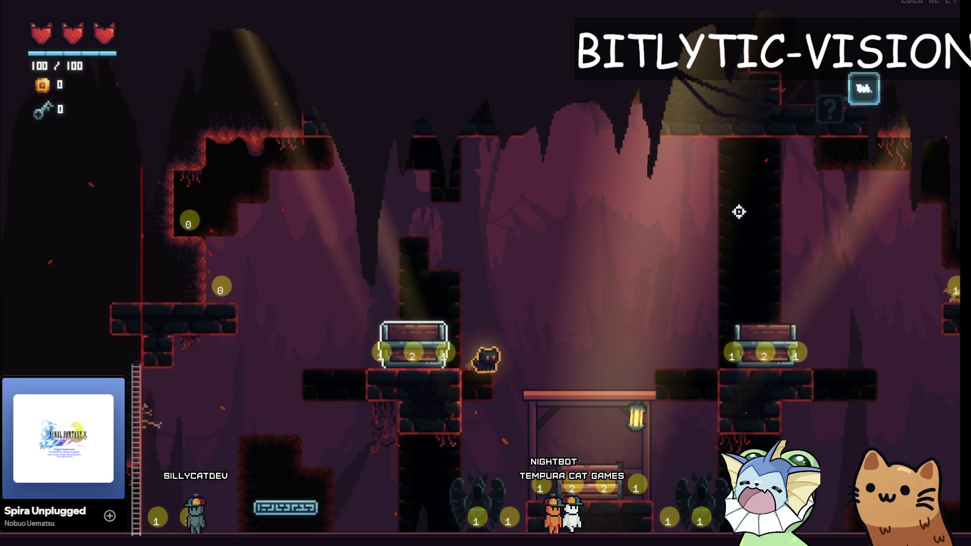
{"action": "key", "text": "Right"}
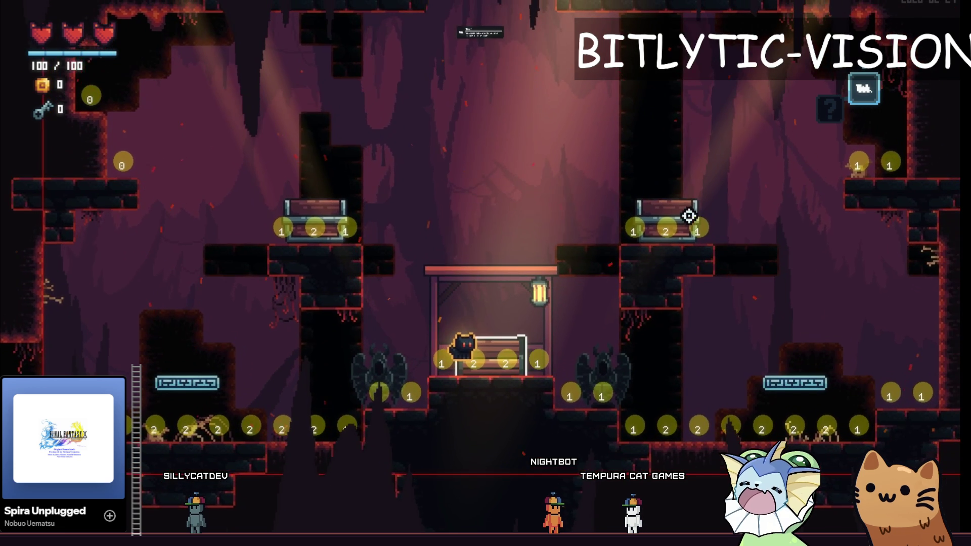
{"action": "key", "text": "F1"}
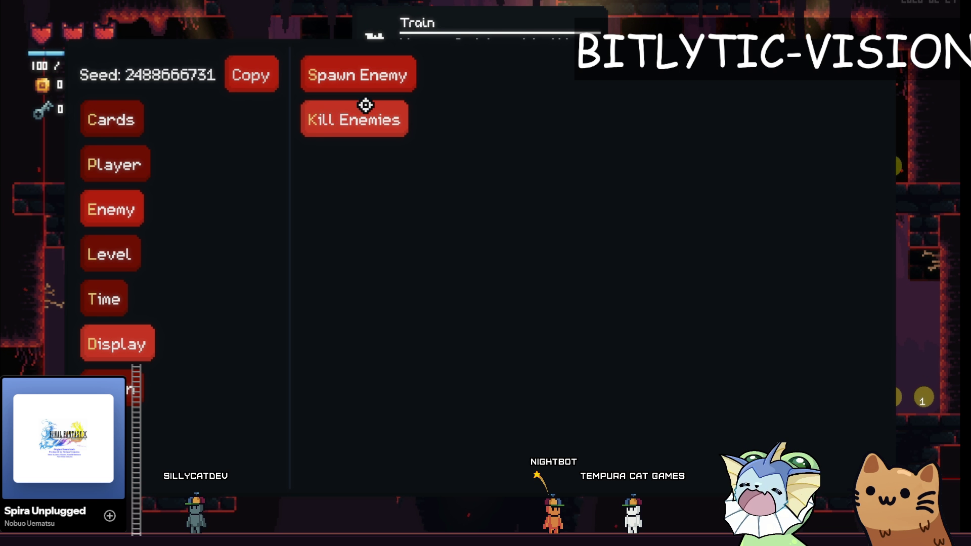
{"action": "left_click", "coordinate": [115, 353]}
{"action": "left_click", "coordinate": [349, 126]}
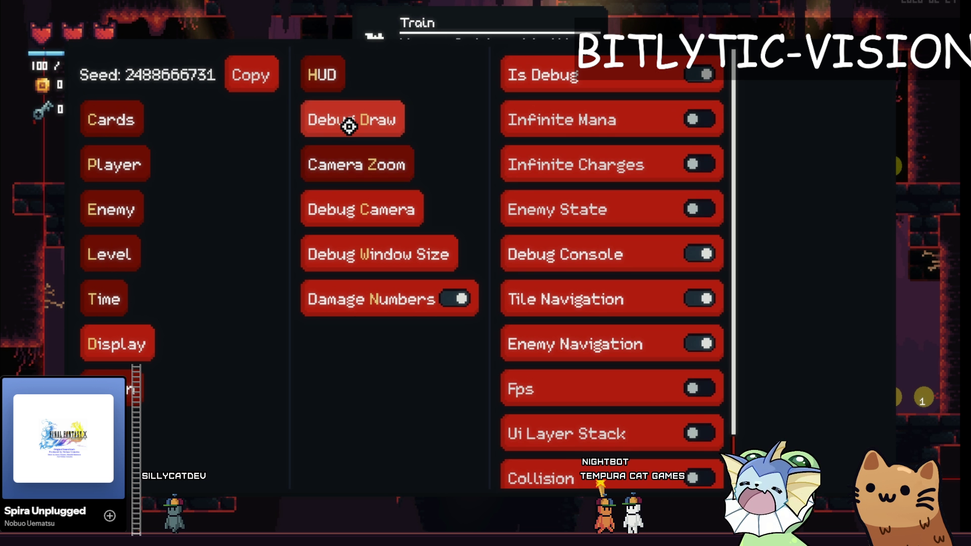
Step: Toggle the debug panel, peek at the Time scale controls, and return to the game
{"action": "key", "text": "F1"}
{"action": "key", "text": "F1"}
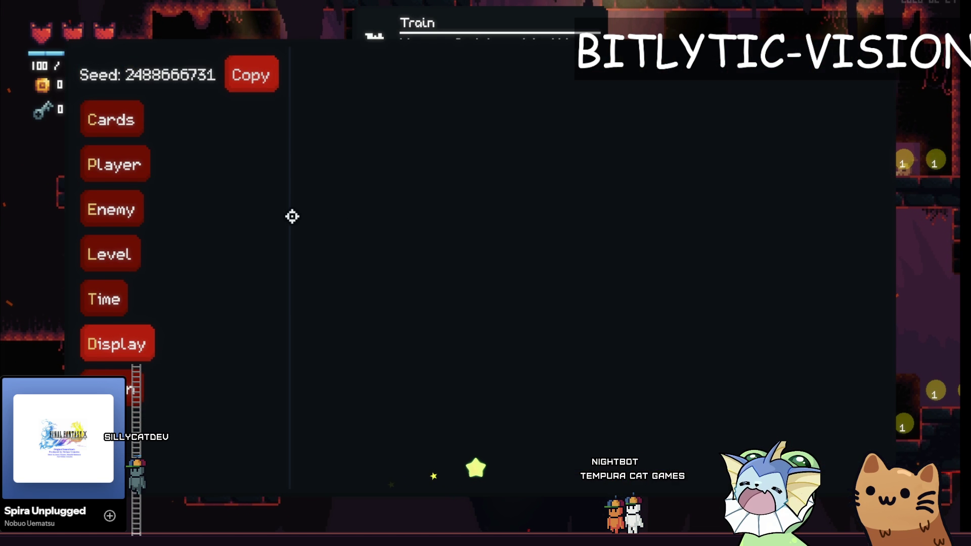
{"action": "key", "text": "F1"}
{"action": "key", "text": "F1"}
{"action": "key", "text": "F1"}
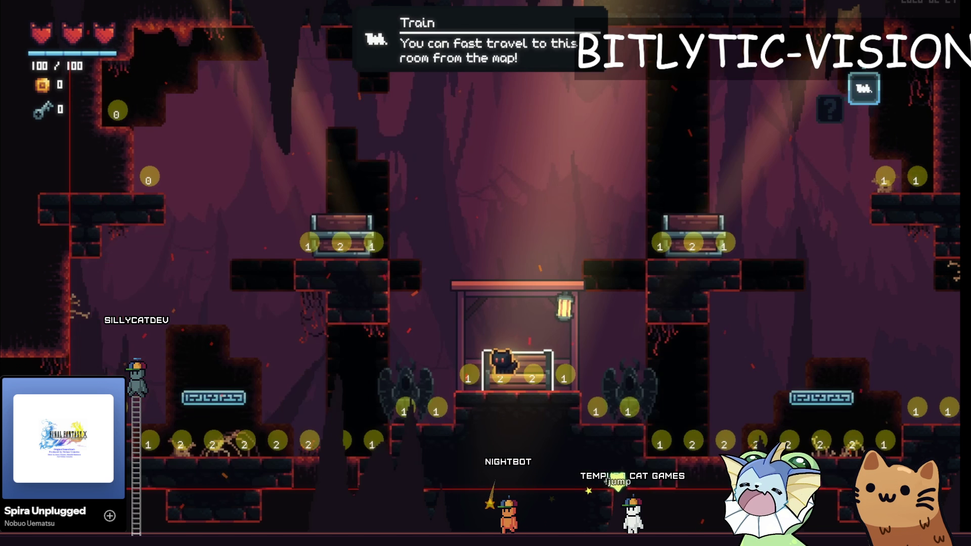
{"action": "key", "text": "F1"}
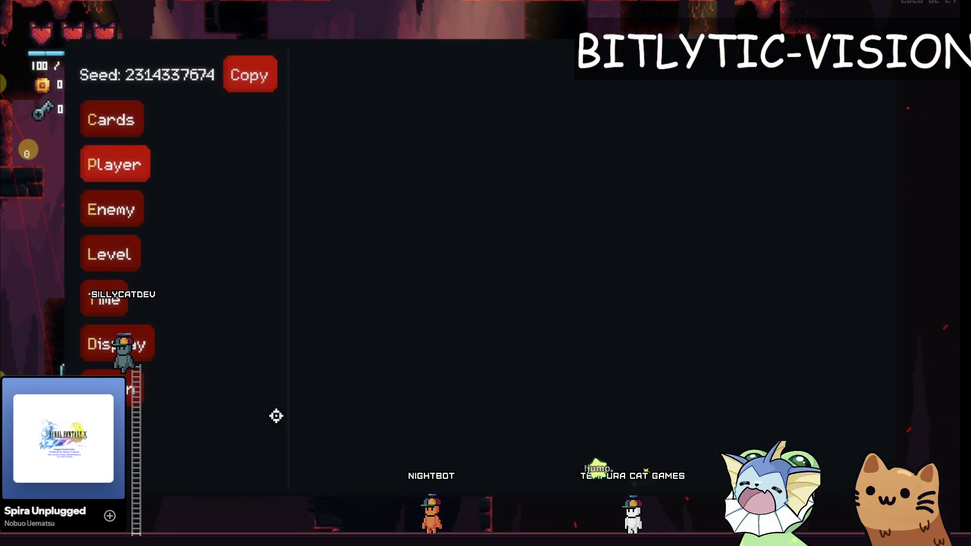
{"action": "key", "text": "Down"}
{"action": "key", "text": "Down"}
{"action": "key", "text": "Down"}
{"action": "key", "text": "Return"}
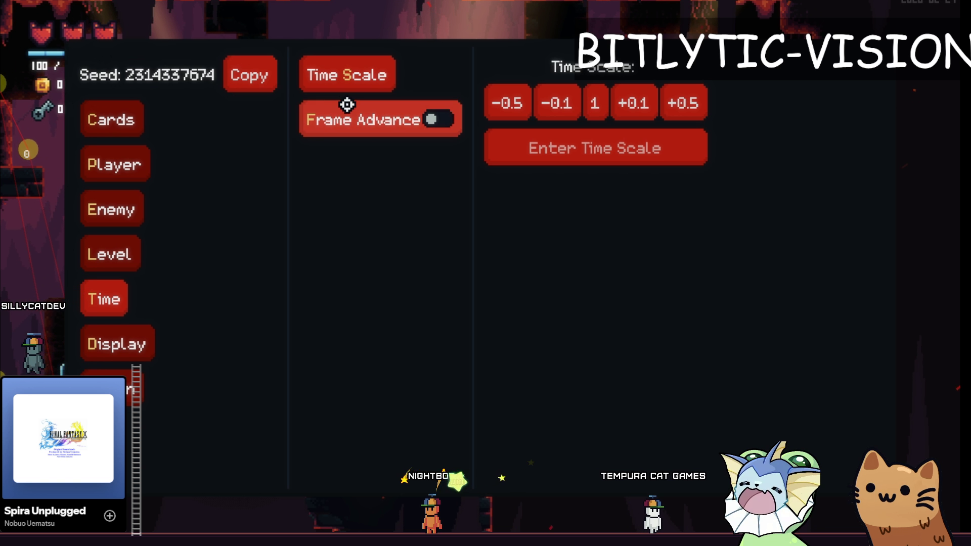
{"action": "key", "text": "F1"}
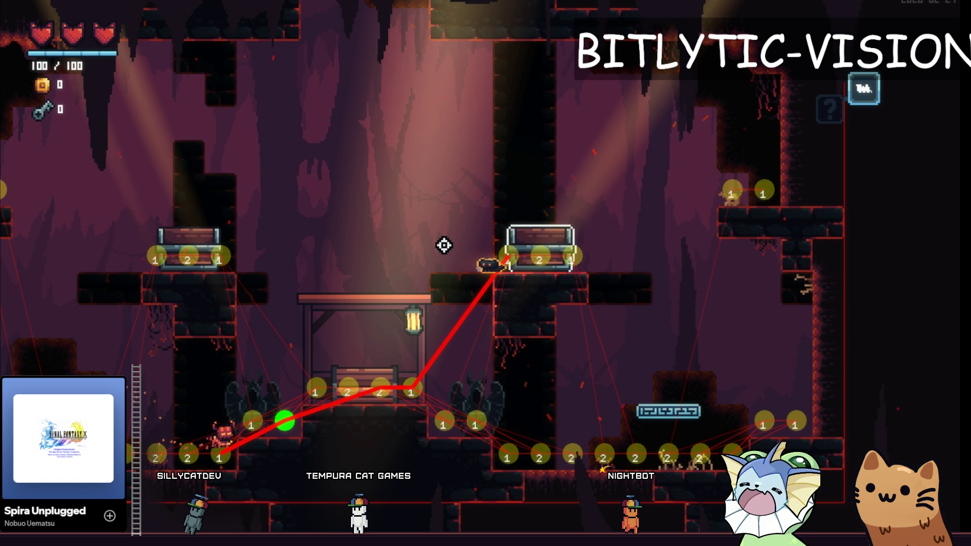
{"action": "key", "text": "Print"}
{"action": "mouse_move", "coordinate": [353, 138]}
{"action": "left_mouse_down"}
{"action": "mouse_move", "coordinate": [780, 532]}
{"action": "mouse_move", "coordinate": [803, 532]}
{"action": "left_mouse_up"}
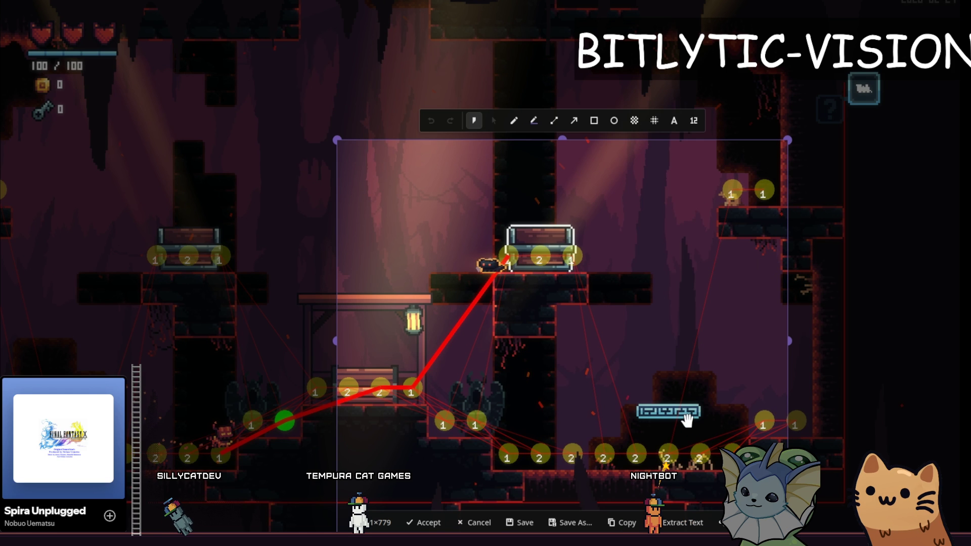
{"action": "left_click", "coordinate": [529, 120]}
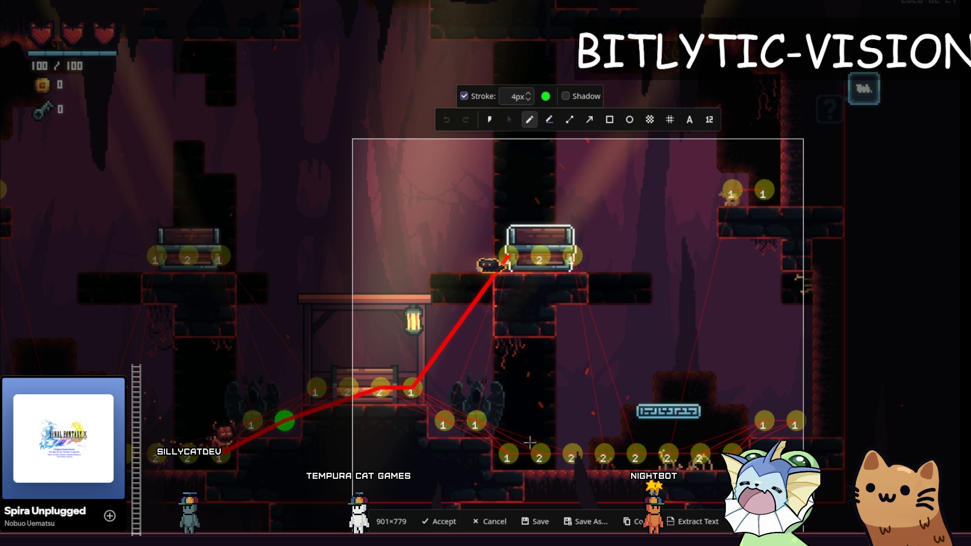
{"action": "left_click_drag", "start_coordinate": [506, 451], "coordinate": [510, 452]}
{"action": "left_click_drag", "start_coordinate": [734, 448], "coordinate": [733, 449]}
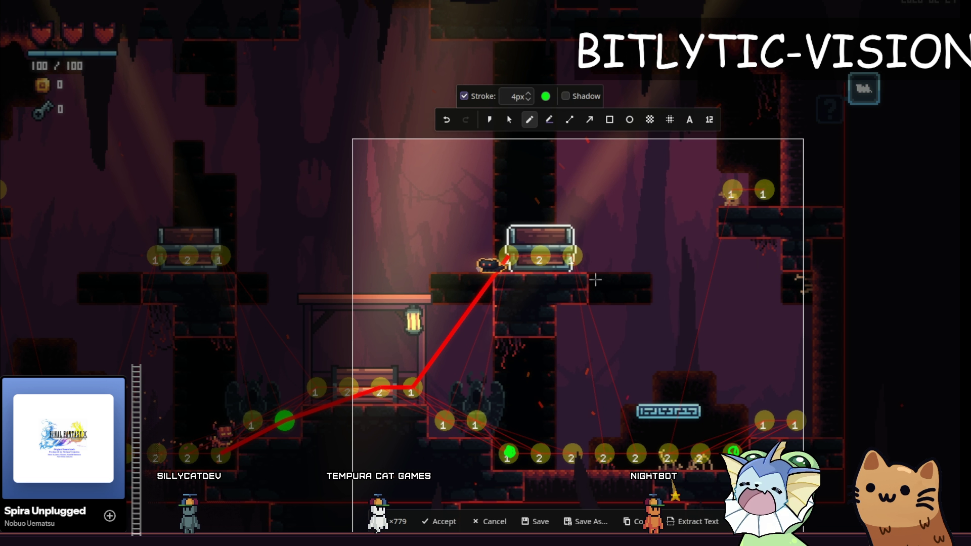
{"action": "left_click_drag", "start_coordinate": [603, 450], "coordinate": [606, 449]}
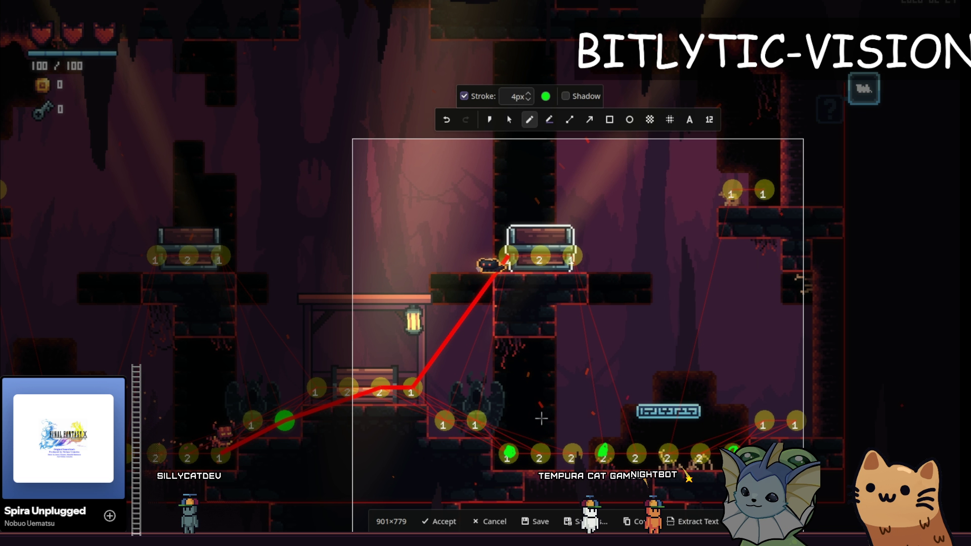
{"action": "left_click_drag", "start_coordinate": [532, 421], "coordinate": [565, 435]}
{"action": "left_click_drag", "start_coordinate": [560, 425], "coordinate": [569, 422]}
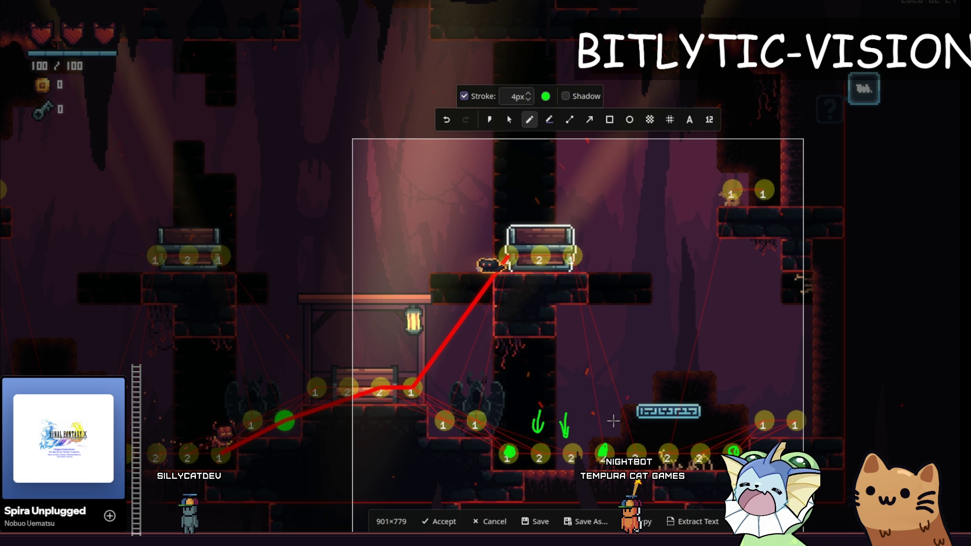
{"action": "mouse_move", "coordinate": [633, 418]}
{"action": "left_mouse_down"}
{"action": "mouse_move", "coordinate": [633, 427]}
{"action": "mouse_move", "coordinate": [718, 438]}
{"action": "mouse_move", "coordinate": [645, 426]}
{"action": "left_mouse_up"}
{"action": "left_click_drag", "start_coordinate": [627, 388], "coordinate": [718, 439]}
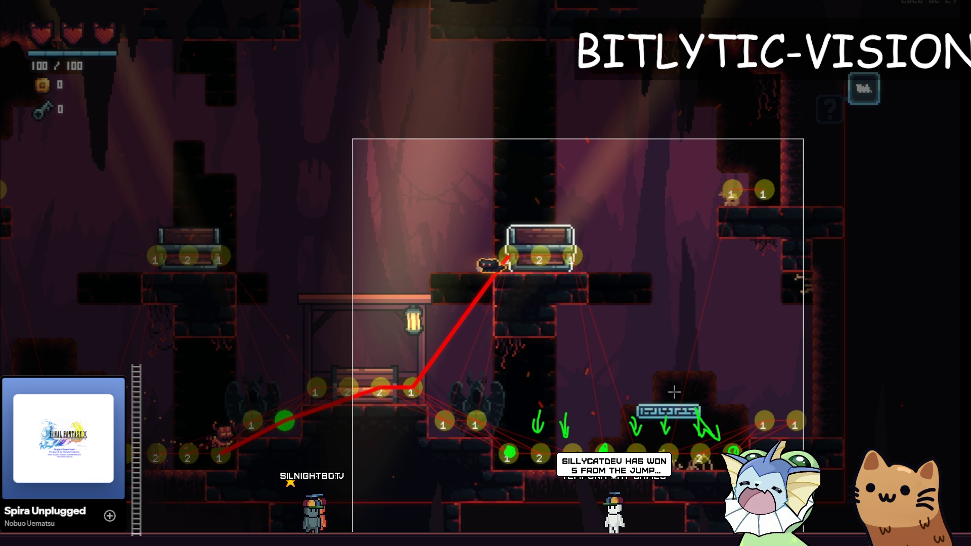
{"action": "mouse_move", "coordinate": [533, 379]}
{"action": "left_mouse_down"}
{"action": "mouse_move", "coordinate": [607, 430]}
{"action": "mouse_move", "coordinate": [528, 383]}
{"action": "left_mouse_up"}
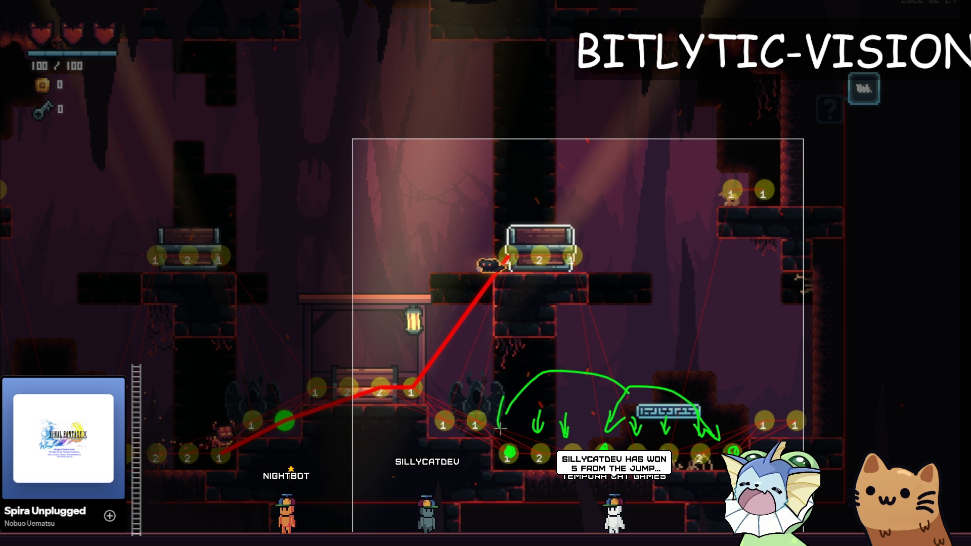
{"action": "left_click_drag", "start_coordinate": [500, 428], "coordinate": [521, 412]}
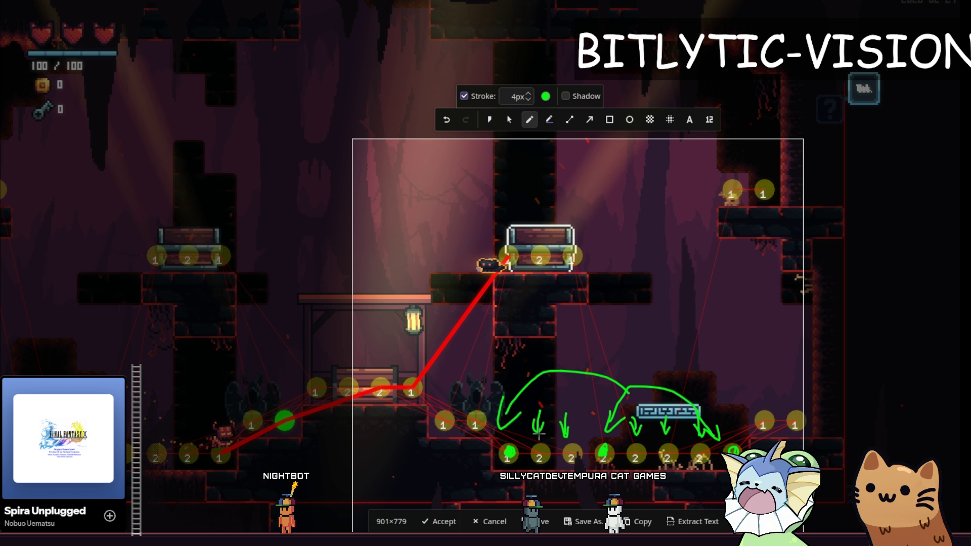
{"action": "mouse_move", "coordinate": [511, 452]}
{"action": "left_mouse_down"}
{"action": "mouse_move", "coordinate": [605, 451]}
{"action": "mouse_move", "coordinate": [571, 432]}
{"action": "mouse_move", "coordinate": [636, 450]}
{"action": "left_mouse_up"}
{"action": "mouse_move", "coordinate": [511, 450]}
{"action": "left_mouse_down"}
{"action": "mouse_move", "coordinate": [591, 434]}
{"action": "mouse_move", "coordinate": [670, 450]}
{"action": "left_mouse_up"}
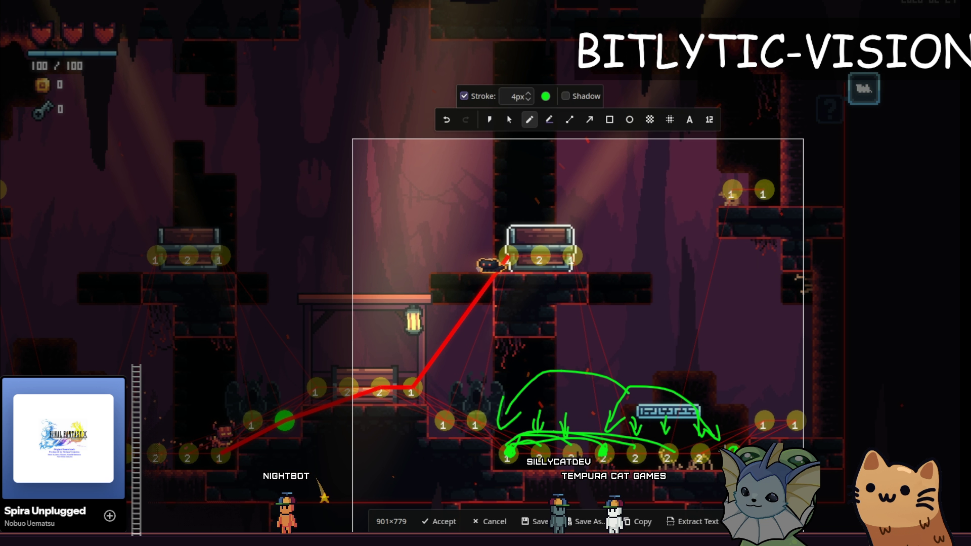
{"action": "left_click_drag", "start_coordinate": [504, 451], "coordinate": [731, 456]}
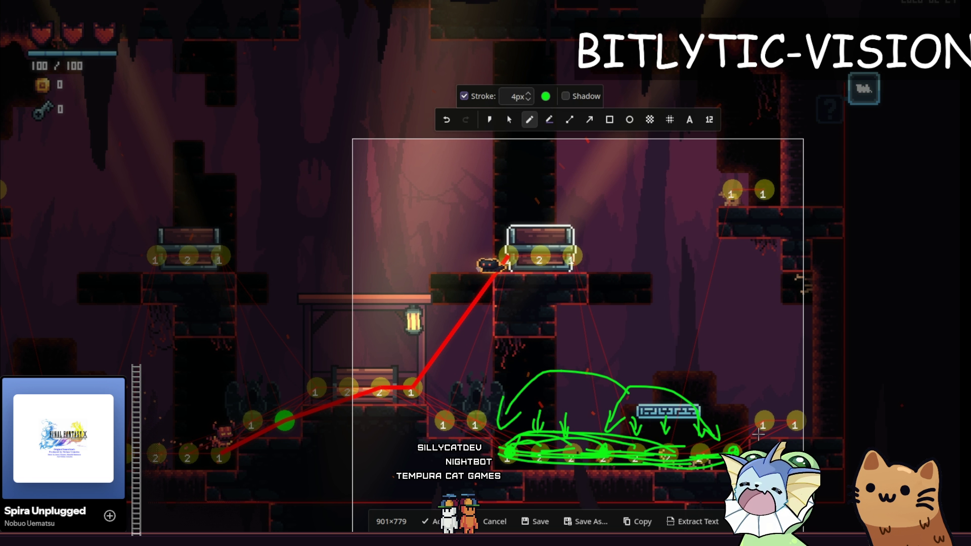
{"action": "key", "text": "Escape"}
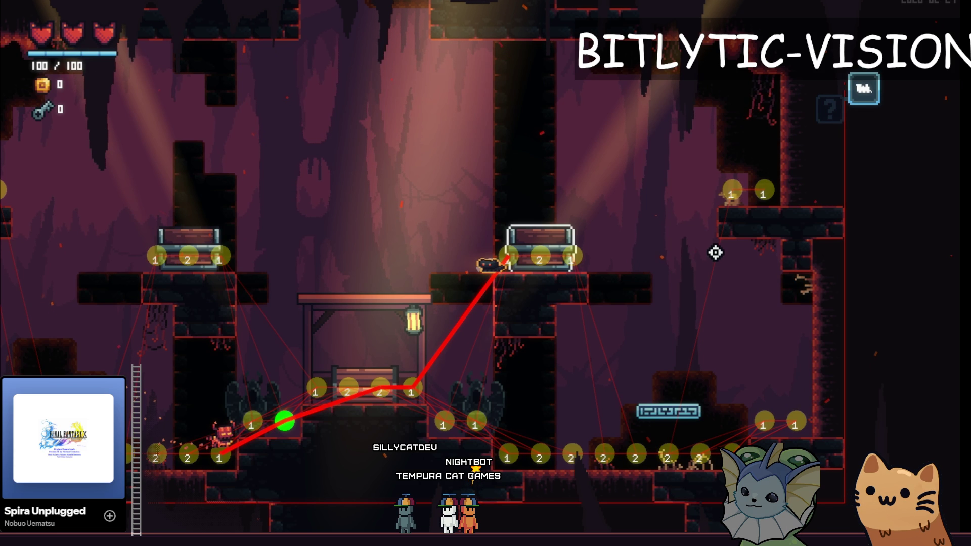
Step: Capture a wider region of the cave room in Spectacle with the freehand green pen selected
{"action": "key", "text": "super+shift+Print"}
{"action": "left_click_drag", "start_coordinate": [276, 156], "coordinate": [848, 508]}
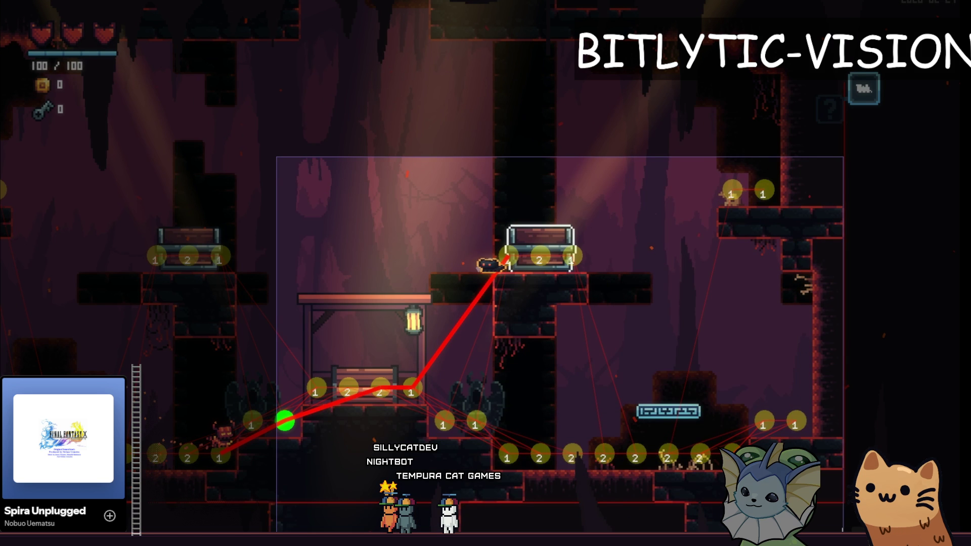
{"action": "left_click", "coordinate": [514, 137]}
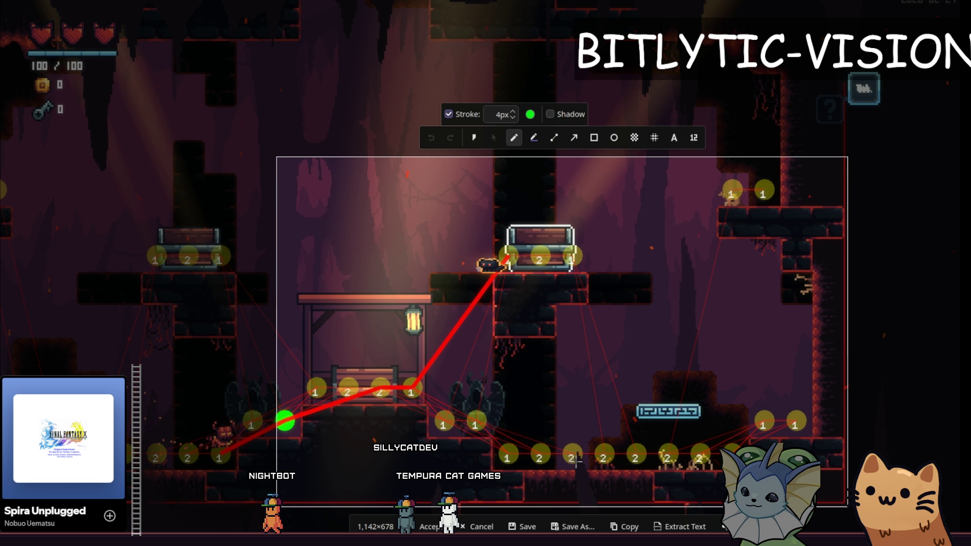
Step: Sketch green paths along the lower nodes and over the shelter, then undo the curved arrow
{"action": "left_click_drag", "start_coordinate": [508, 455], "coordinate": [602, 457]}
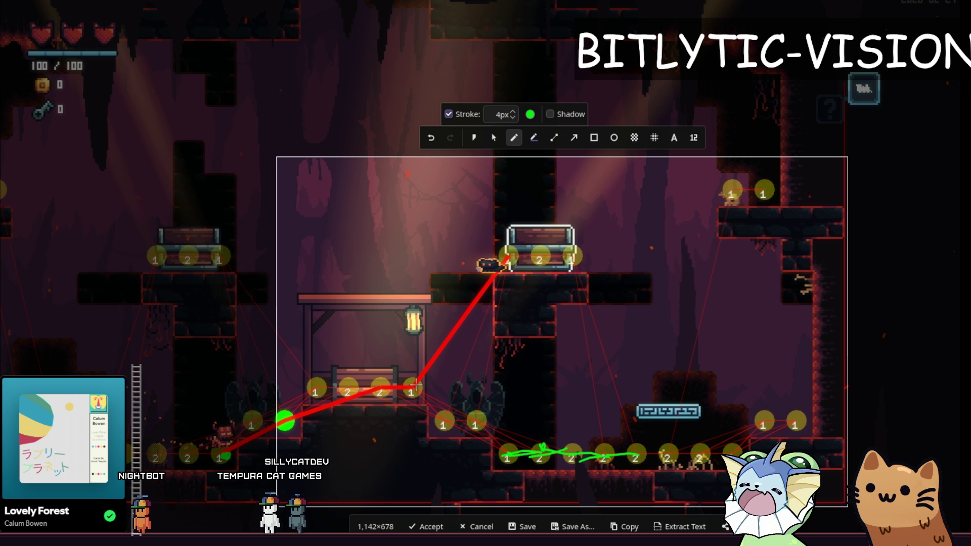
{"action": "left_click_drag", "start_coordinate": [416, 386], "coordinate": [416, 384]}
{"action": "mouse_move", "coordinate": [225, 455]}
{"action": "left_mouse_down"}
{"action": "mouse_move", "coordinate": [252, 418]}
{"action": "mouse_move", "coordinate": [284, 418]}
{"action": "left_mouse_up"}
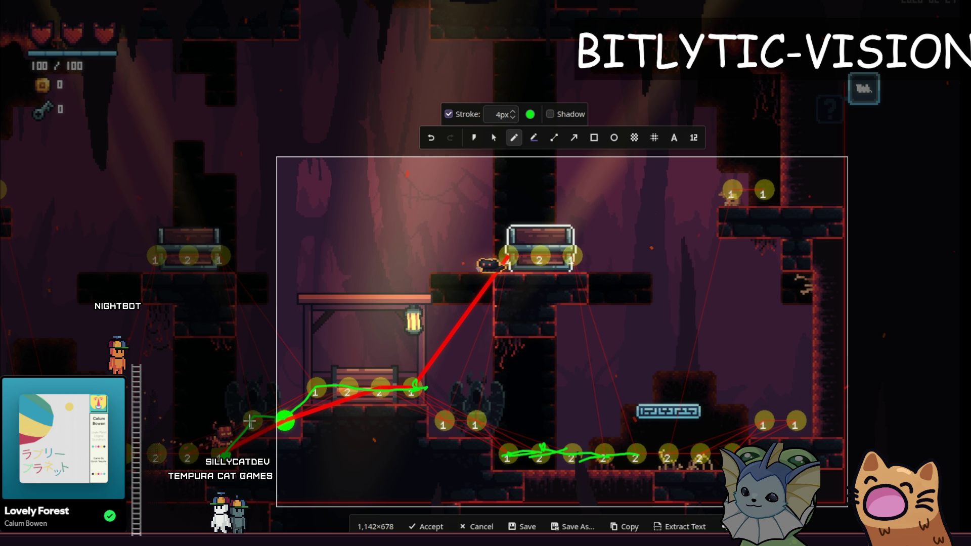
{"action": "mouse_move", "coordinate": [249, 422]}
{"action": "left_mouse_down"}
{"action": "mouse_move", "coordinate": [283, 379]}
{"action": "mouse_move", "coordinate": [357, 358]}
{"action": "mouse_move", "coordinate": [354, 369]}
{"action": "left_mouse_up"}
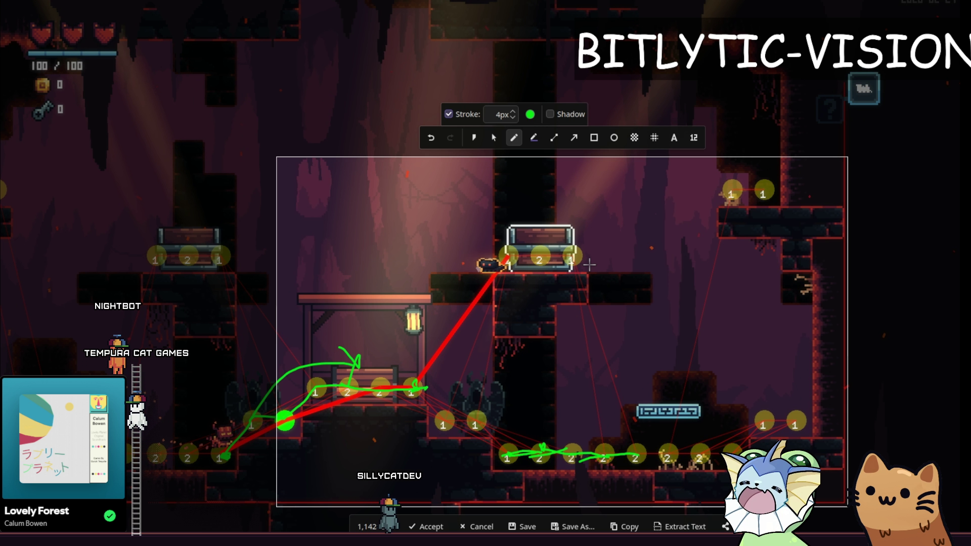
{"action": "key", "text": "ctrl+z"}
{"action": "key", "text": "ctrl+z"}
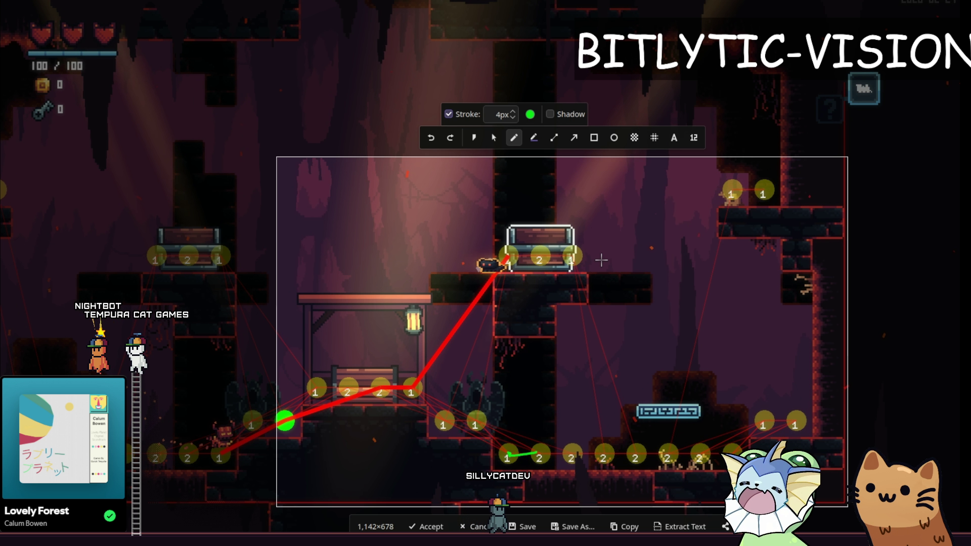
Step: Undo the lower-node scribble and draw green arrowed lines from the upper chest node and top-right coin down to the floor
{"action": "key", "text": "ctrl+z"}
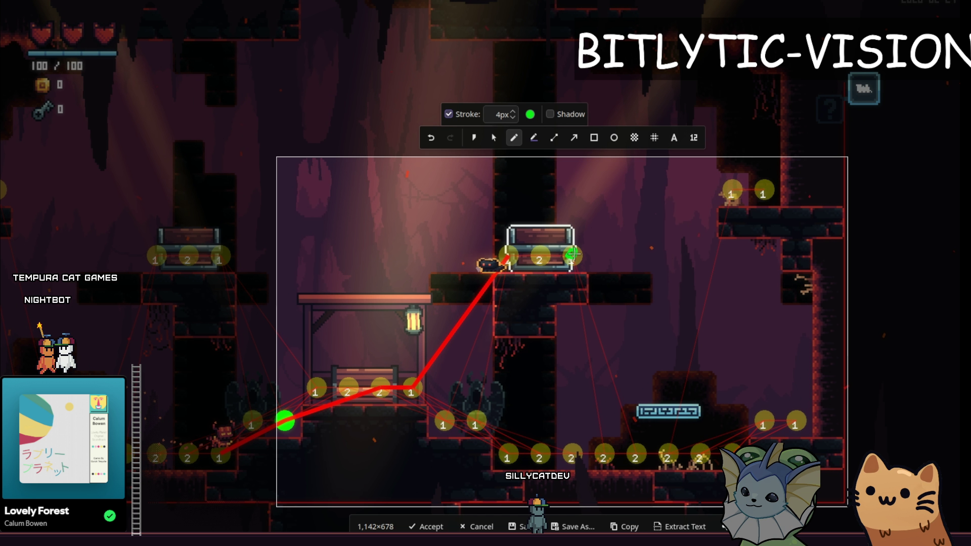
{"action": "mouse_move", "coordinate": [571, 254]}
{"action": "left_mouse_down"}
{"action": "mouse_move", "coordinate": [599, 254]}
{"action": "mouse_move", "coordinate": [602, 445]}
{"action": "left_mouse_up"}
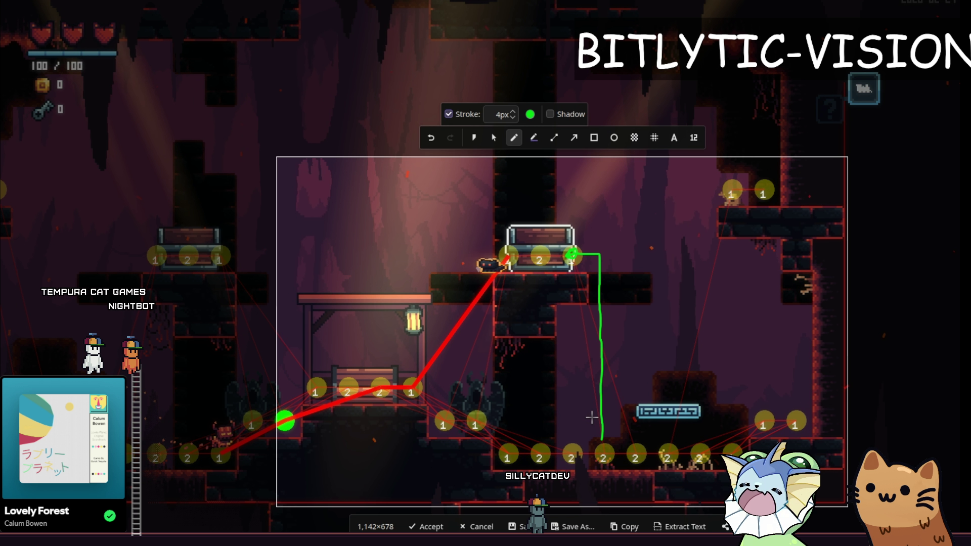
{"action": "mouse_move", "coordinate": [572, 254]}
{"action": "left_mouse_down"}
{"action": "mouse_move", "coordinate": [605, 273]}
{"action": "mouse_move", "coordinate": [623, 329]}
{"action": "mouse_move", "coordinate": [636, 403]}
{"action": "mouse_move", "coordinate": [620, 398]}
{"action": "left_mouse_up"}
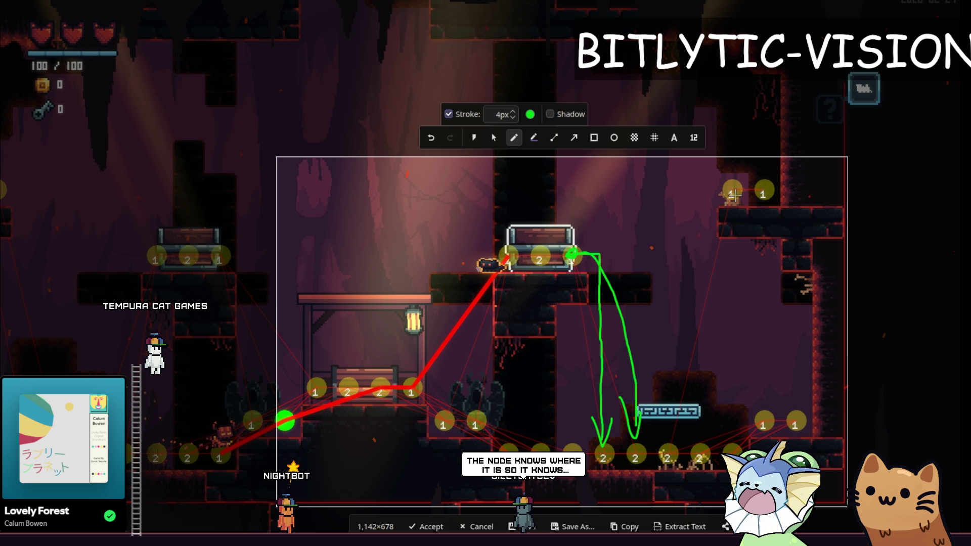
{"action": "mouse_move", "coordinate": [734, 195]}
{"action": "left_mouse_down"}
{"action": "mouse_move", "coordinate": [710, 193]}
{"action": "mouse_move", "coordinate": [711, 379]}
{"action": "left_mouse_up"}
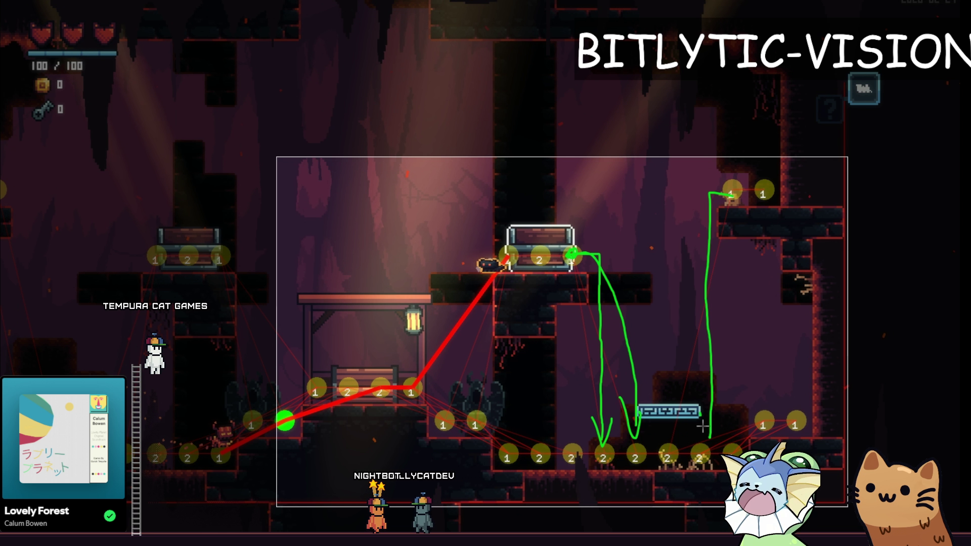
{"action": "left_click_drag", "start_coordinate": [703, 426], "coordinate": [718, 421]}
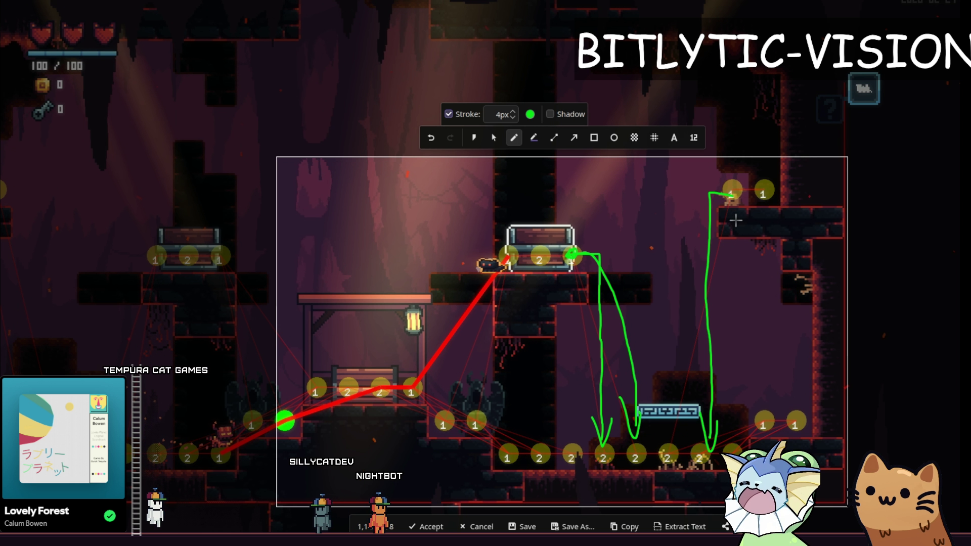
{"action": "left_click_drag", "start_coordinate": [731, 194], "coordinate": [717, 351]}
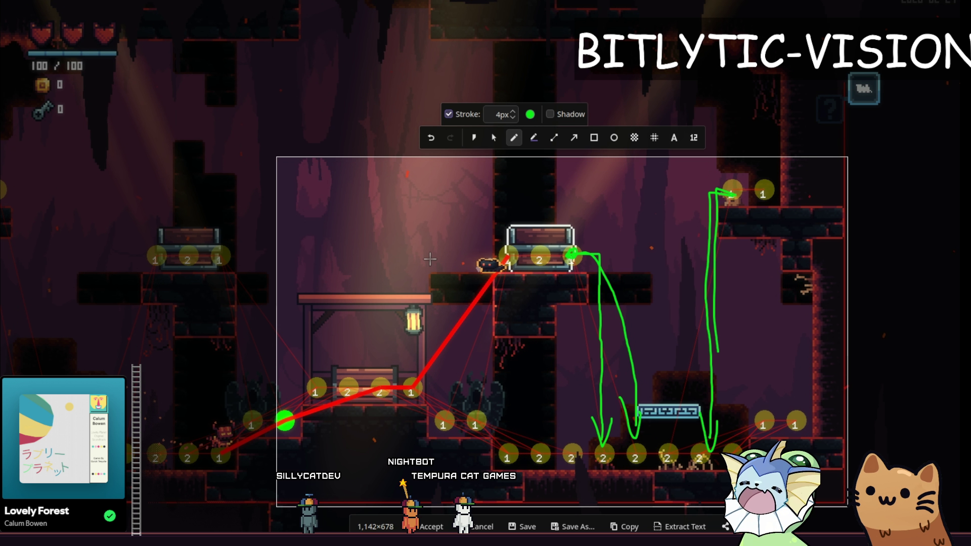
Step: Close the screenshot and hop the cat across the chest platforms onto the train bench
{"action": "key", "text": "Escape"}
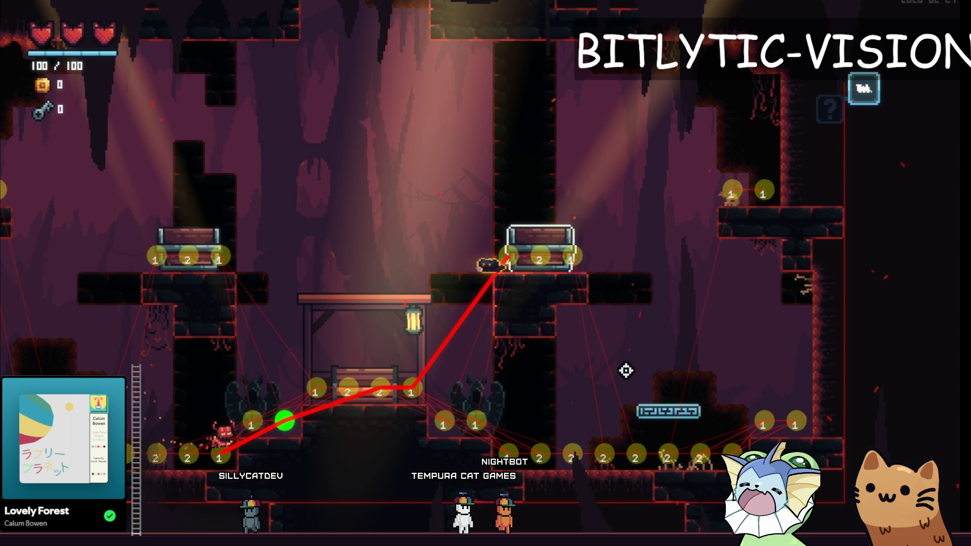
{"action": "key", "text": "F1"}
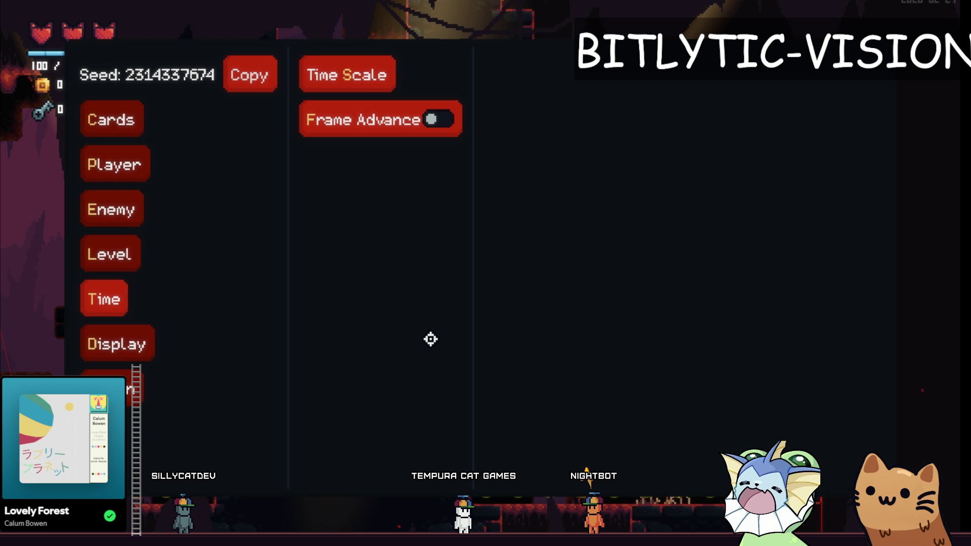
{"action": "key", "text": "F1"}
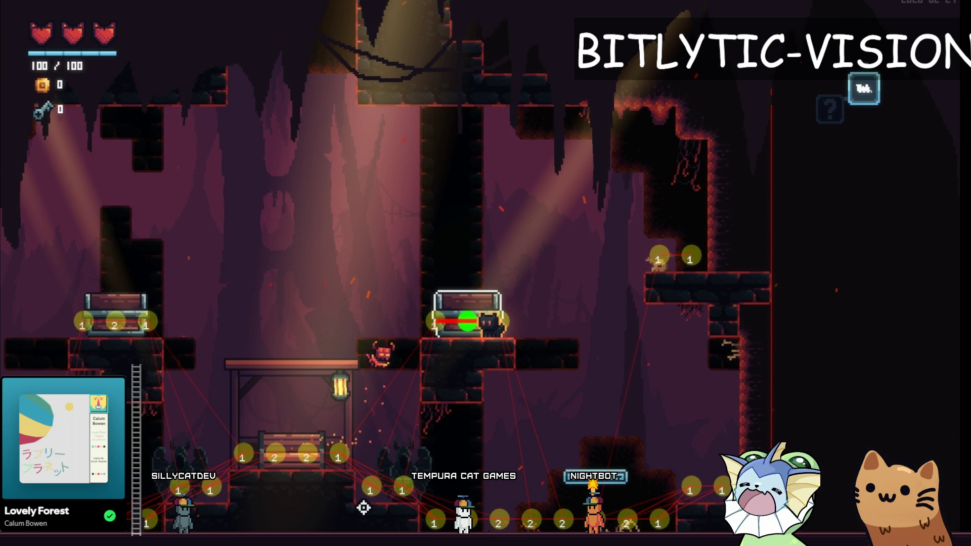
{"action": "key", "text": "a"}
{"action": "key", "text": "space"}
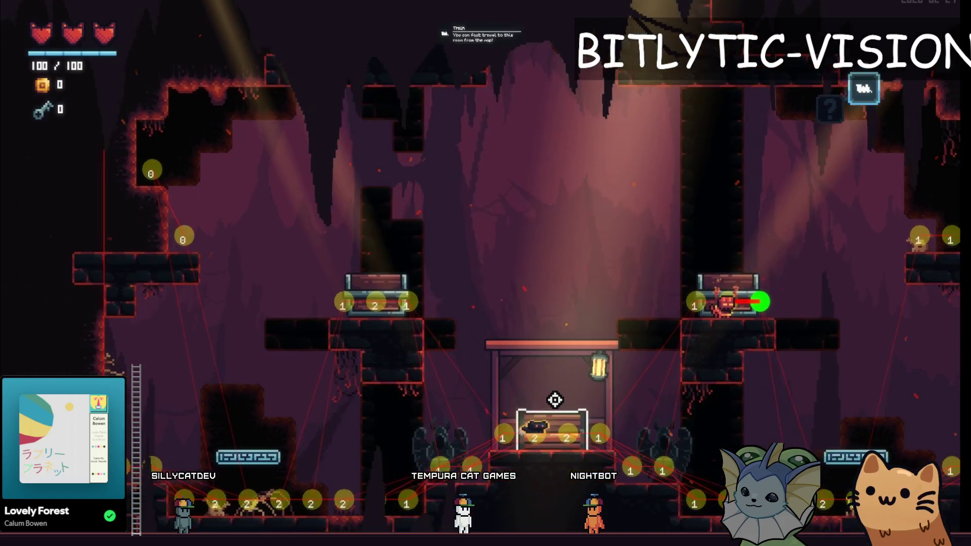
{"action": "key", "text": "space"}
{"action": "key", "text": "a"}
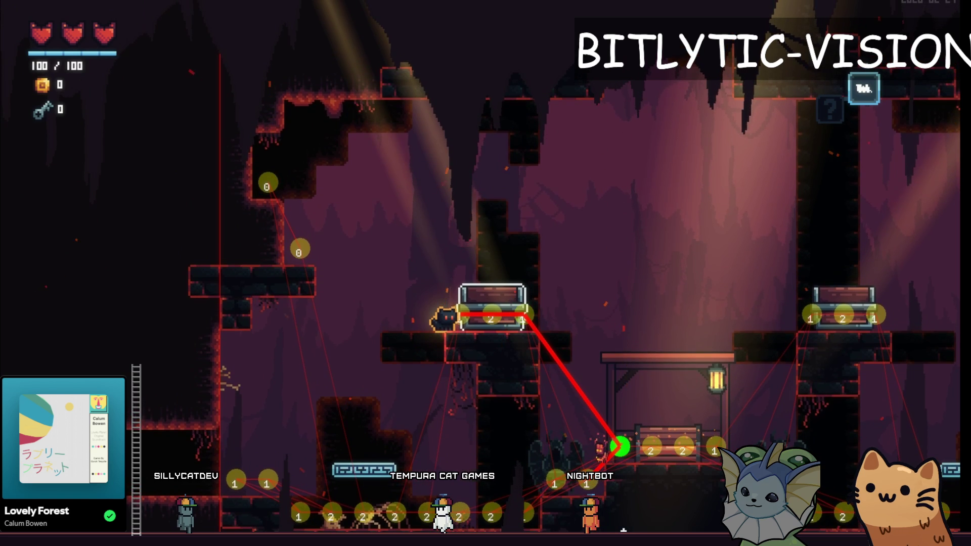
{"action": "key", "text": "space"}
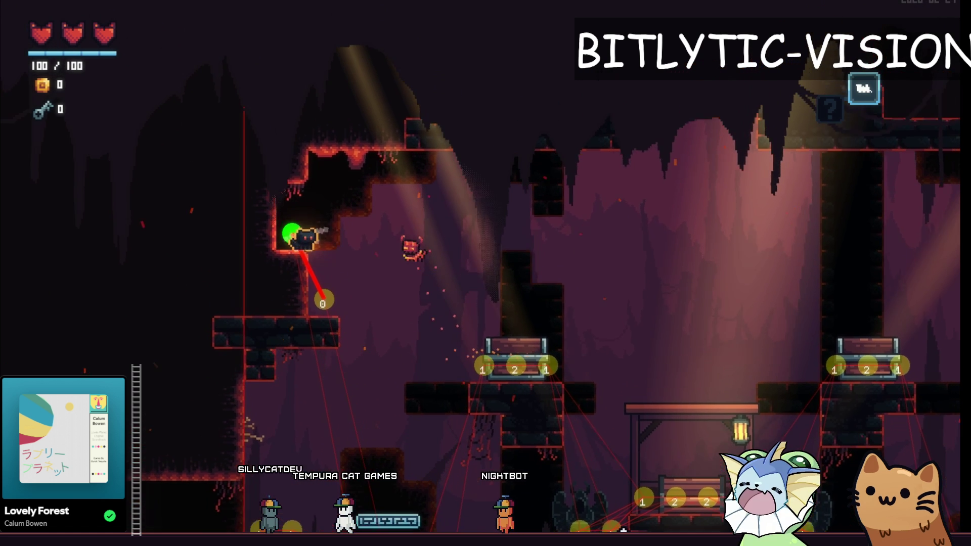
{"action": "key", "text": "d"}
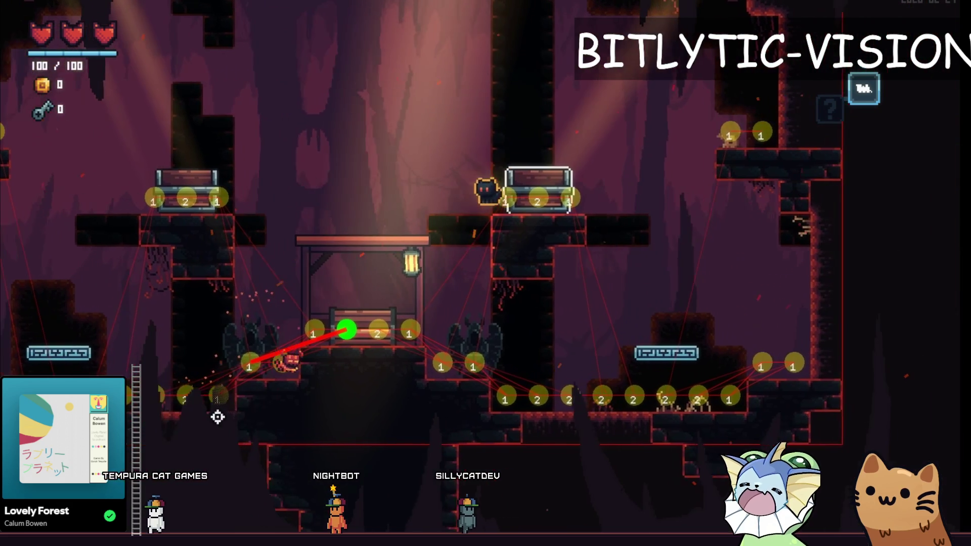
Step: Load the Room10 cave level from the debug menu's level list
{"action": "key", "text": "grave"}
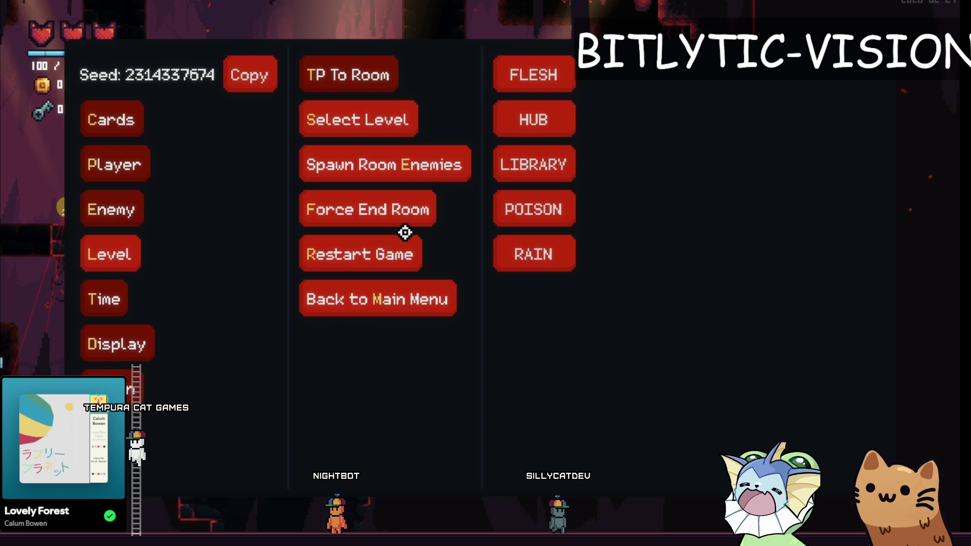
{"action": "left_click", "coordinate": [416, 132]}
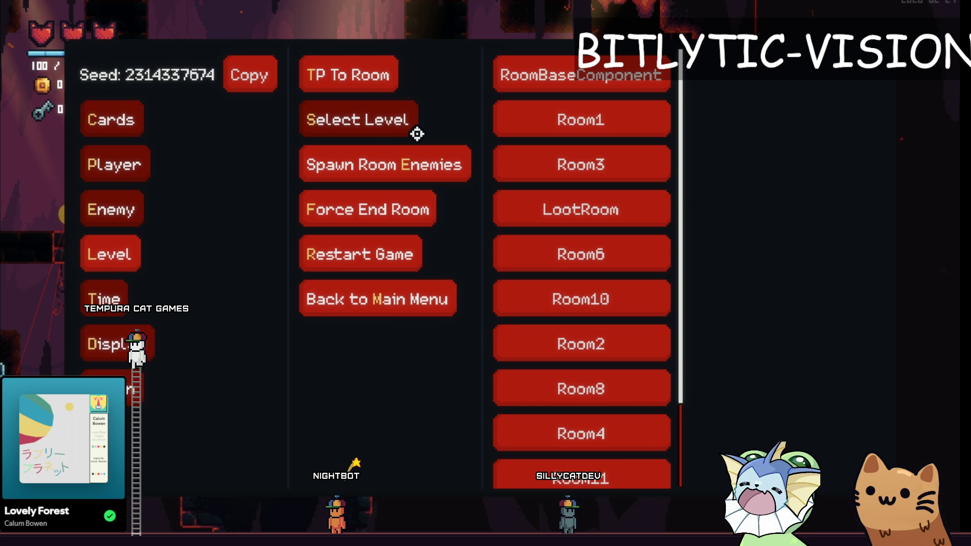
{"action": "left_click", "coordinate": [547, 286]}
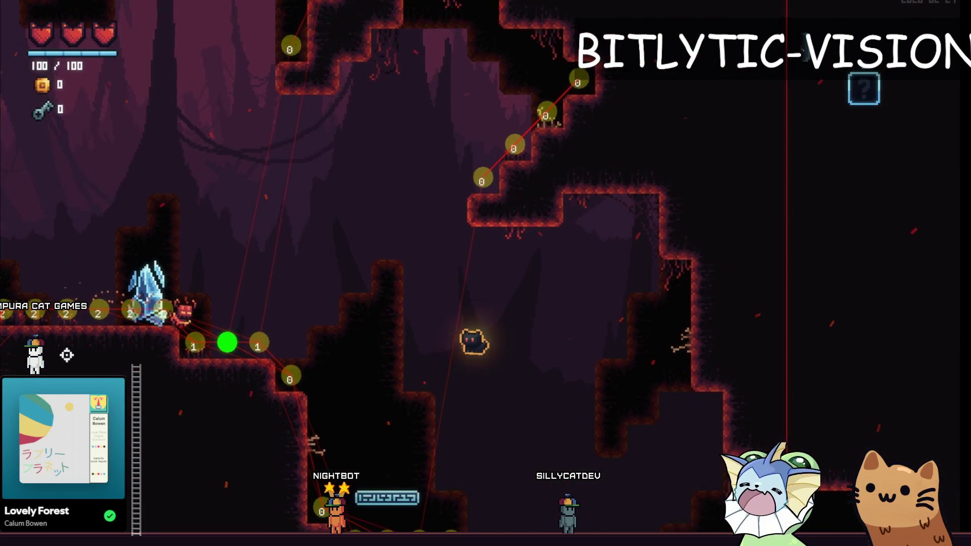
{"action": "key", "text": "F1"}
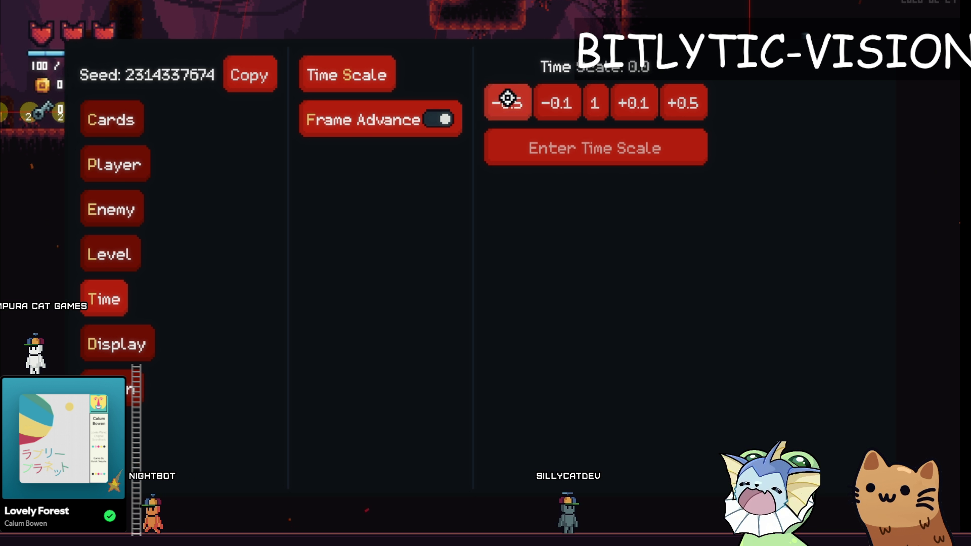
Step: Lower the time scale by 0.5, raise it by 0.1, and resume play in the cave
{"action": "key", "text": "F1"}
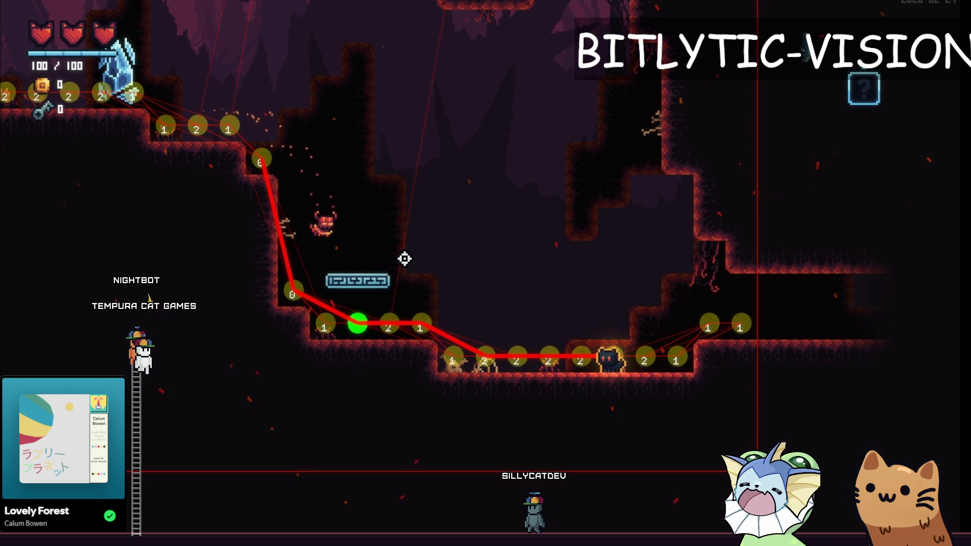
{"action": "key", "text": "F1"}
{"action": "key", "text": "F1"}
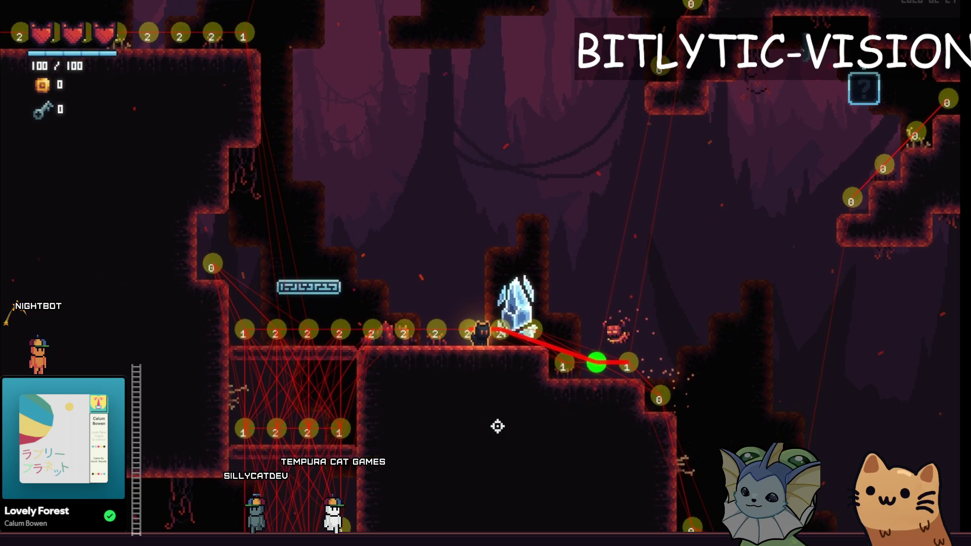
{"action": "key", "text": "F1"}
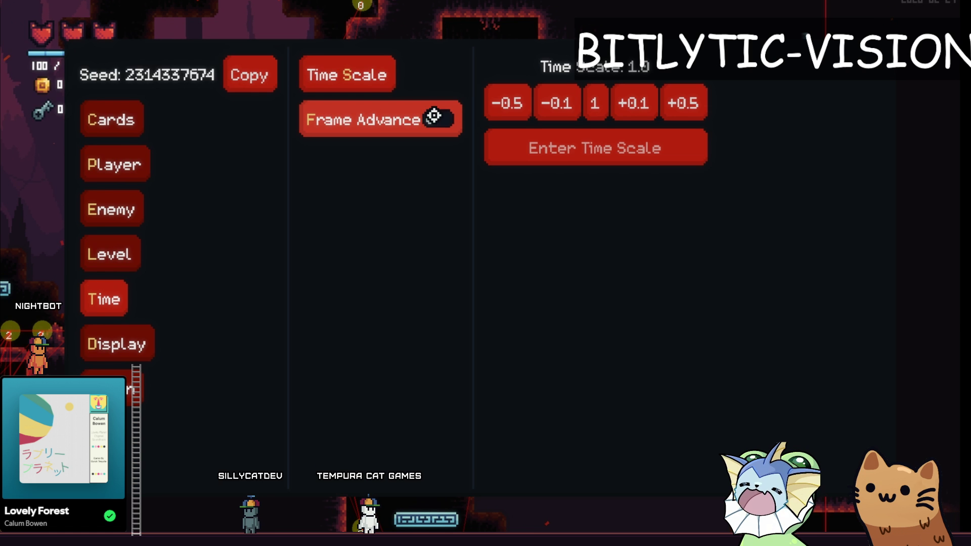
{"action": "left_click", "coordinate": [520, 98]}
{"action": "left_click", "coordinate": [640, 99]}
{"action": "key", "text": "F1"}
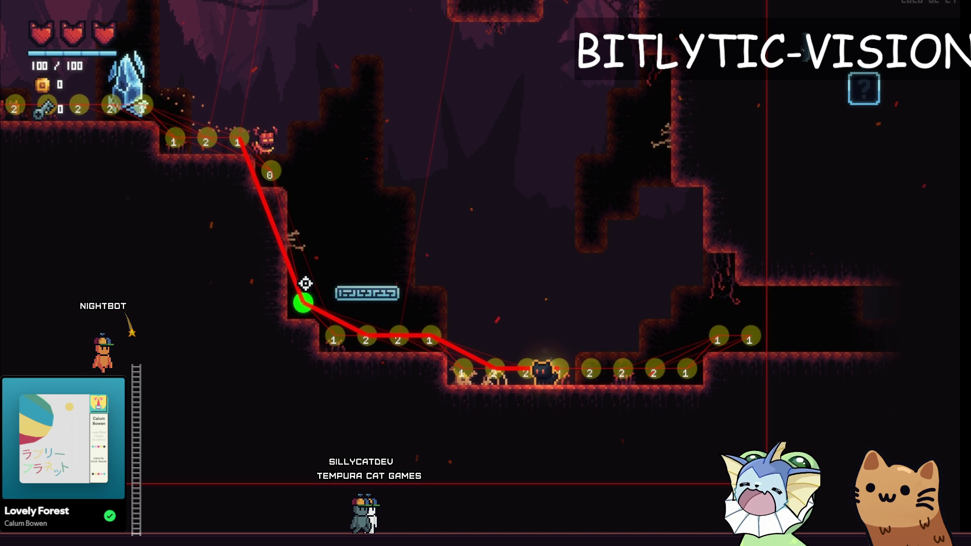
Step: Capture the cave around the cat's path and mark the green point with a checkmark and cliff line
{"action": "key", "text": "Print"}
{"action": "left_click_drag", "start_coordinate": [206, 94], "coordinate": [409, 384]}
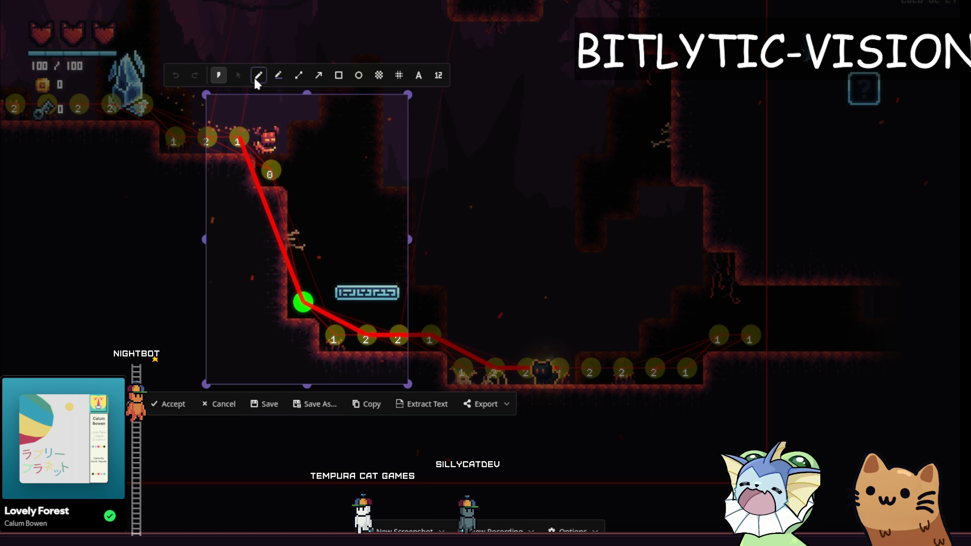
{"action": "left_click", "coordinate": [257, 77]}
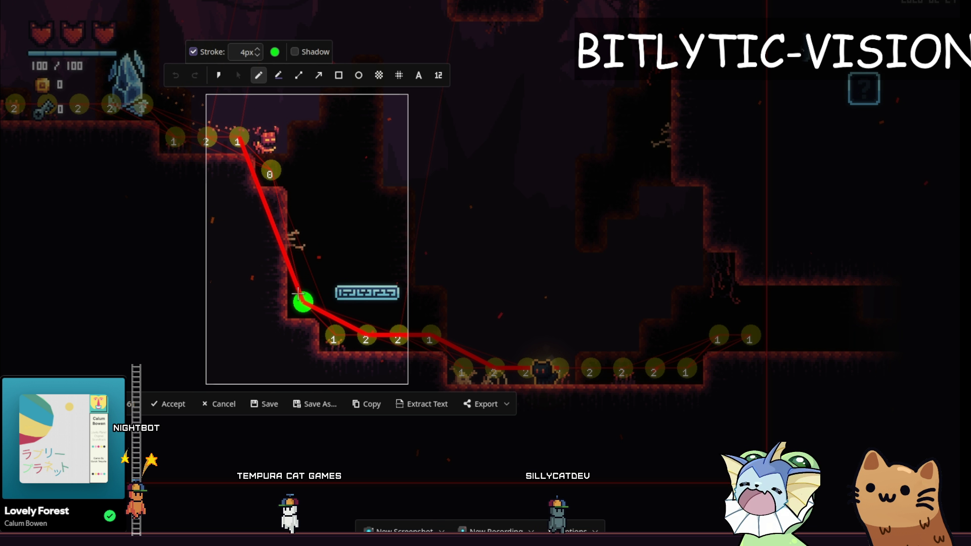
{"action": "left_click", "coordinate": [326, 271]}
{"action": "left_click_drag", "start_coordinate": [315, 276], "coordinate": [328, 271]}
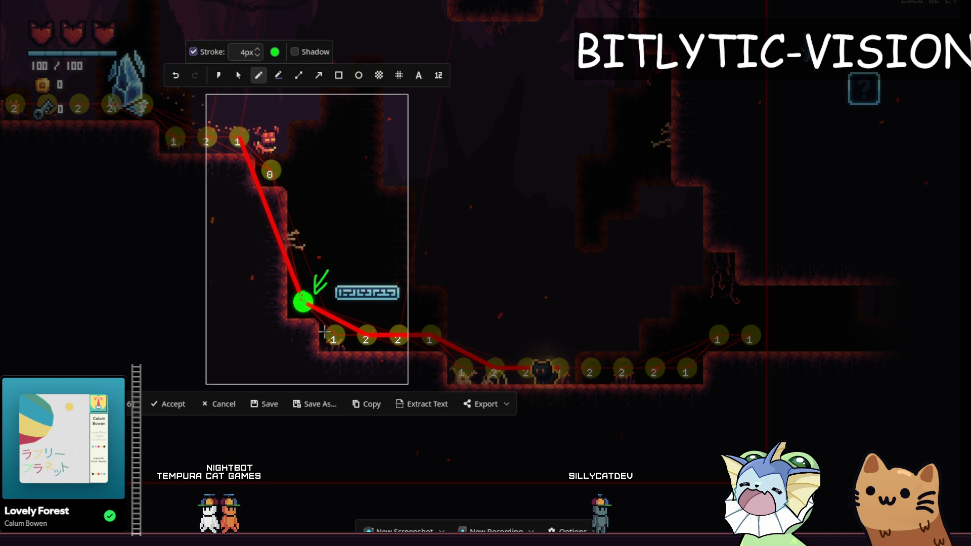
{"action": "mouse_move", "coordinate": [302, 143]}
{"action": "left_mouse_down"}
{"action": "mouse_move", "coordinate": [305, 273]}
{"action": "mouse_move", "coordinate": [315, 174]}
{"action": "mouse_move", "coordinate": [331, 203]}
{"action": "left_mouse_up"}
Step: Close the capture, slow time to 0.1, and move the cat while watching the enemy path
{"action": "key", "text": "Escape"}
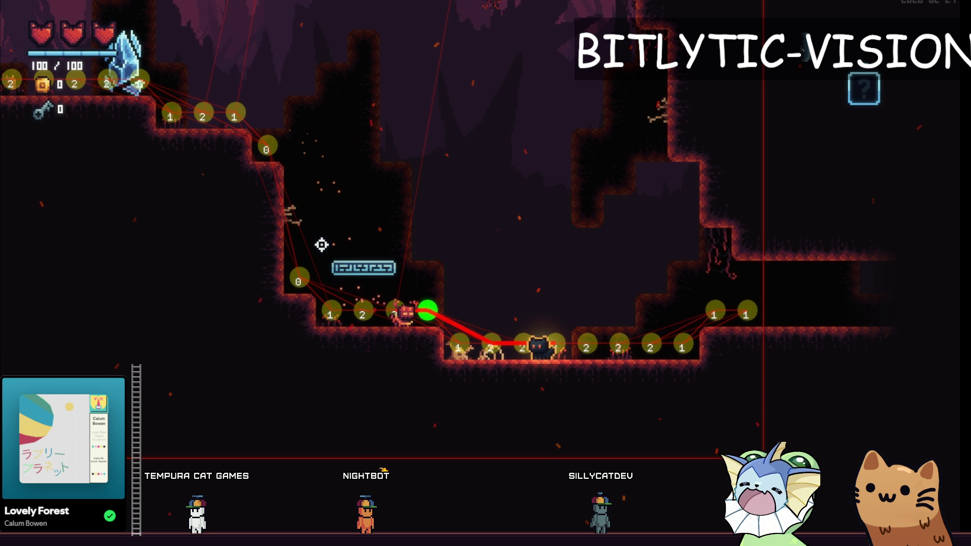
{"action": "key", "text": "F1"}
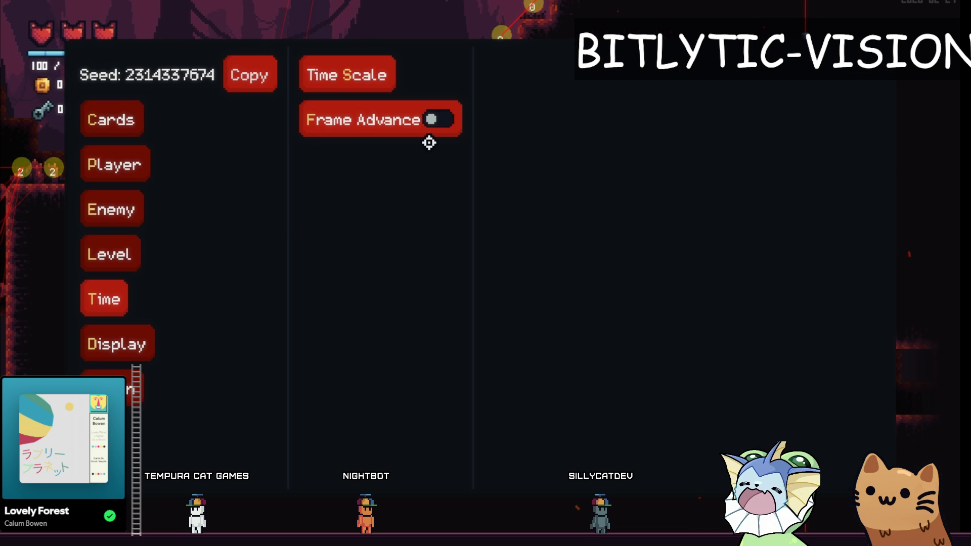
{"action": "key", "text": "space"}
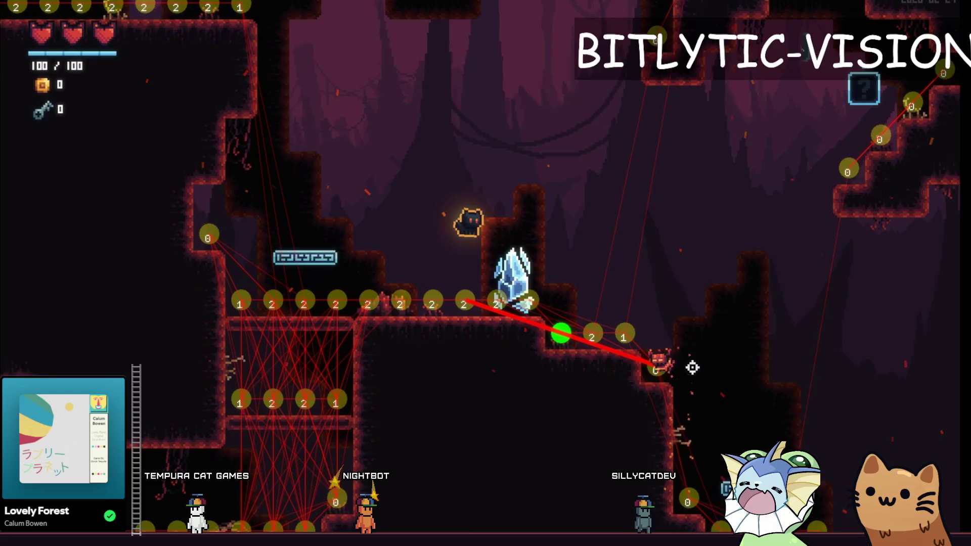
{"action": "key", "text": "d"}
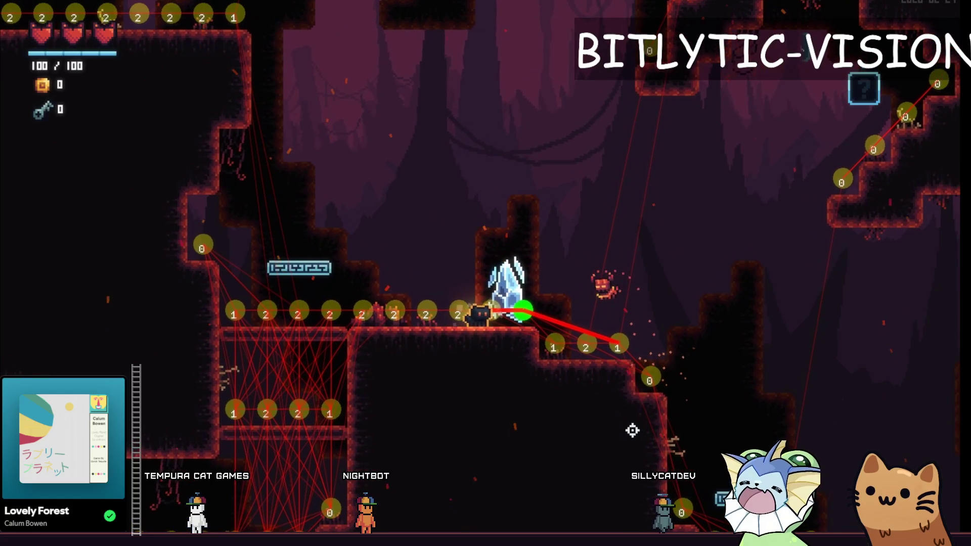
{"action": "key", "text": "grave"}
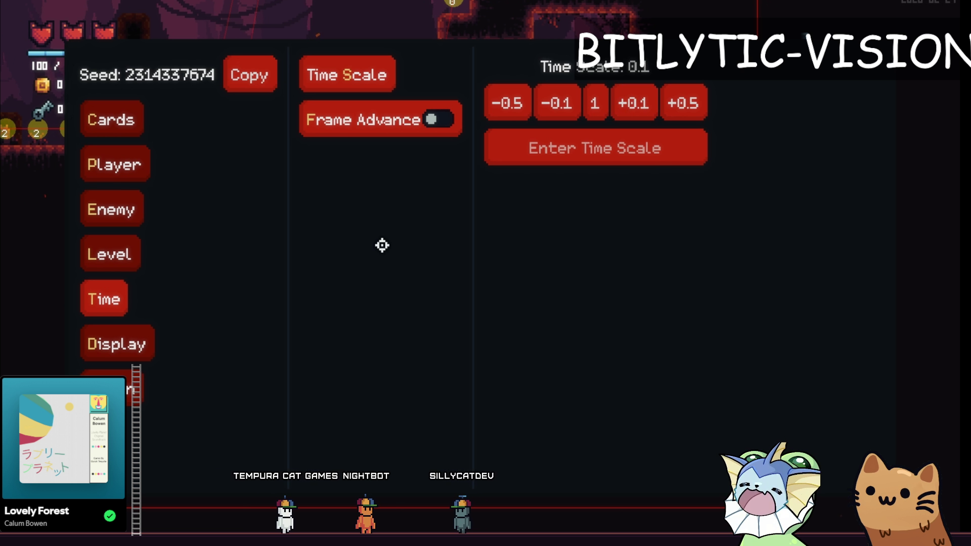
{"action": "key", "text": "grave"}
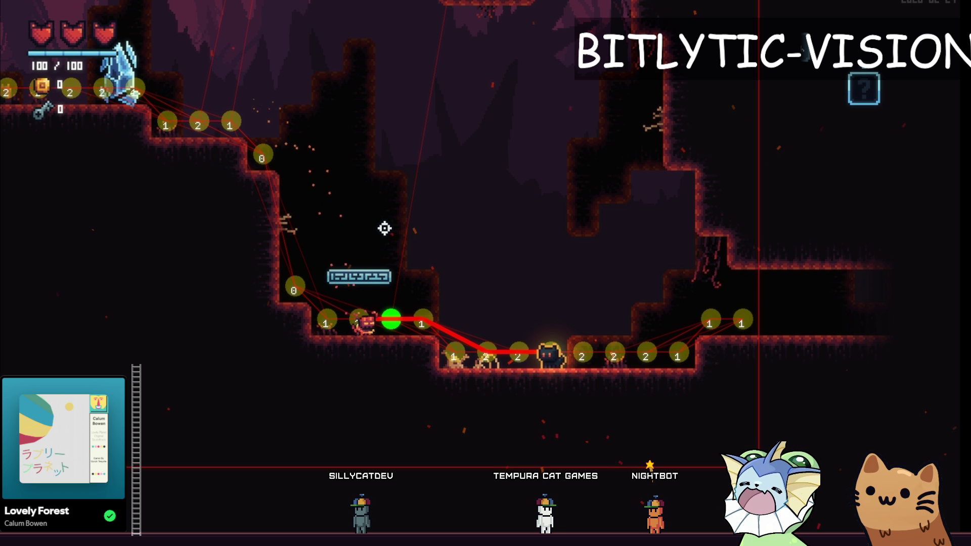
Step: Reset the time scale to 1 and reopen the debug menu
{"action": "key", "text": "grave"}
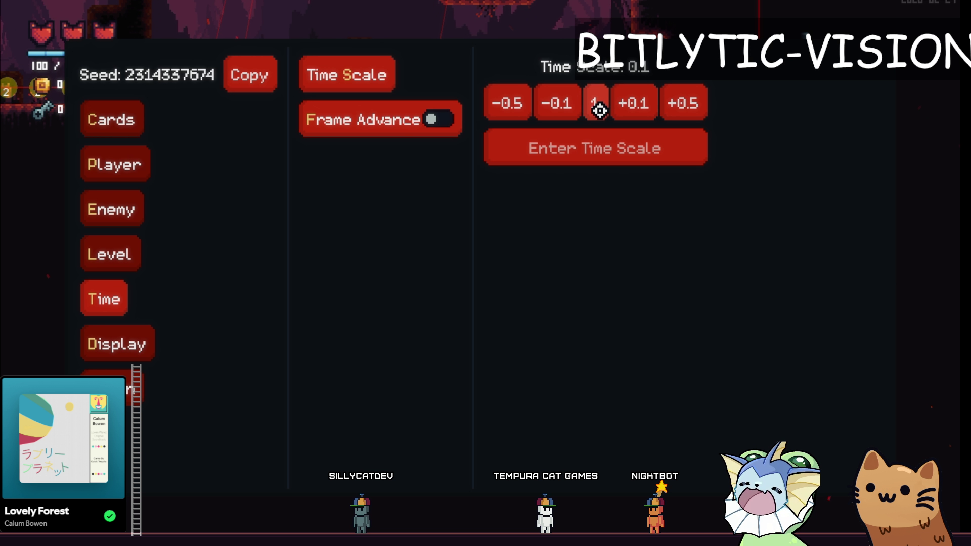
{"action": "left_click", "coordinate": [600, 110]}
{"action": "key", "text": "grave"}
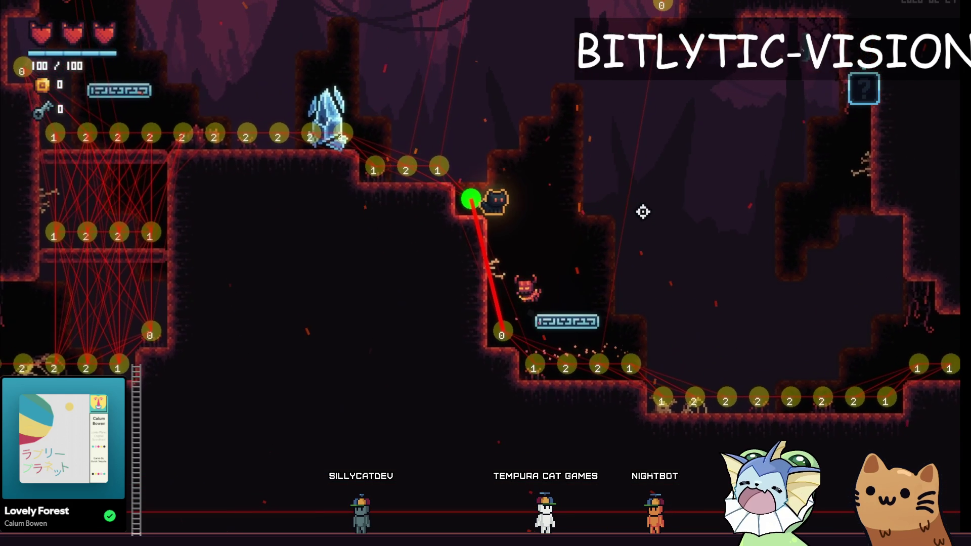
{"action": "key", "text": "grave"}
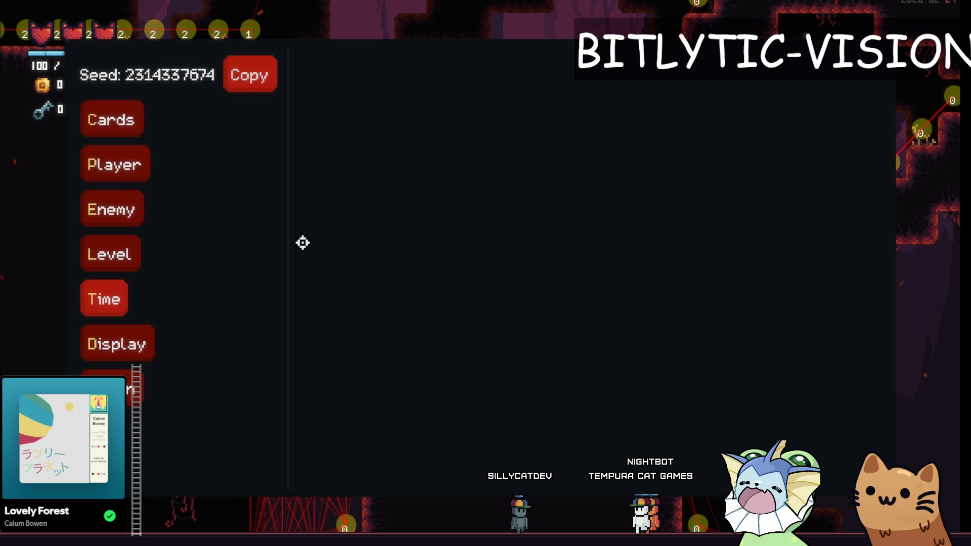
Step: Search 'go' in the debug menu and bind goblin.tscn to the Debug 1 spawn slot
{"action": "type", "text": "goblin"}
{"action": "left_click", "coordinate": [385, 115]}
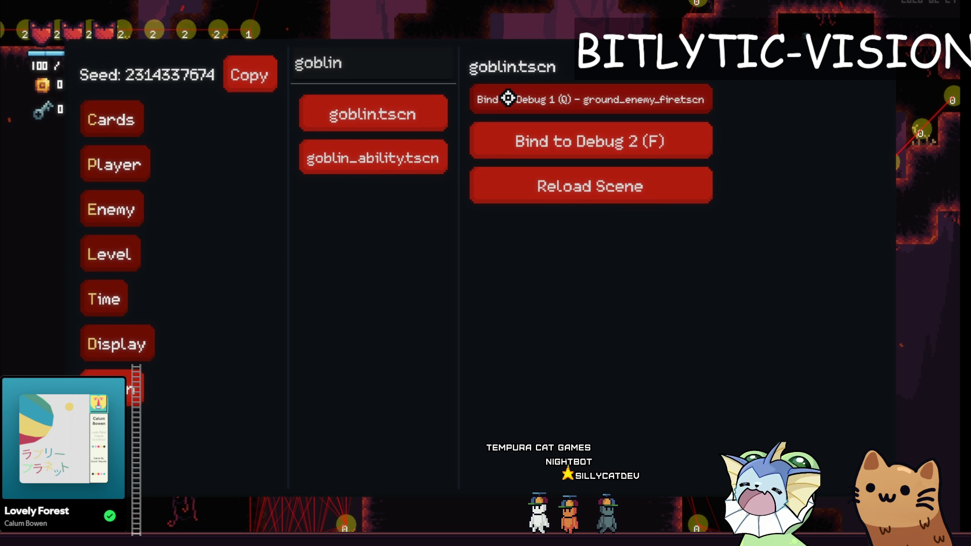
{"action": "left_click", "coordinate": [497, 96]}
Step: Jump the cat onto the ledge, spawn a crowd of goblins with the Debug 1 key, and reopen the debug menu
{"action": "key", "text": "grave"}
{"action": "key", "text": "space"}
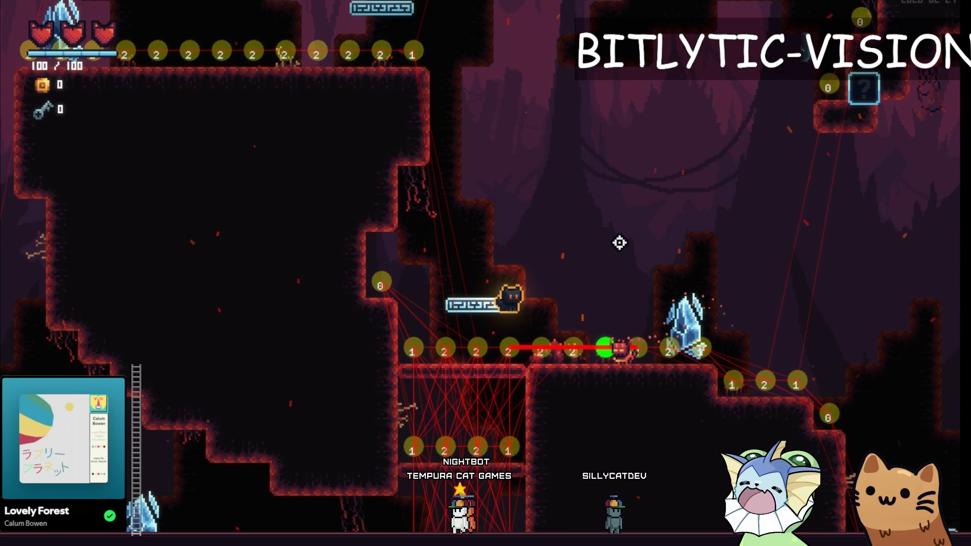
{"action": "key", "text": "space"}
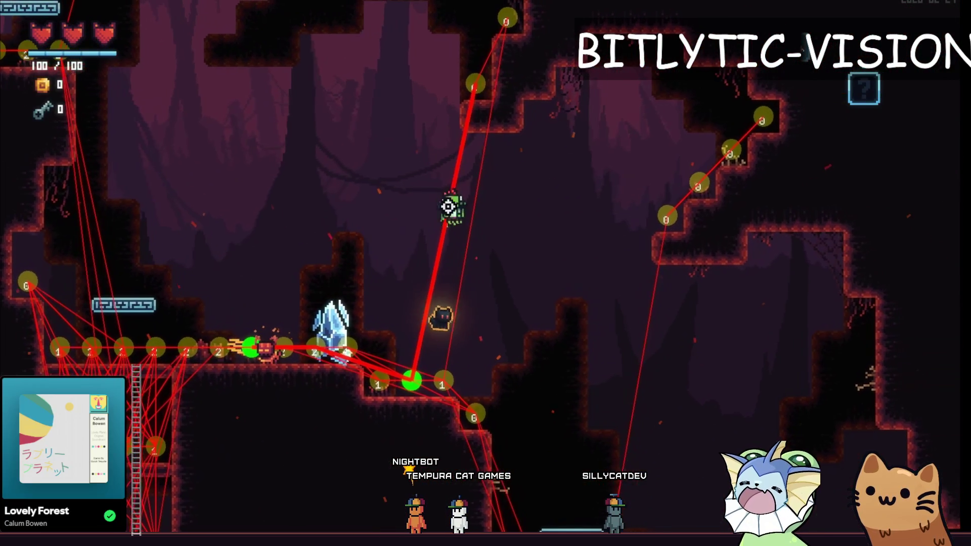
{"action": "key", "text": "1"}
{"action": "key", "text": "a"}
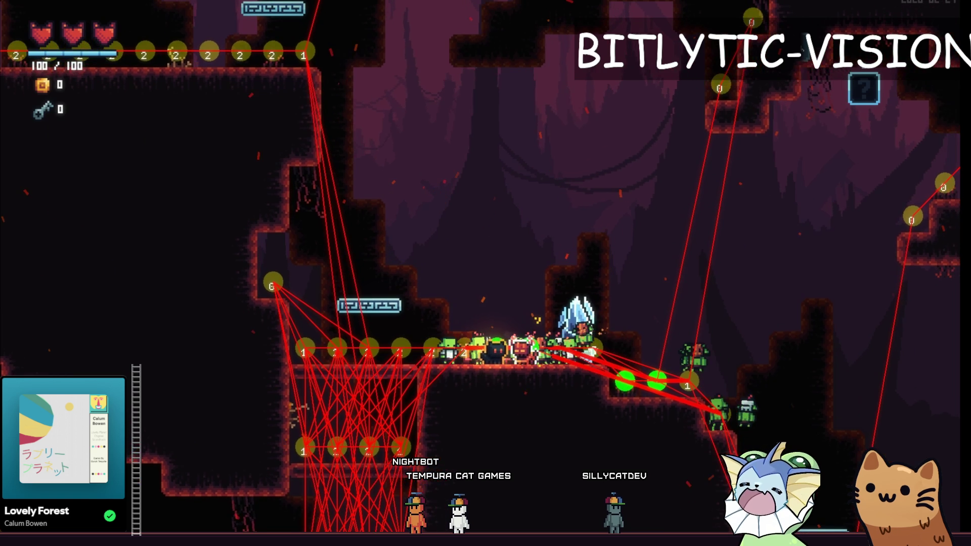
{"action": "key", "text": "grave"}
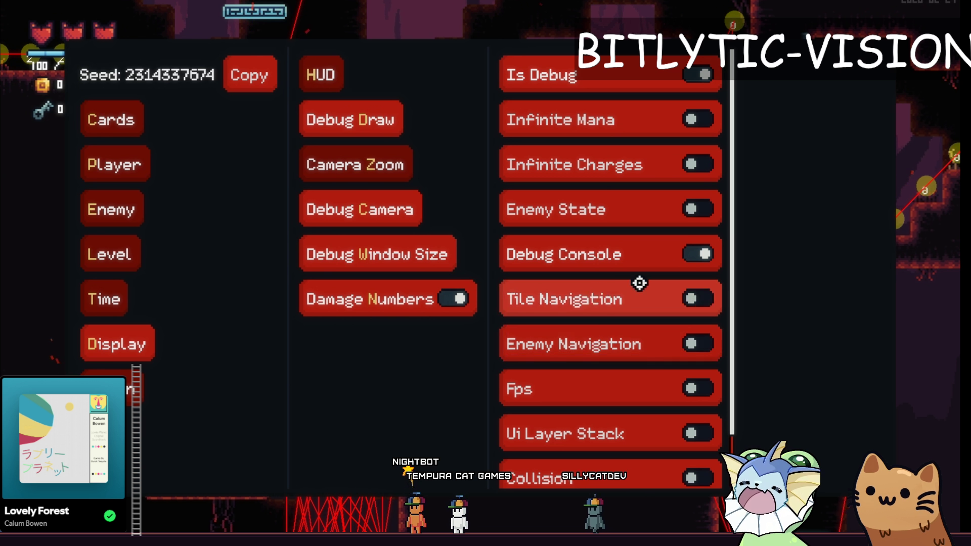
Step: Run and jump the cat around the crystal ledges of the cave
{"action": "key", "text": "grave"}
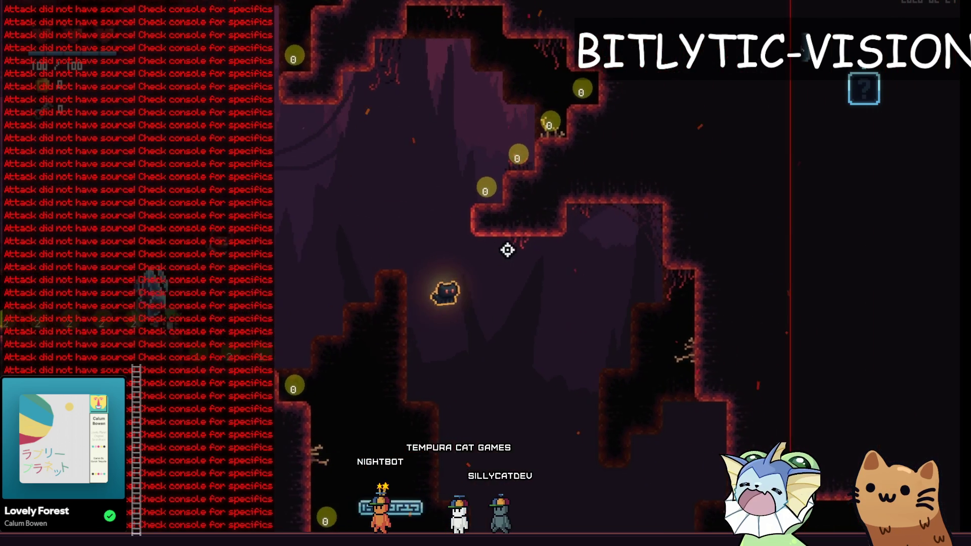
{"action": "key", "text": "1"}
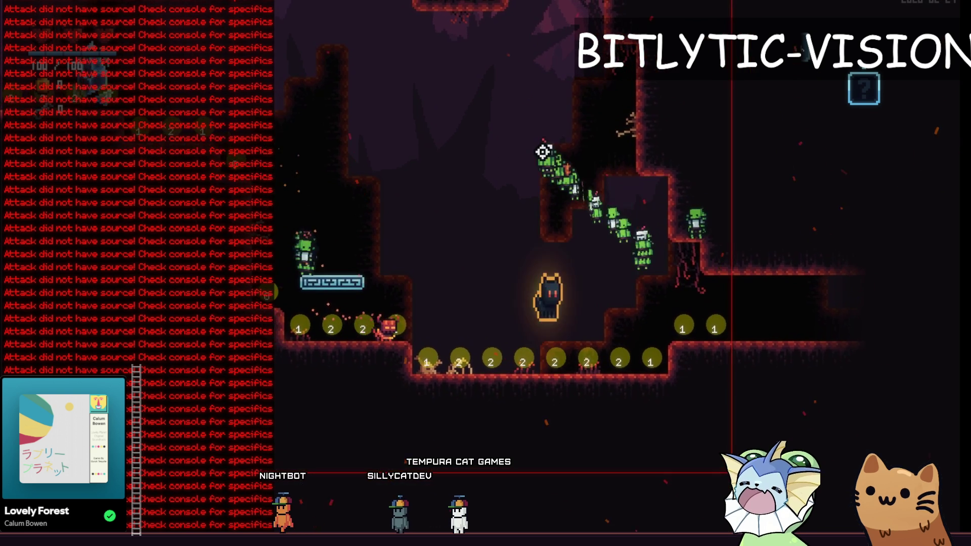
{"action": "key", "text": "1"}
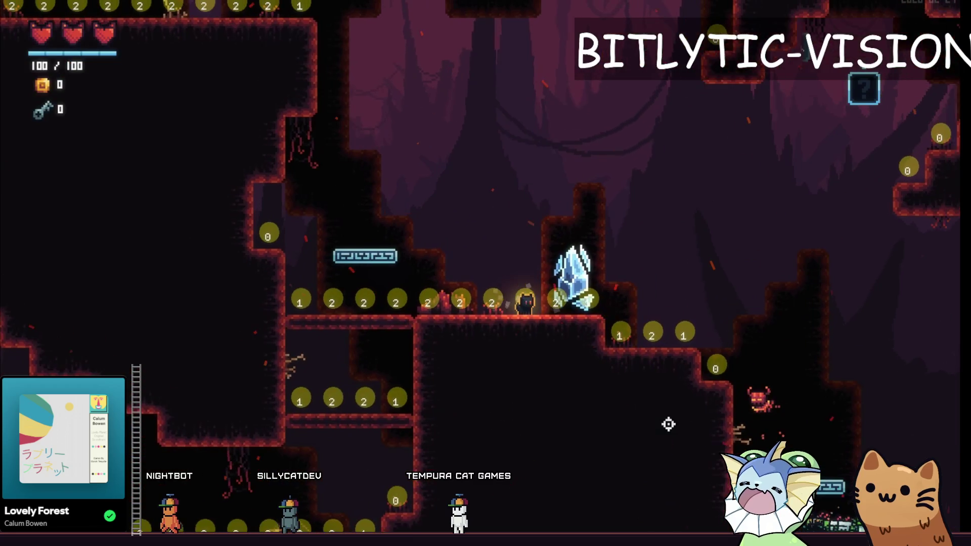
{"action": "key", "text": "space"}
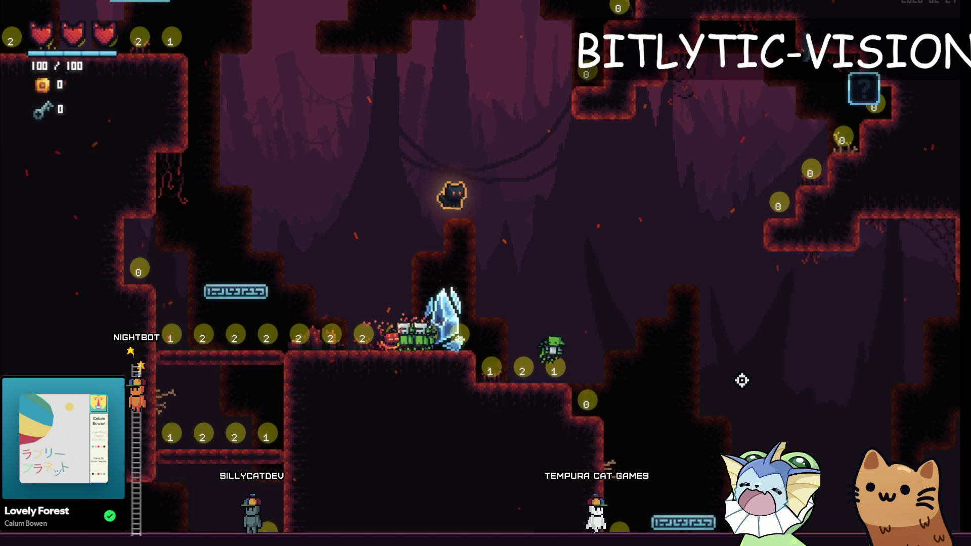
{"action": "key", "text": "d"}
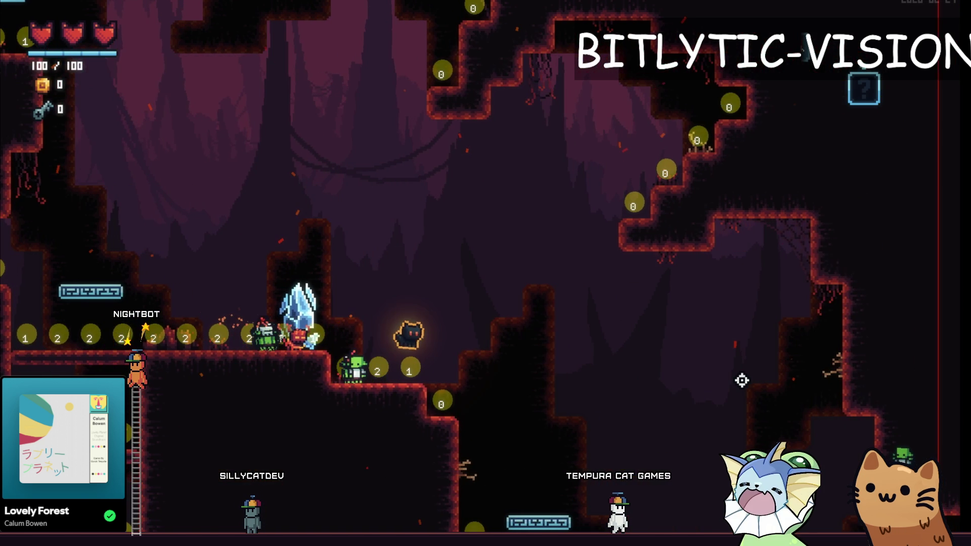
{"action": "key", "text": "space"}
{"action": "key", "text": "a"}
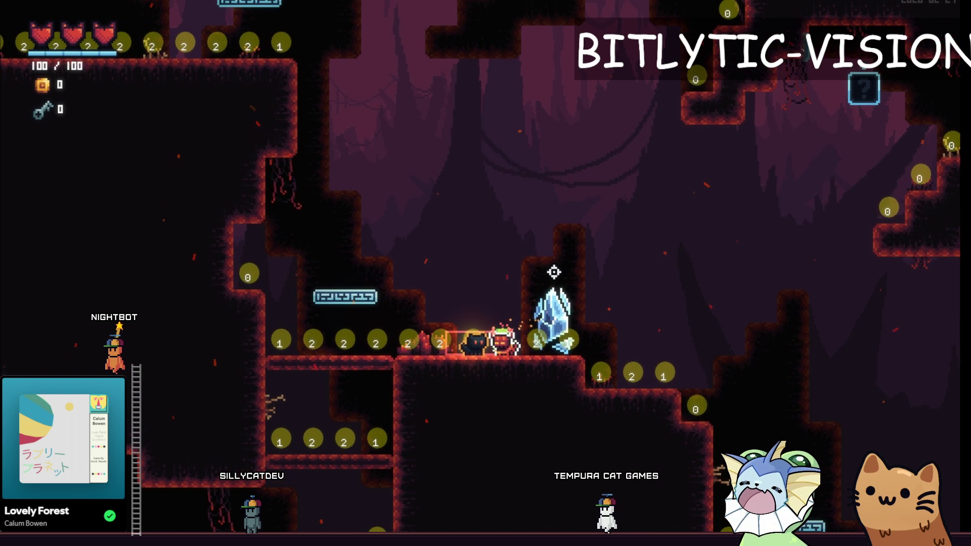
{"action": "key", "text": "space"}
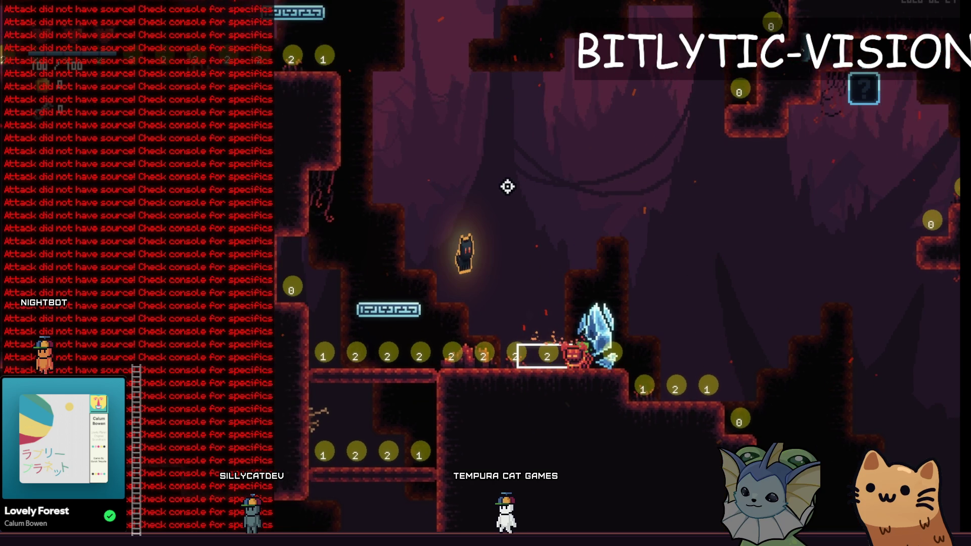
{"action": "key", "text": "a"}
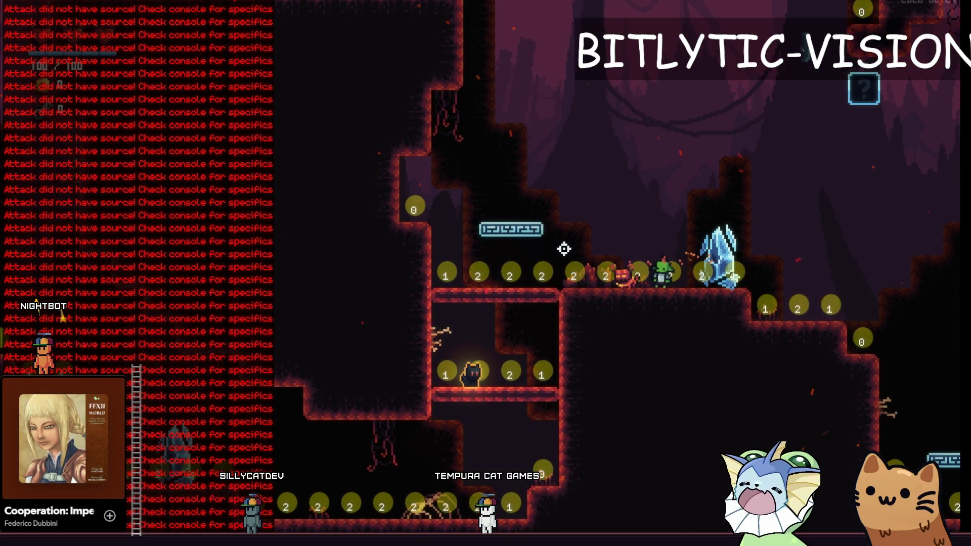
{"action": "key", "text": "space"}
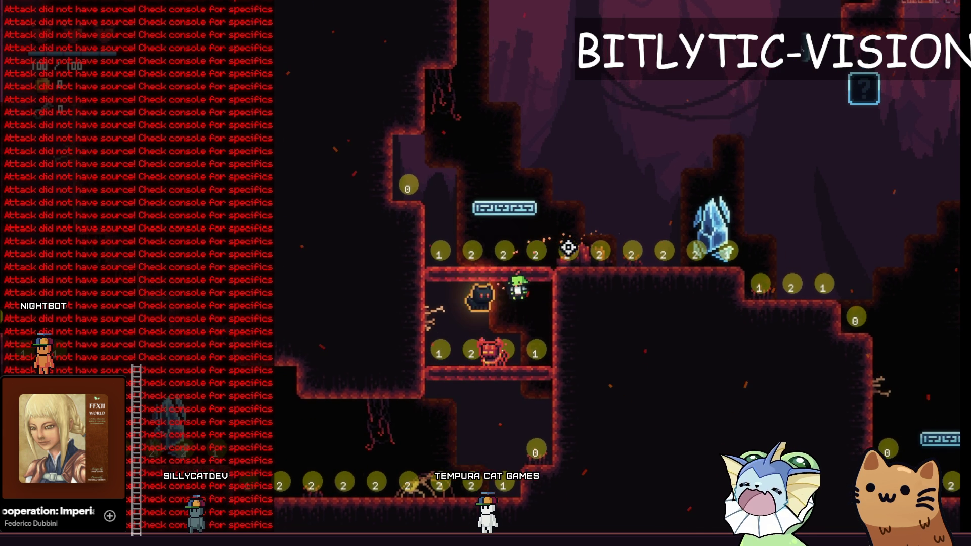
Step: Spawn an enemy crowd, collect 5 coins, view the card deck, and switch to the terminal
{"action": "key", "text": "F1"}
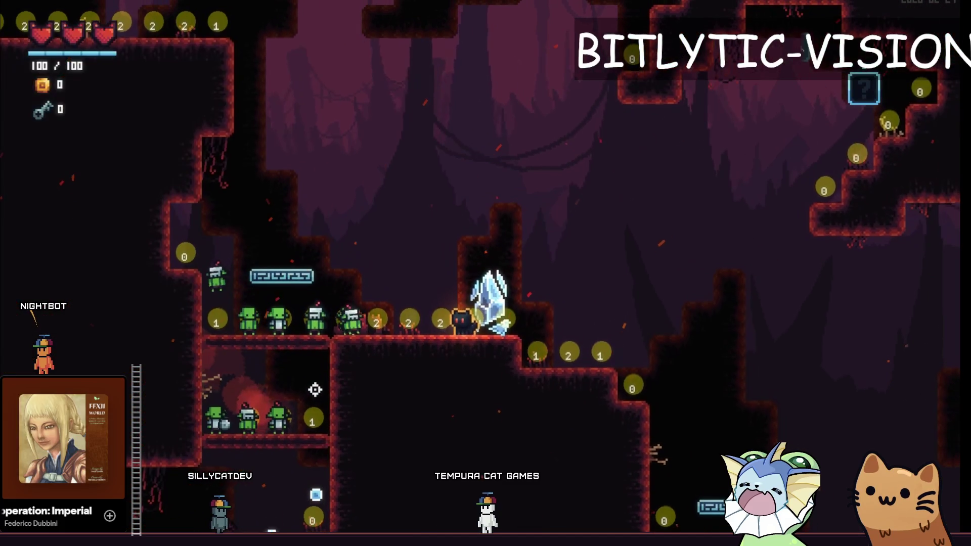
{"action": "key", "text": "Left"}
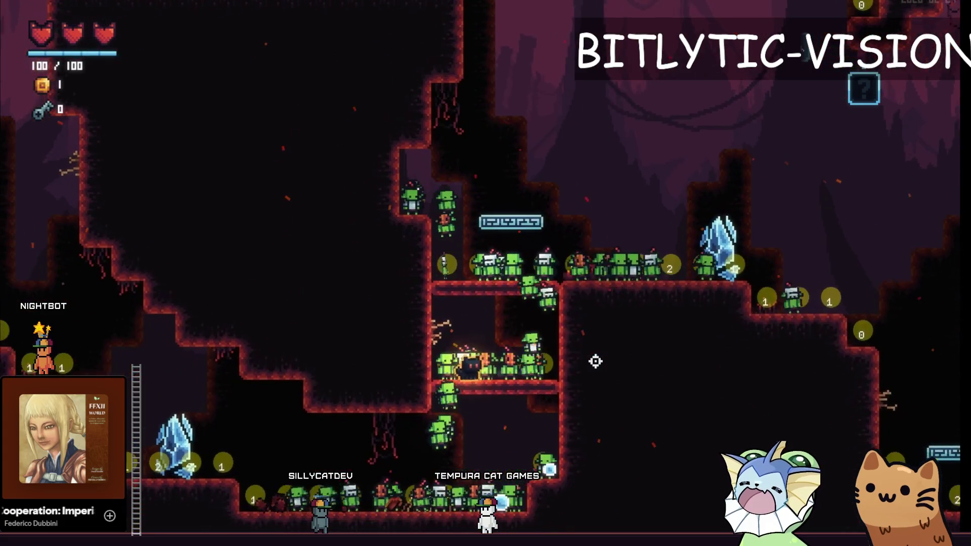
{"action": "key", "text": "Right"}
{"action": "key", "text": "space"}
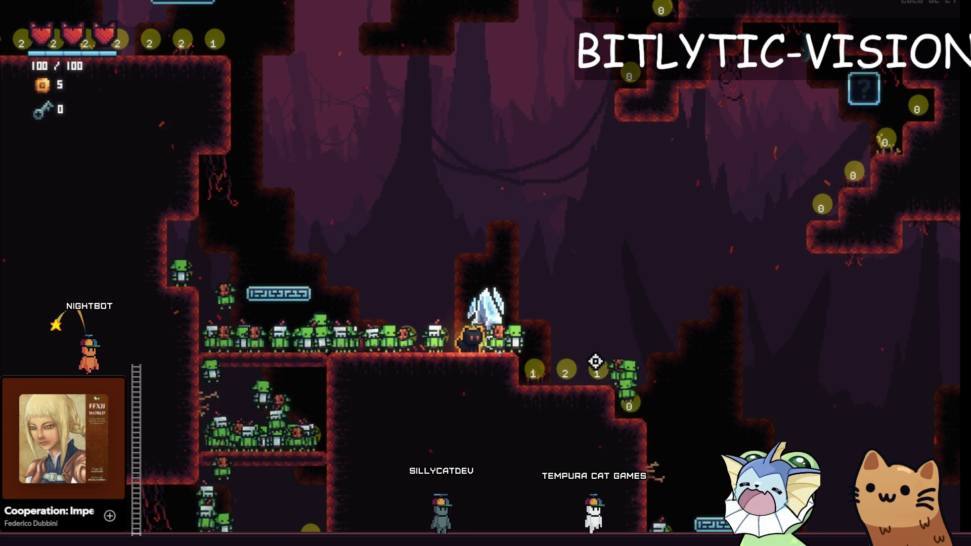
{"action": "key", "text": "Tab"}
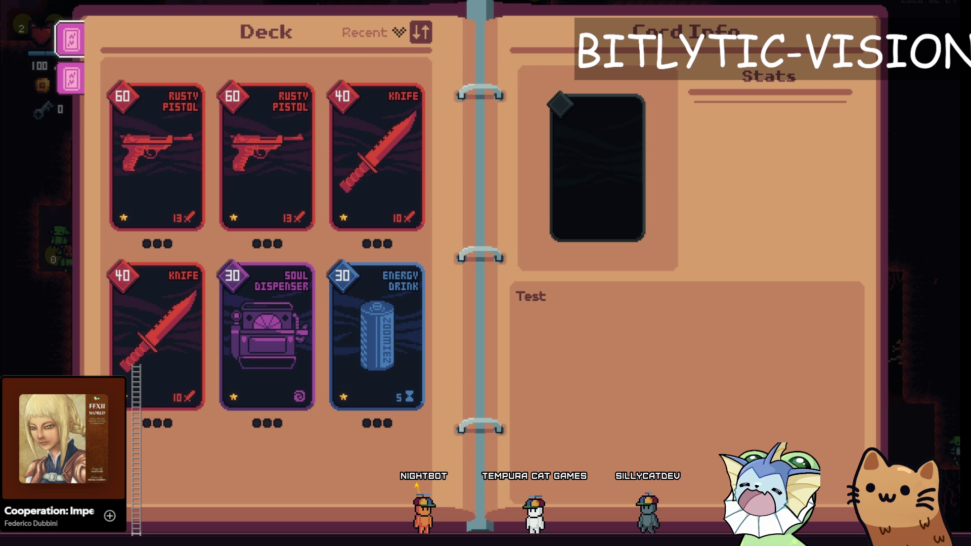
{"action": "key", "text": "alt+F4"}
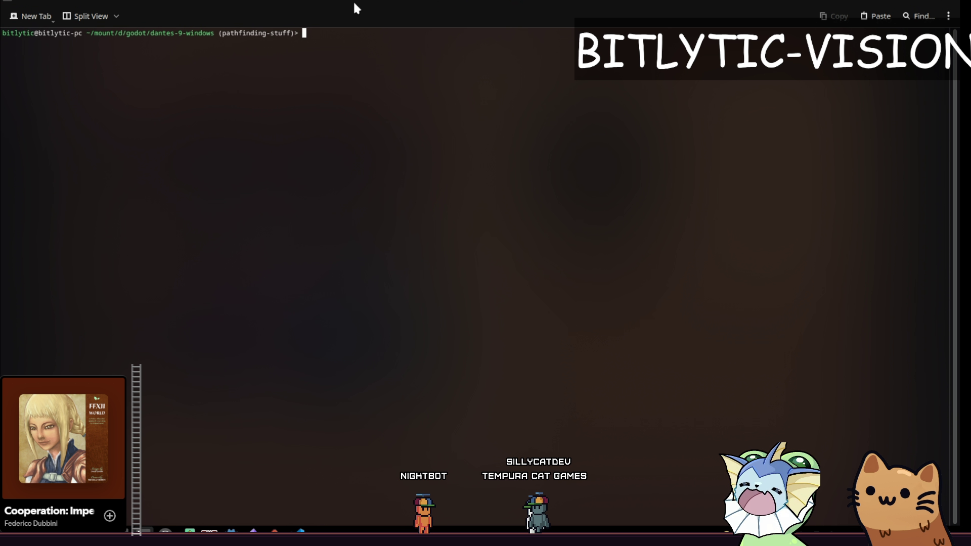
Step: Maximize Konsole and list the project folder's files with ls
{"action": "left_click_drag", "start_coordinate": [356, 8], "coordinate": [364, 2]}
{"action": "type", "text": "ls"}
{"action": "key", "text": "Return"}
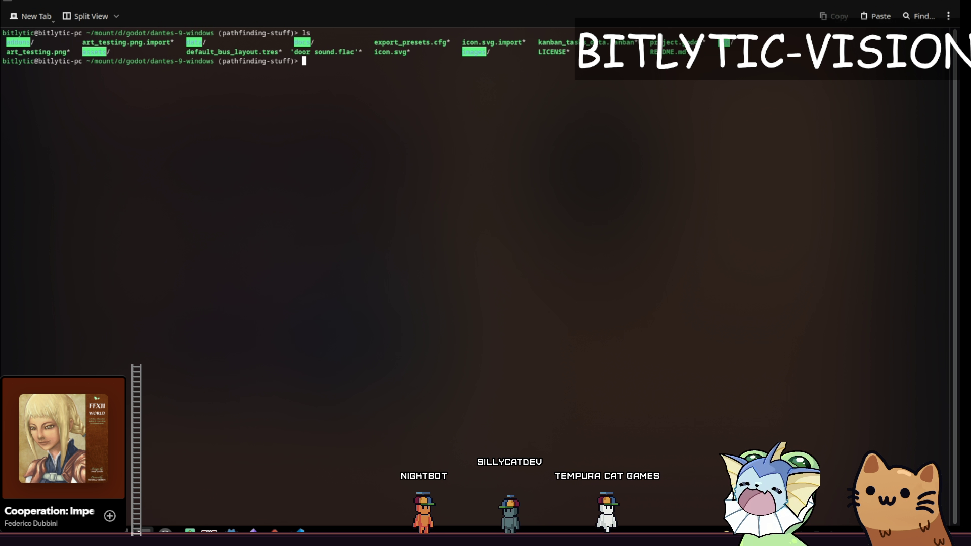
{"action": "type", "text": "><>"}
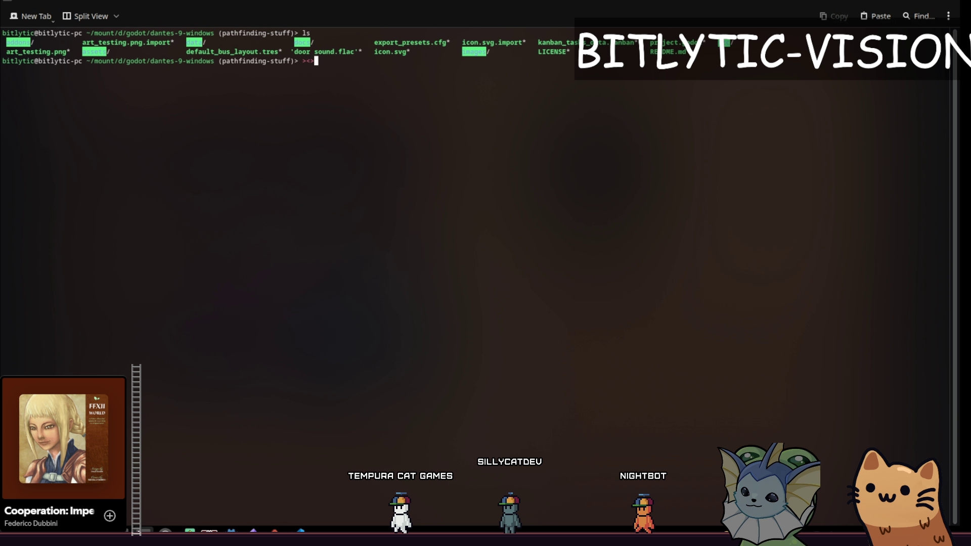
Step: Enlarge then restore the terminal text size, un-maximize the window, and return to the Godot editor
{"action": "key", "text": "ctrl+plus"}
{"action": "key", "text": "ctrl+plus"}
{"action": "key", "text": "ctrl+plus"}
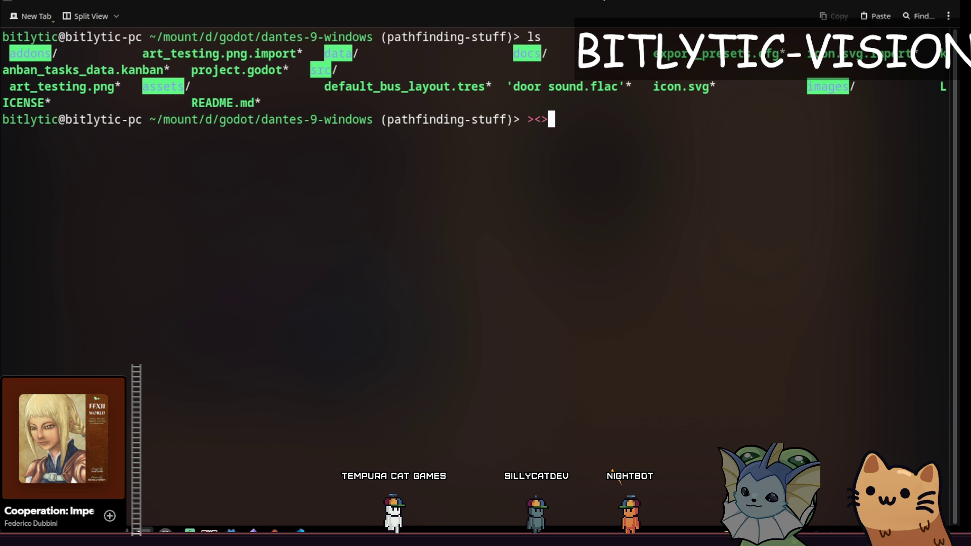
{"action": "key", "text": "ctrl+minus"}
{"action": "key", "text": "ctrl+minus"}
{"action": "key", "text": "ctrl+minus"}
{"action": "mouse_move", "coordinate": [604, 2]}
{"action": "left_mouse_down"}
{"action": "mouse_move", "coordinate": [506, 56]}
{"action": "mouse_move", "coordinate": [970, 56]}
{"action": "left_mouse_up"}
{"action": "key", "text": "alt+Tab"}
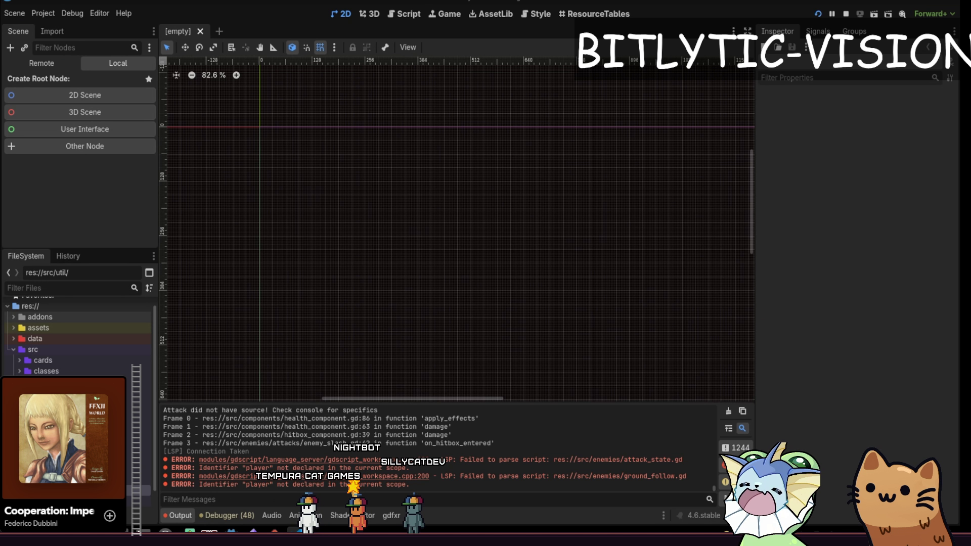
Step: Try pulling the branch with Git: Pull in VS Code, then show the 26 uncommitted source-control changes
{"action": "key", "text": "alt+Tab"}
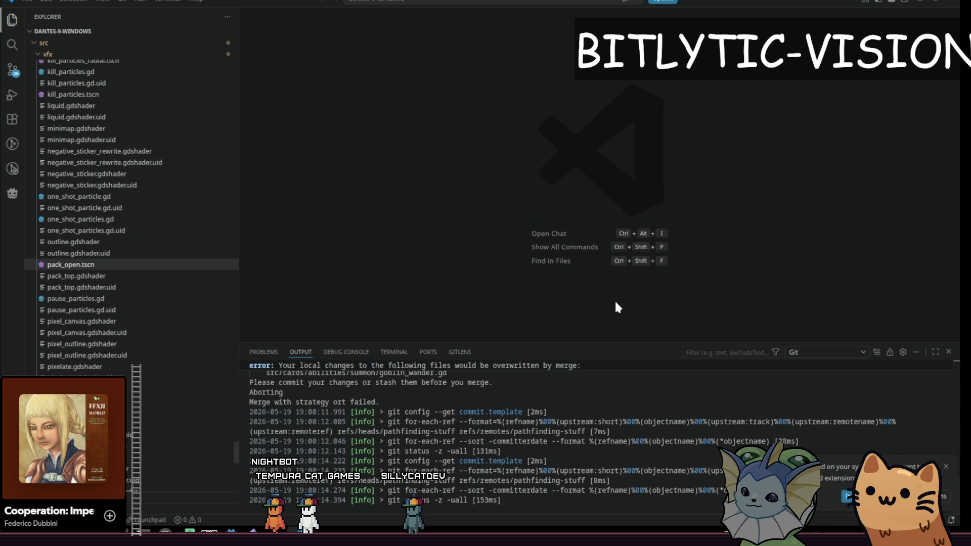
{"action": "key", "text": "ctrl+shift+p"}
{"action": "key", "text": "Return"}
{"action": "key", "text": "Return"}
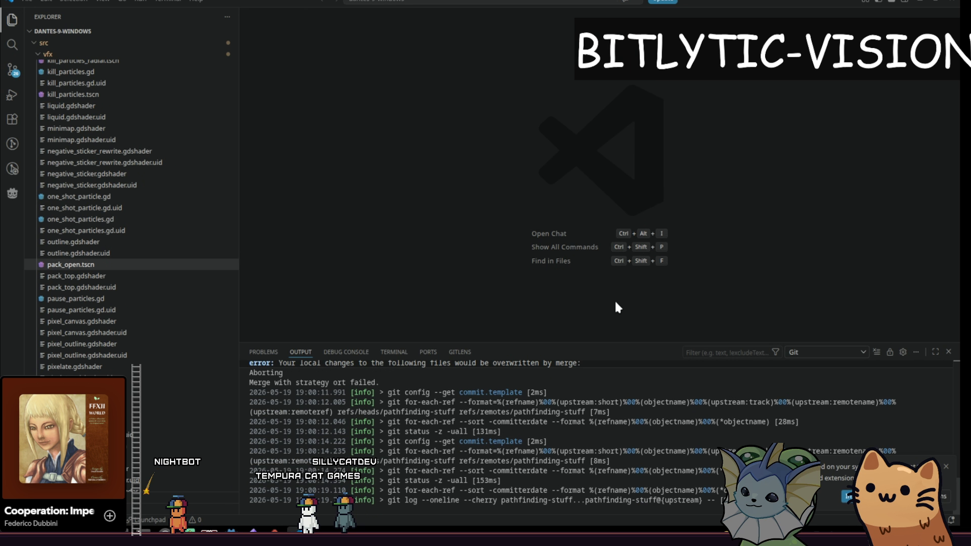
{"action": "key", "text": "Escape"}
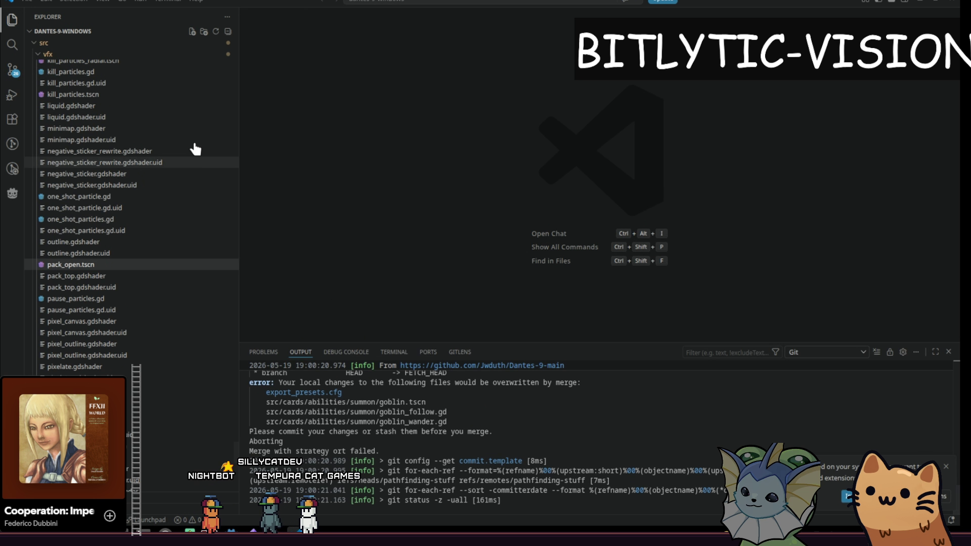
{"action": "left_click", "coordinate": [12, 72]}
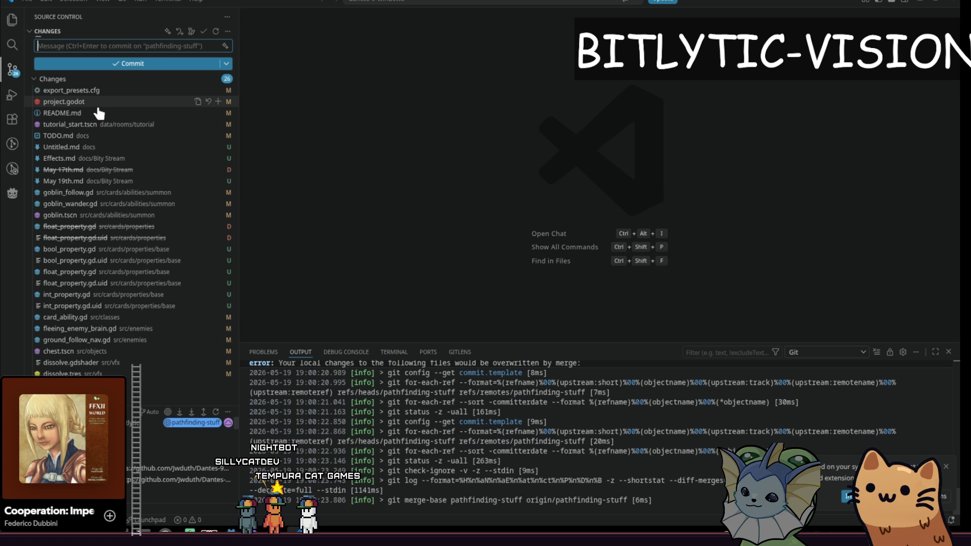
Step: Review the goblin_follow.gd and goblin_wander.gd diffs and discard the local edits to goblin_wander.gd
{"action": "left_click", "coordinate": [107, 192]}
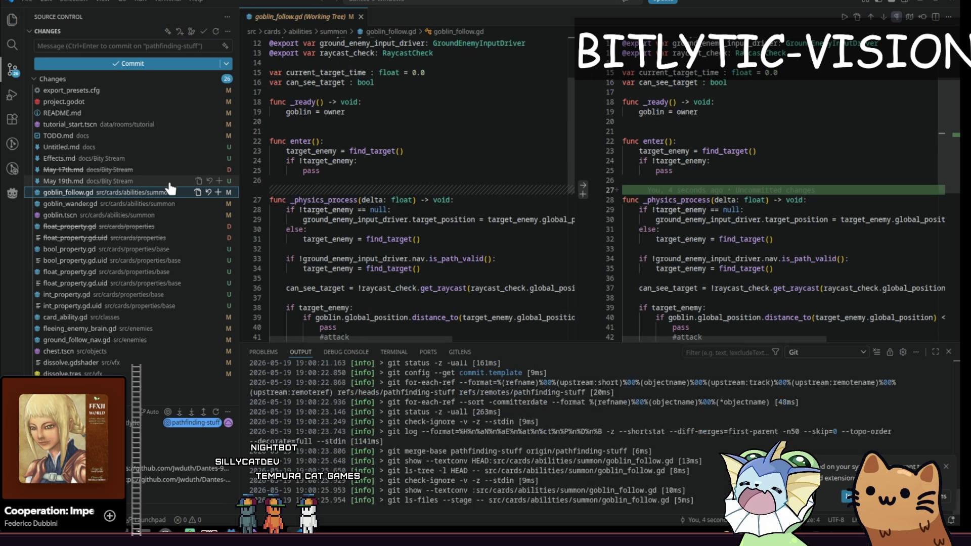
{"action": "left_click", "coordinate": [83, 203]}
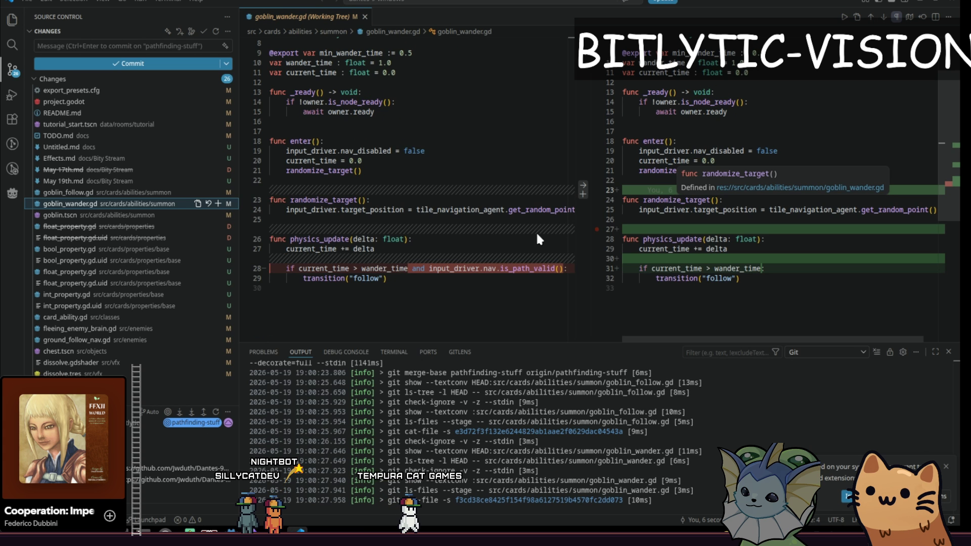
{"action": "left_click", "coordinate": [208, 204]}
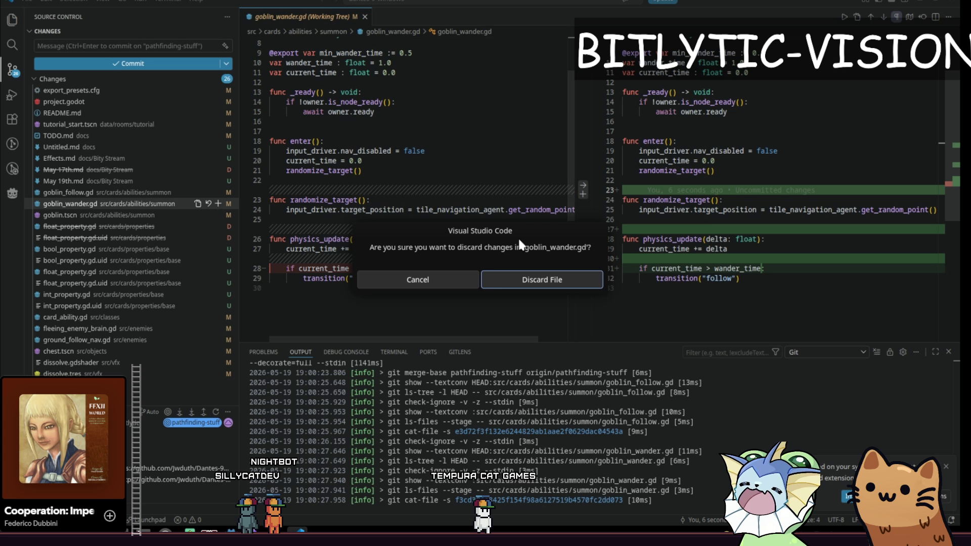
{"action": "left_click", "coordinate": [492, 278]}
{"action": "left_click", "coordinate": [208, 192]}
{"action": "left_click", "coordinate": [534, 281]}
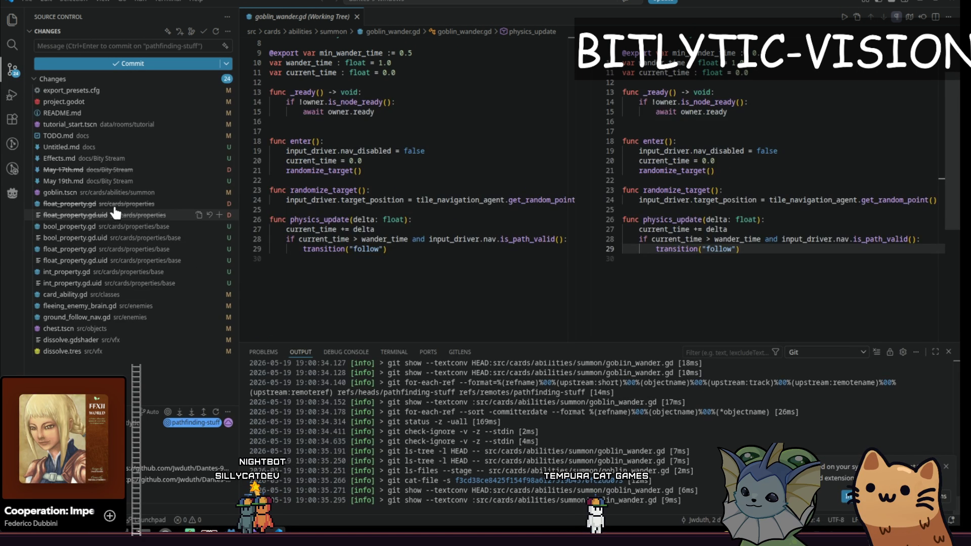
Step: Inspect the float_property.gd and goblin.tscn diffs, then discard all goblin.tscn changes
{"action": "left_click", "coordinate": [116, 204]}
{"action": "left_click", "coordinate": [116, 192]}
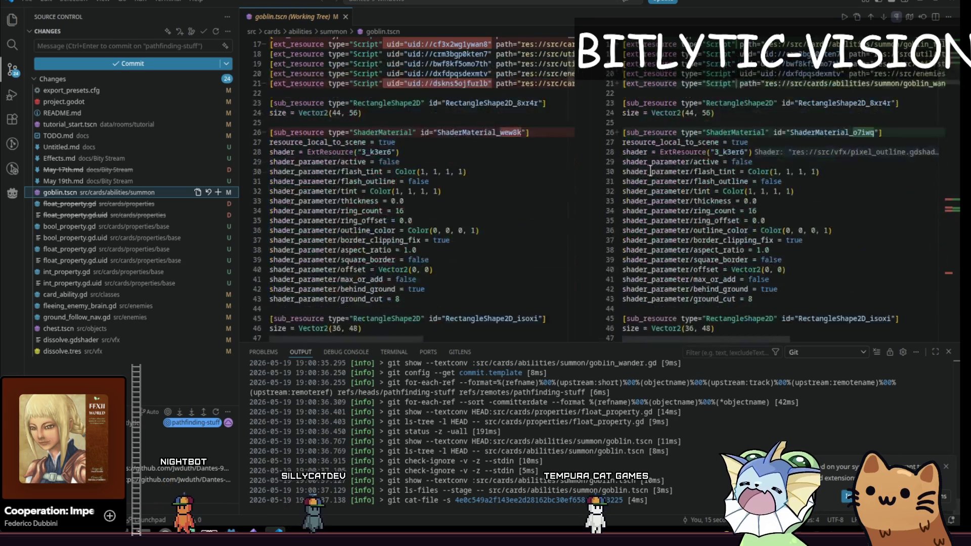
{"action": "left_click_drag", "start_coordinate": [947, 101], "coordinate": [952, 270]}
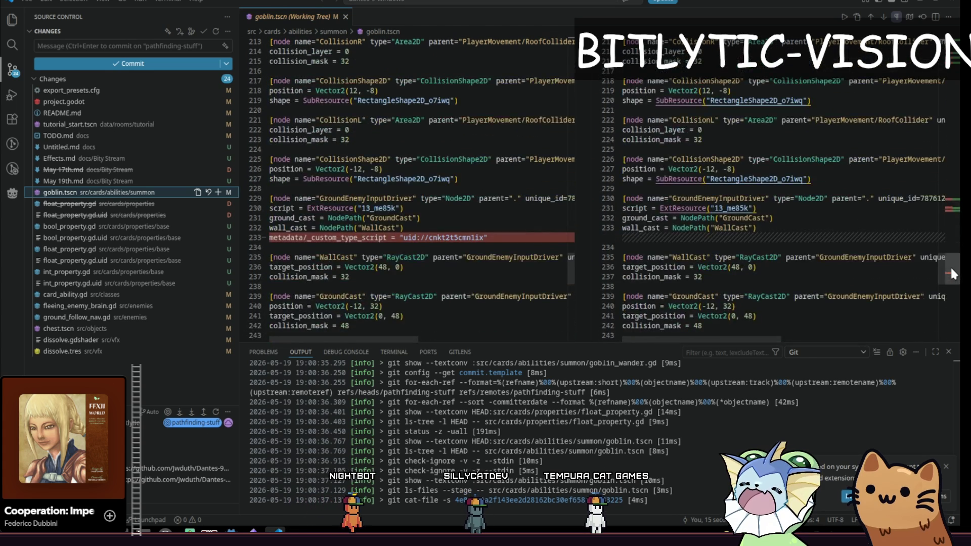
{"action": "left_click", "coordinate": [207, 193]}
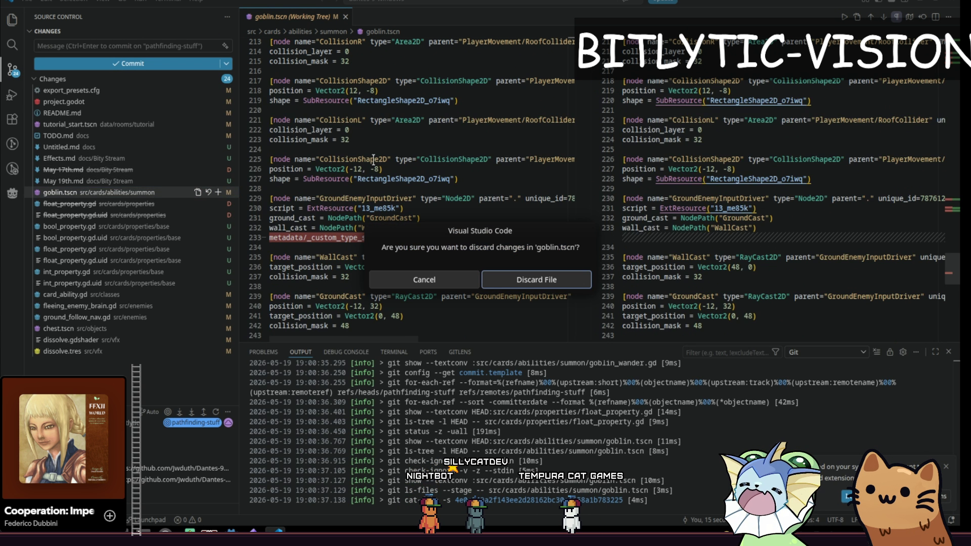
{"action": "left_click", "coordinate": [515, 282]}
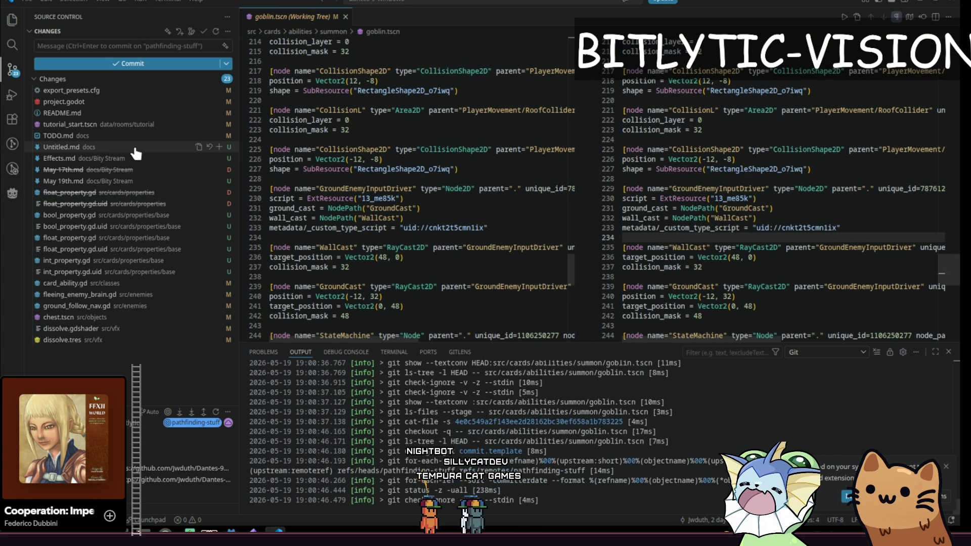
Step: Select the eight property files from float_property.gd through int_property.gd.uid and stage them
{"action": "left_click", "coordinate": [101, 195]}
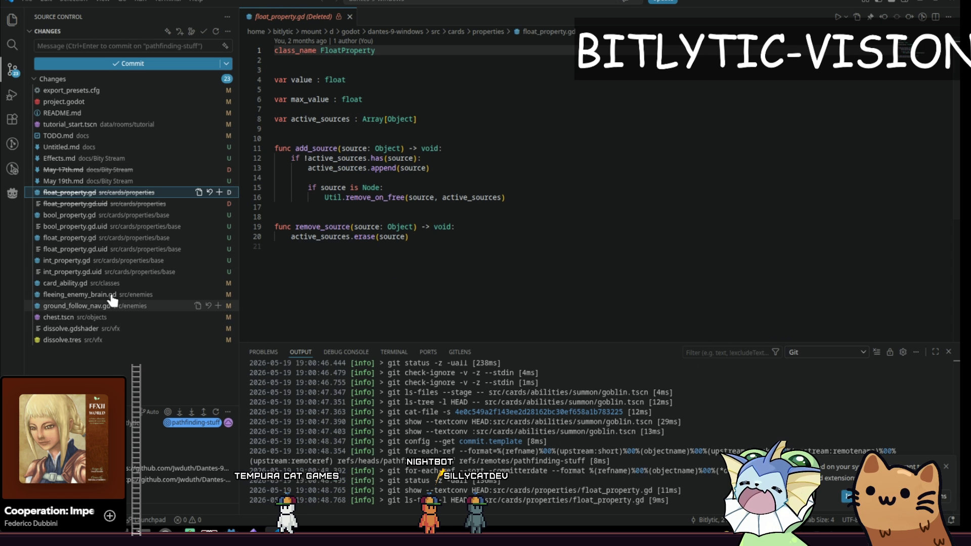
{"action": "left_click", "coordinate": [87, 272]}
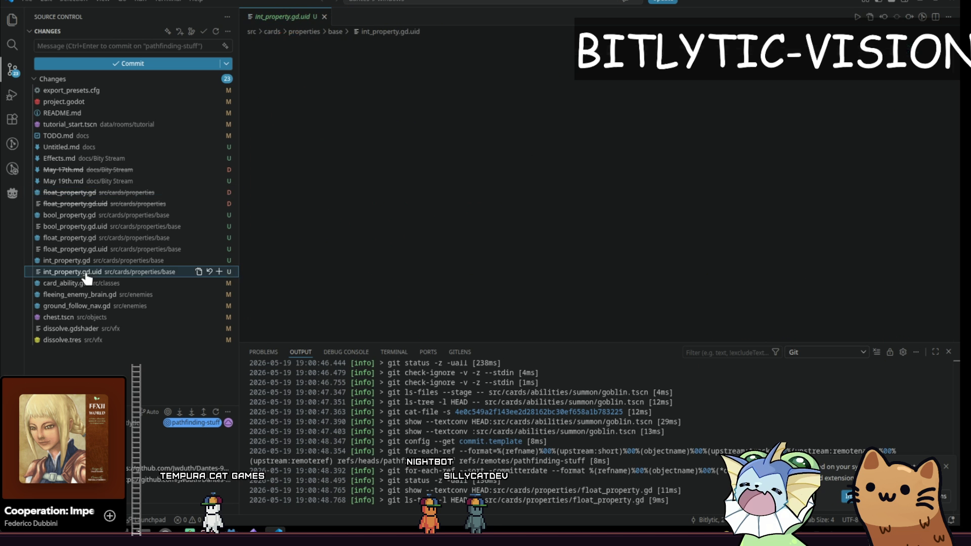
{"action": "left_click", "coordinate": [83, 196]}
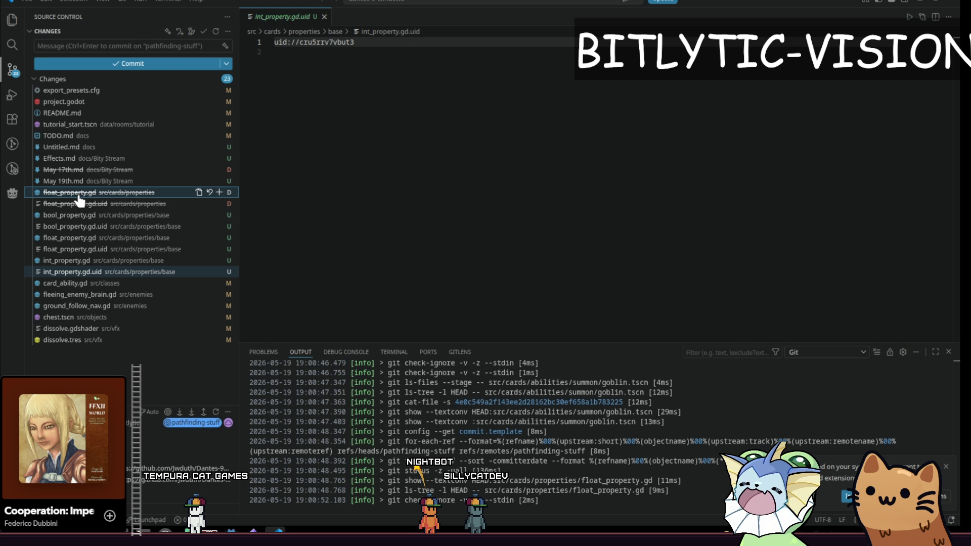
{"action": "left_click", "coordinate": [81, 273], "text": "shift"}
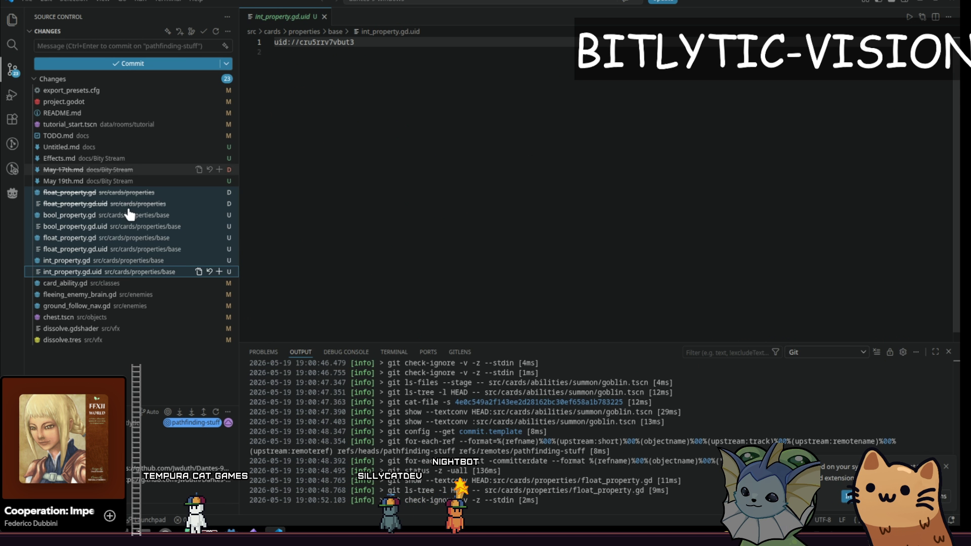
{"action": "left_click", "coordinate": [219, 272]}
Step: Check the card_ability.gd diff and review the staged bool, float and int property scripts
{"action": "left_click", "coordinate": [99, 294]}
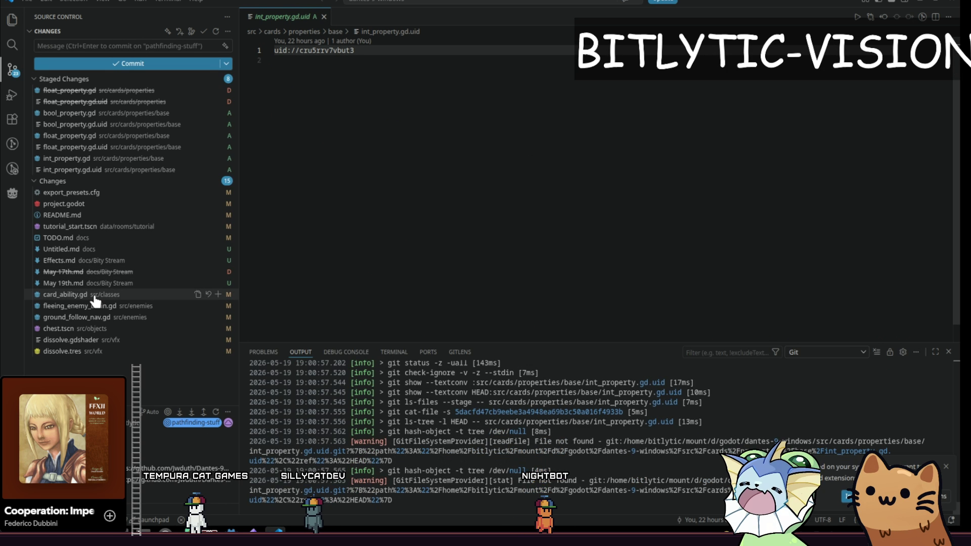
{"action": "left_click", "coordinate": [96, 159]}
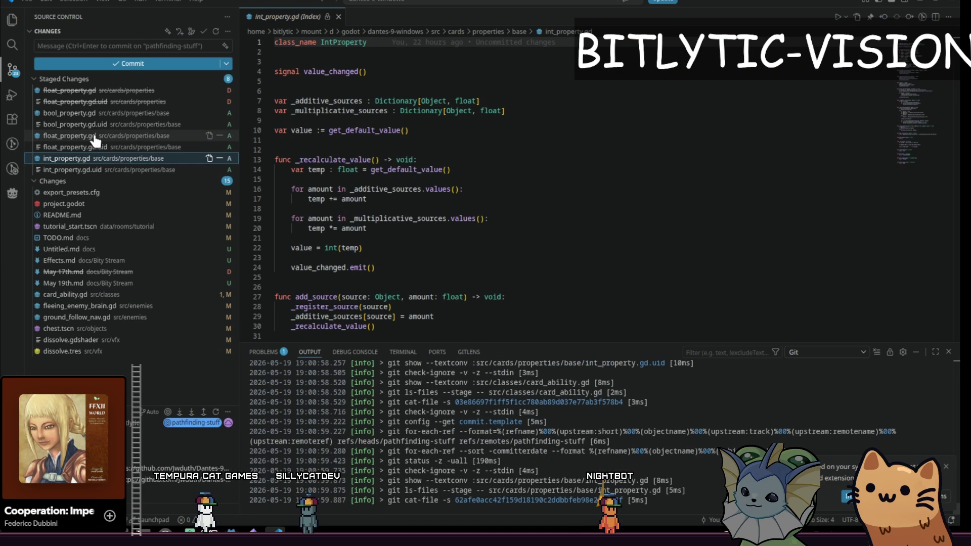
{"action": "left_click", "coordinate": [96, 136]}
{"action": "left_click", "coordinate": [96, 112]}
{"action": "left_click", "coordinate": [96, 135]}
{"action": "left_click", "coordinate": [95, 159]}
{"action": "left_click", "coordinate": [96, 136]}
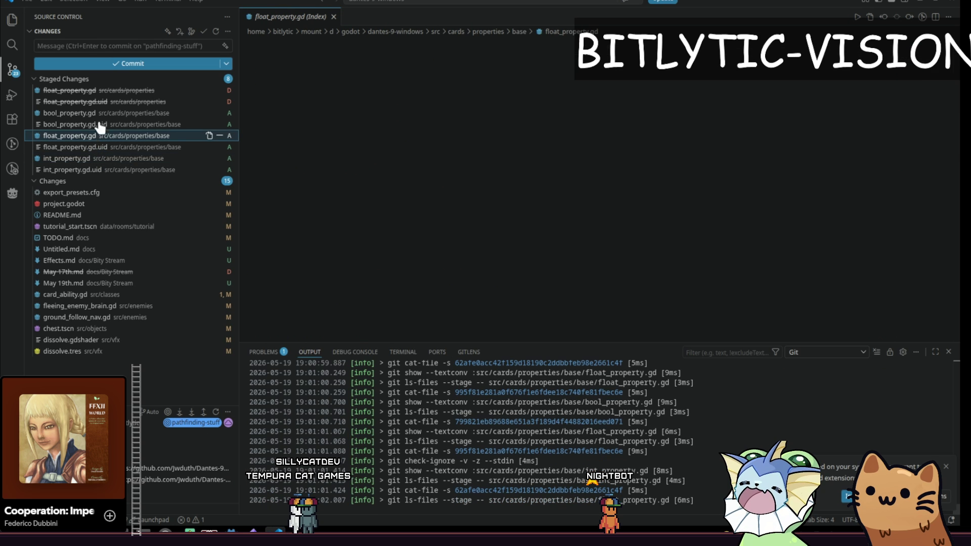
{"action": "left_click", "coordinate": [96, 113]}
{"action": "left_click", "coordinate": [96, 136]}
{"action": "left_click", "coordinate": [97, 158]}
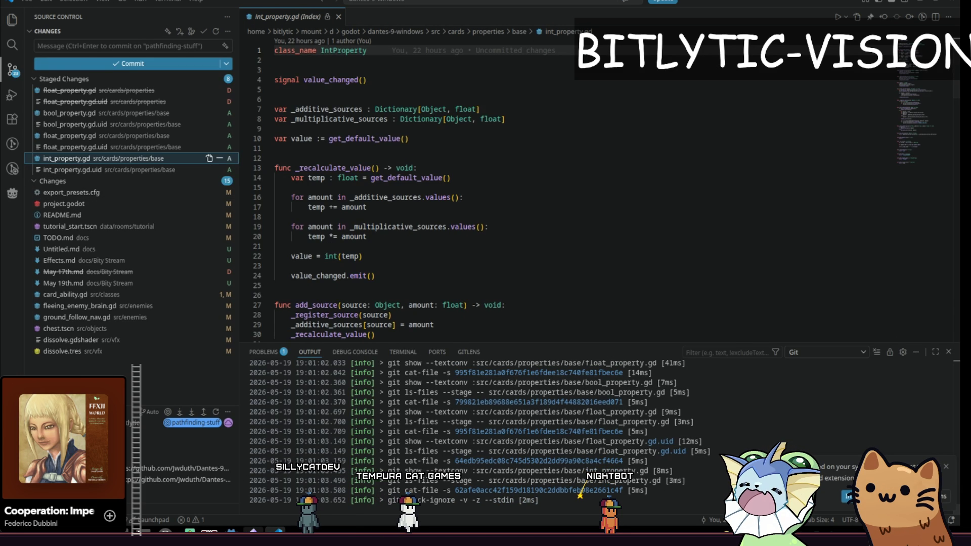
{"action": "key", "text": "alt+Tab"}
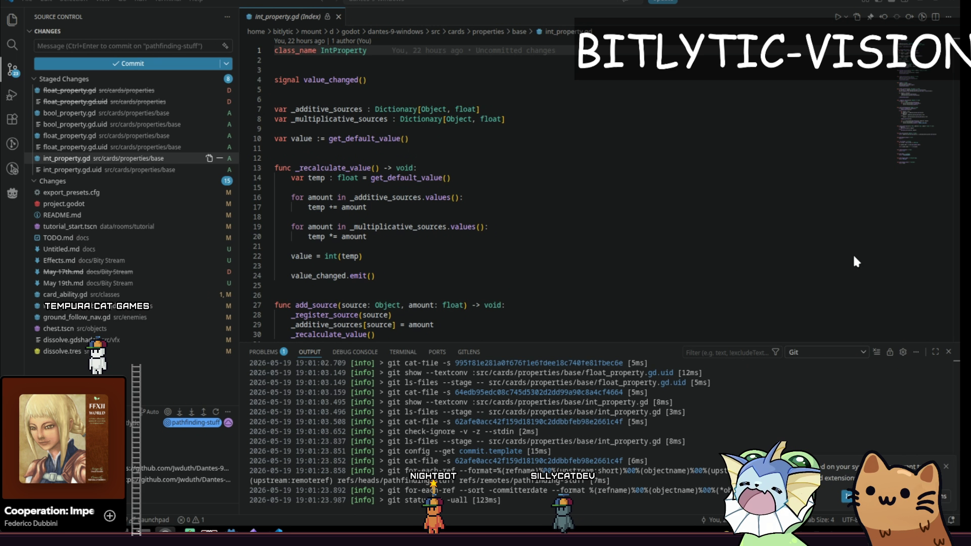
Step: Review the project.godot and tutorial_start.tscn diffs, then stage TODO.md
{"action": "left_click", "coordinate": [82, 205]}
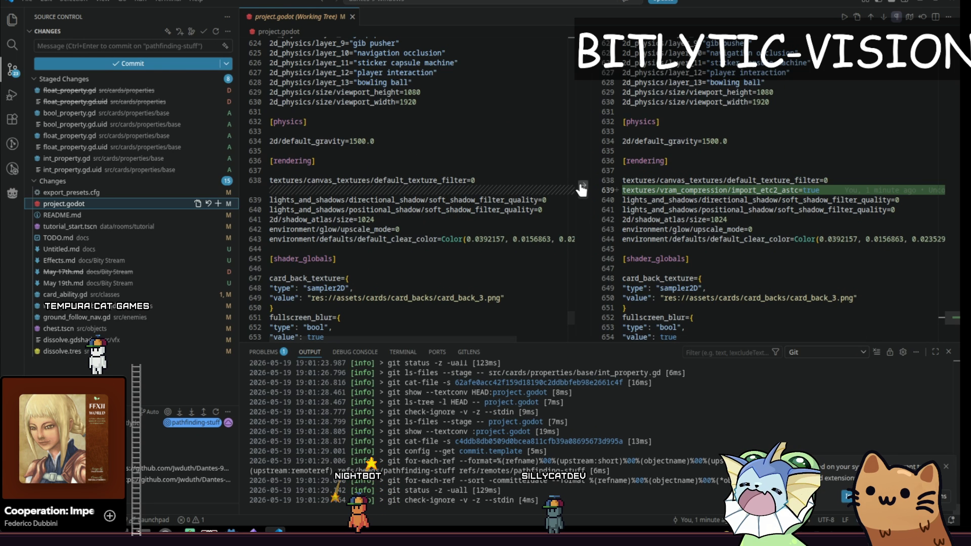
{"action": "left_click", "coordinate": [91, 226]}
{"action": "left_click", "coordinate": [90, 238]}
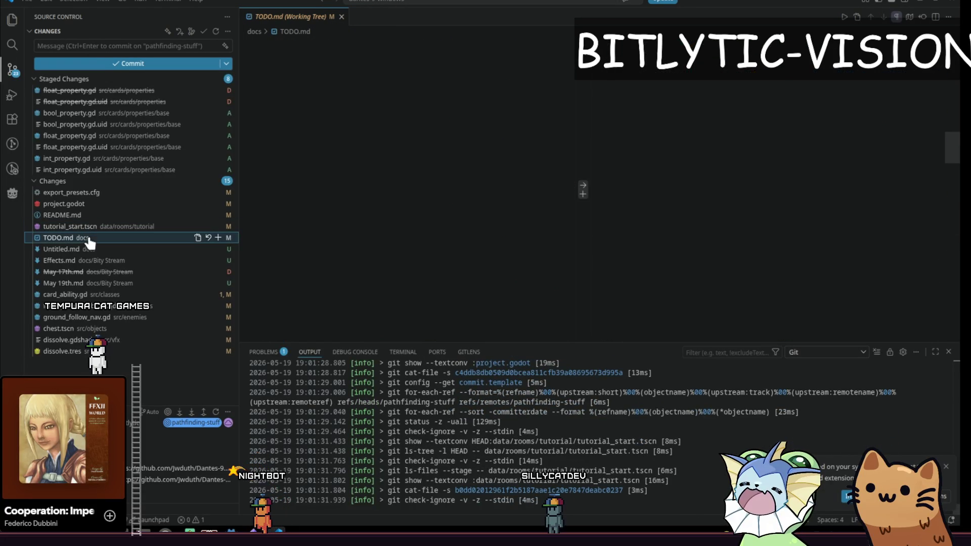
{"action": "left_click", "coordinate": [218, 239]}
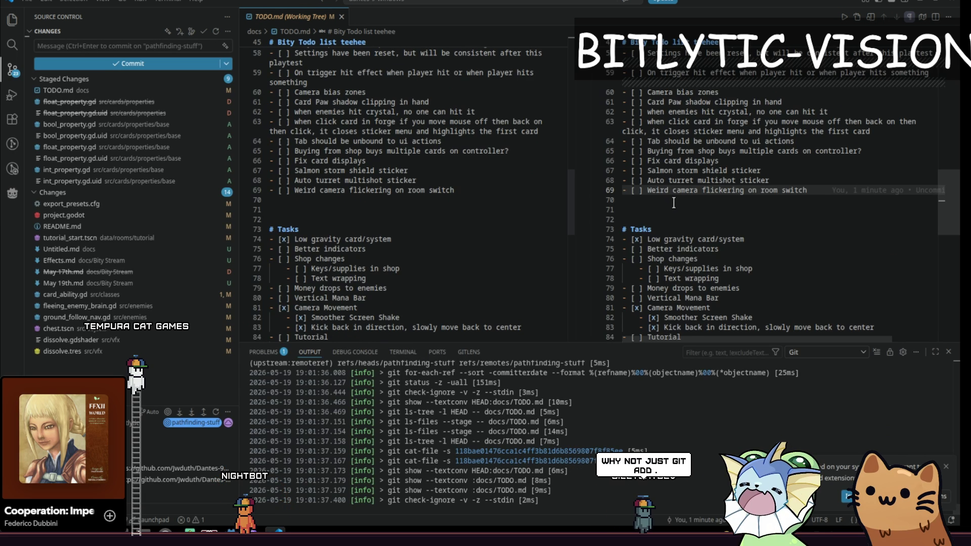
Step: Recheck the README.md and project.godot diffs, then discard the tutorial_start.tscn changes
{"action": "left_click", "coordinate": [113, 226]}
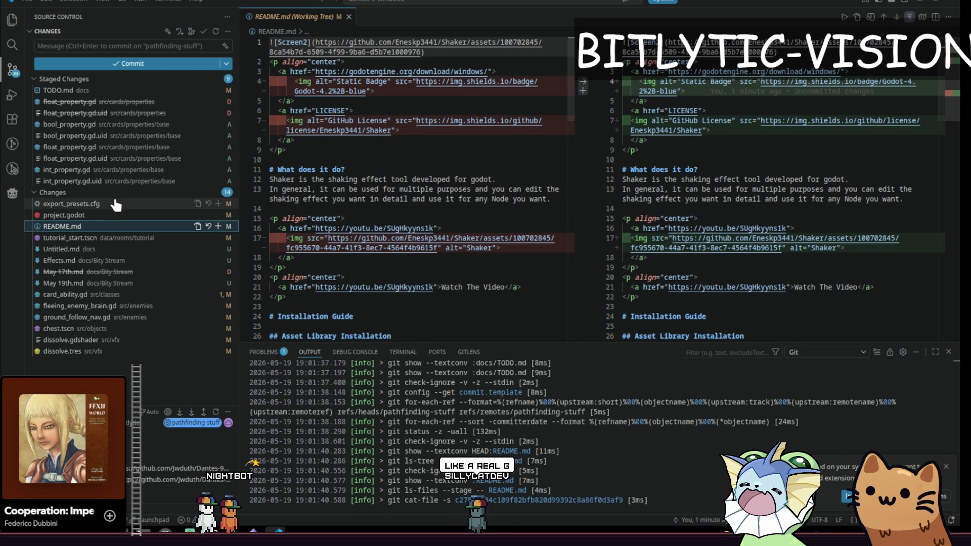
{"action": "left_click", "coordinate": [50, 216]}
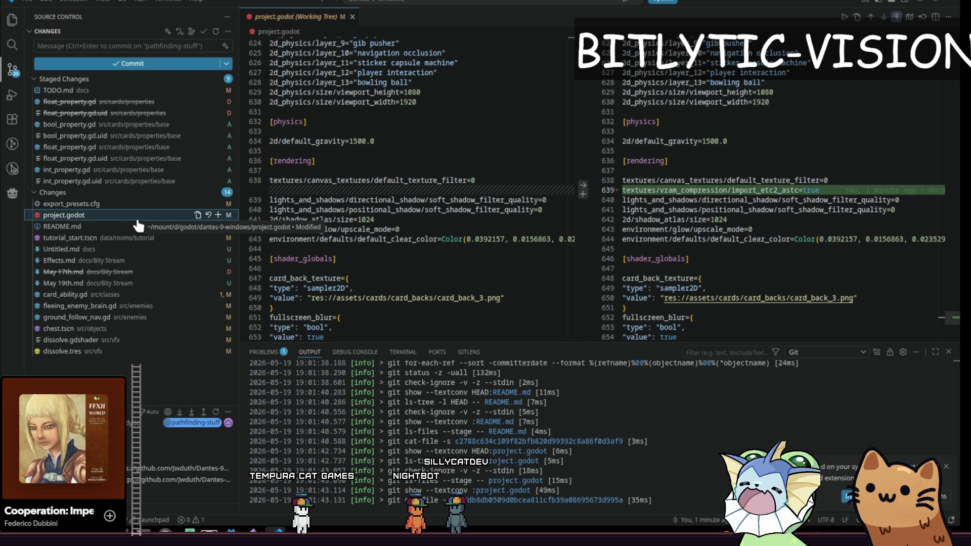
{"action": "left_click", "coordinate": [142, 239]}
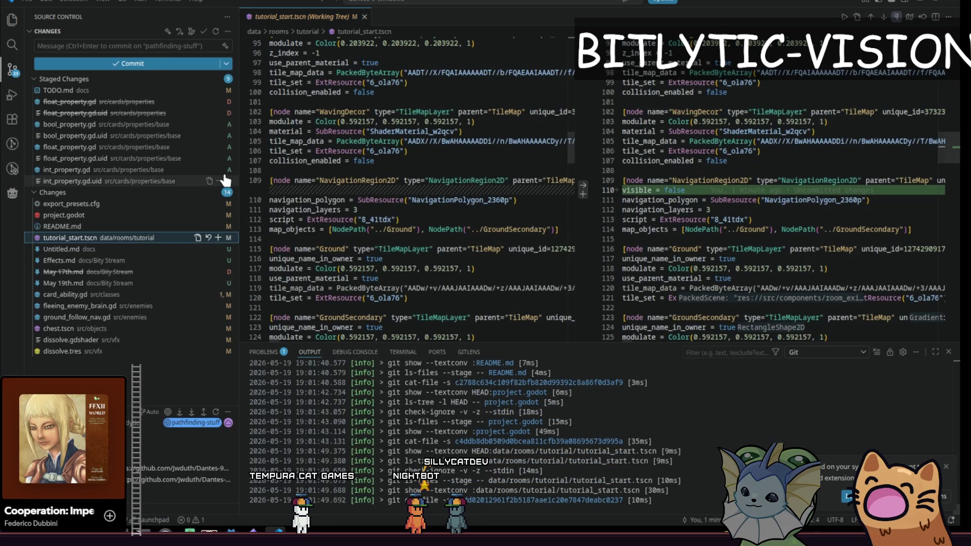
{"action": "left_click", "coordinate": [208, 237]}
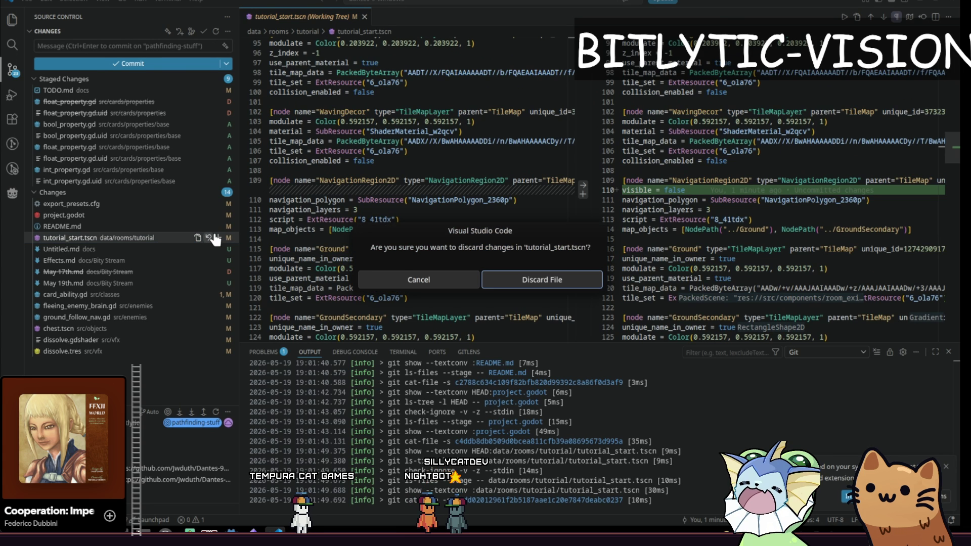
{"action": "left_click", "coordinate": [548, 286]}
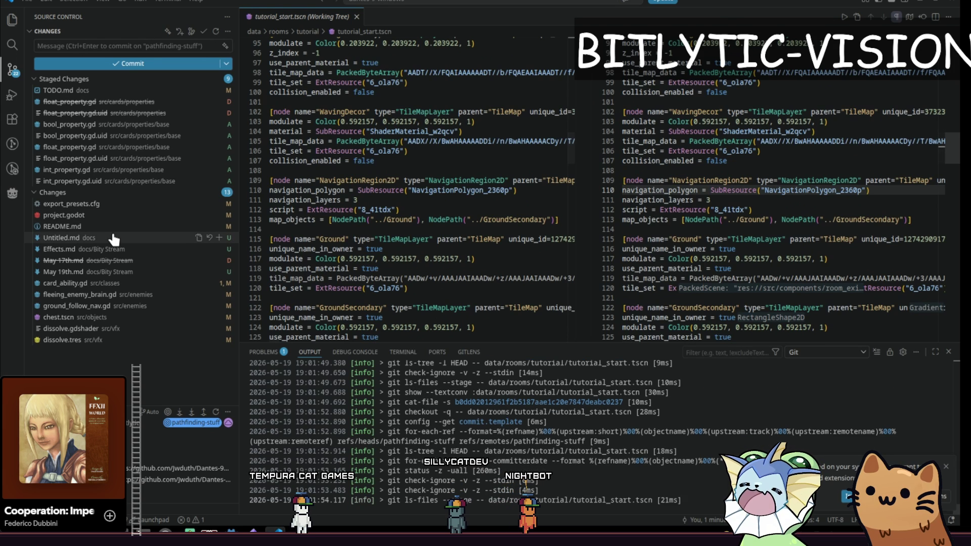
Step: Close the empty Untitled.md note and look through Effects.md, May 17th.md and May 19th.md
{"action": "left_click", "coordinate": [114, 237]}
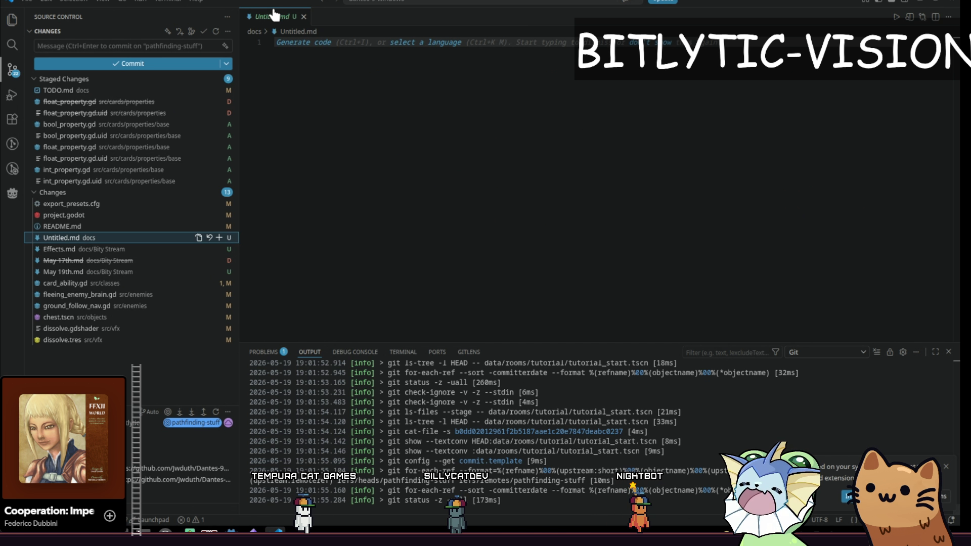
{"action": "left_click", "coordinate": [304, 17]}
{"action": "left_click", "coordinate": [134, 250]}
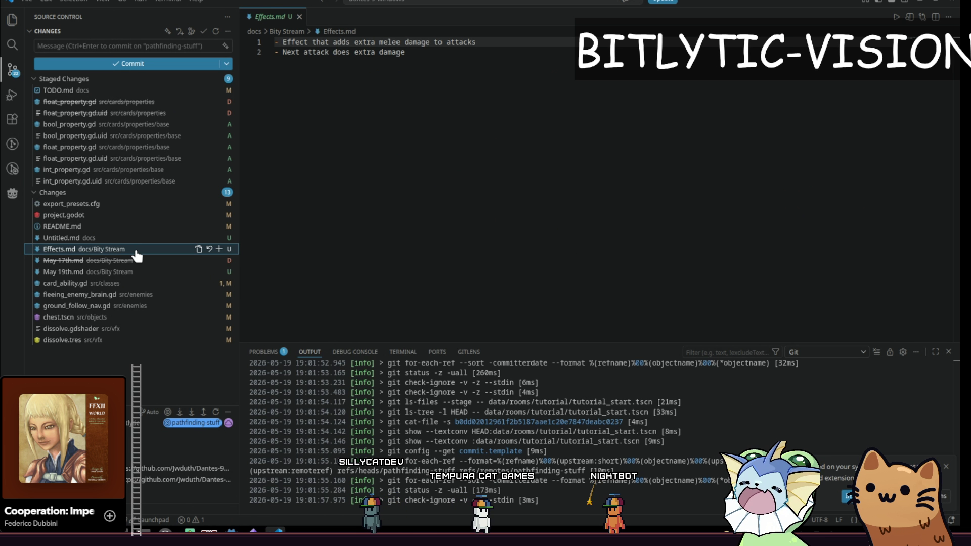
{"action": "left_click", "coordinate": [397, 53]}
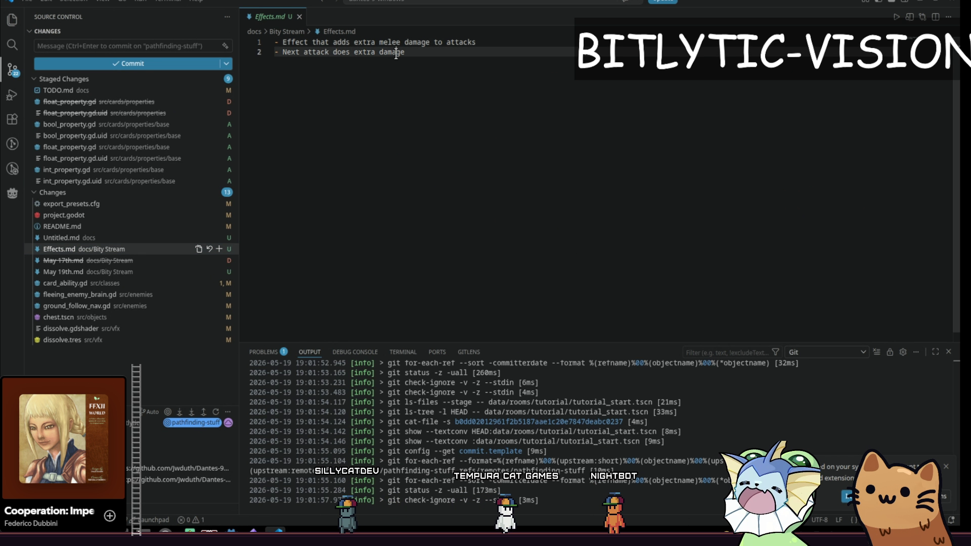
{"action": "left_click", "coordinate": [152, 260]}
{"action": "left_click", "coordinate": [149, 272]}
Step: Delete the uncommitted attach_to_object function from card_ability.gd in its diff view
{"action": "left_click", "coordinate": [148, 283]}
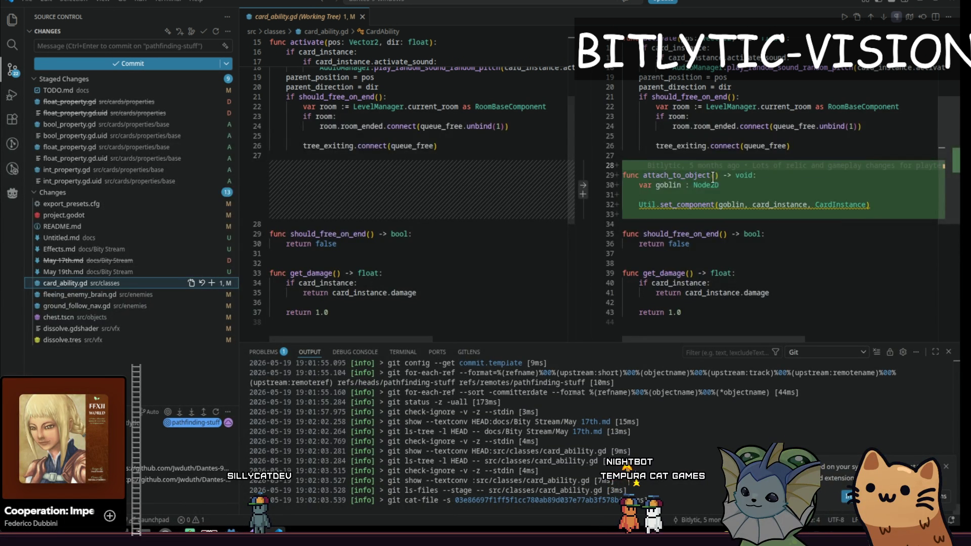
{"action": "left_click", "coordinate": [910, 192]}
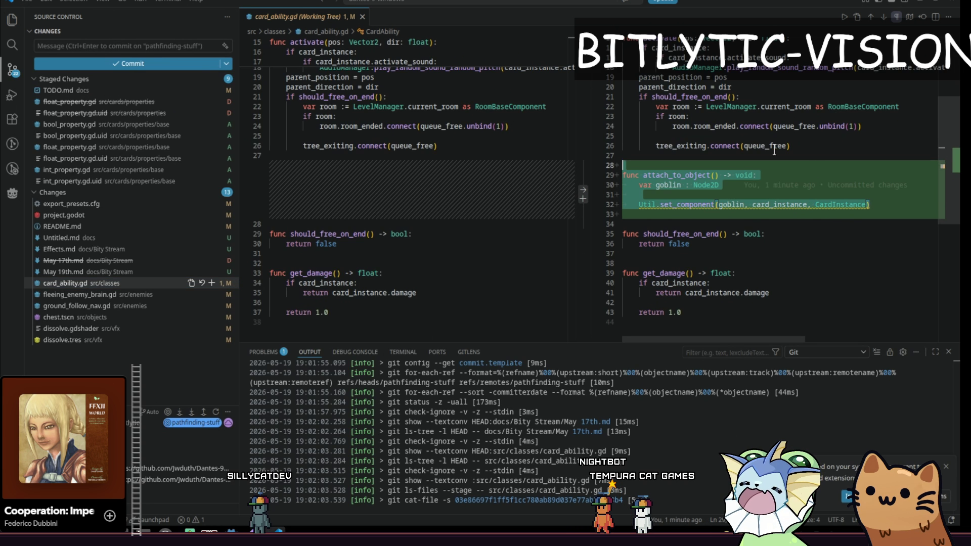
{"action": "left_click_drag", "start_coordinate": [900, 205], "coordinate": [861, 129]}
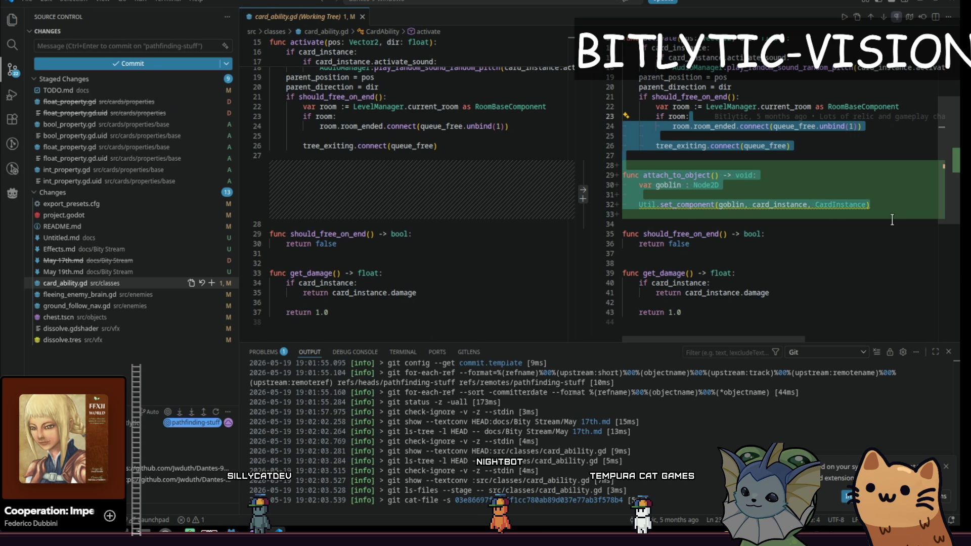
{"action": "left_click_drag", "start_coordinate": [892, 219], "coordinate": [888, 200]}
{"action": "key", "text": "BackSpace"}
{"action": "key", "text": "BackSpace"}
{"action": "key", "text": "BackSpace"}
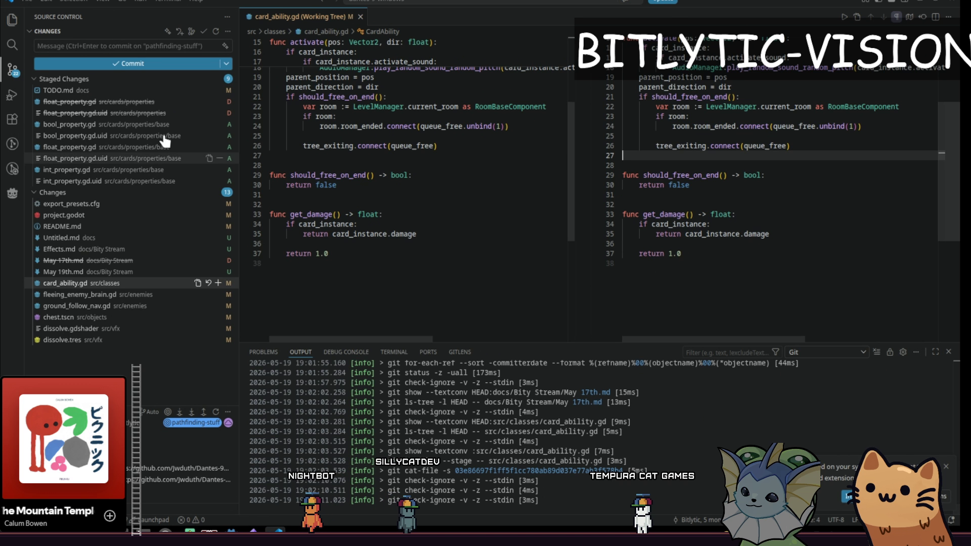
Step: Discard the changes to fleeing_enemy_brain.gd, ground_follow_nav.gd and chest.tscn
{"action": "left_click", "coordinate": [112, 285]}
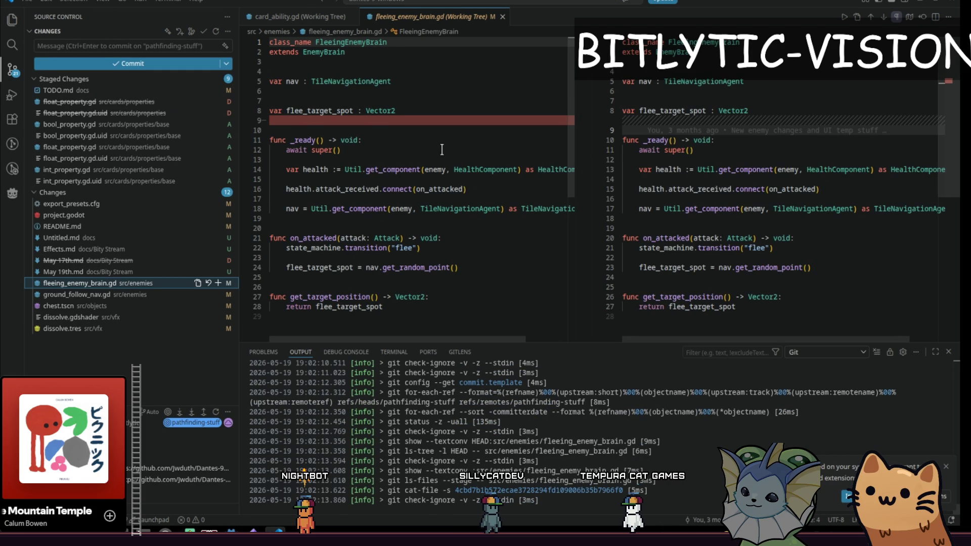
{"action": "left_click", "coordinate": [208, 283]}
{"action": "key", "text": "Return"}
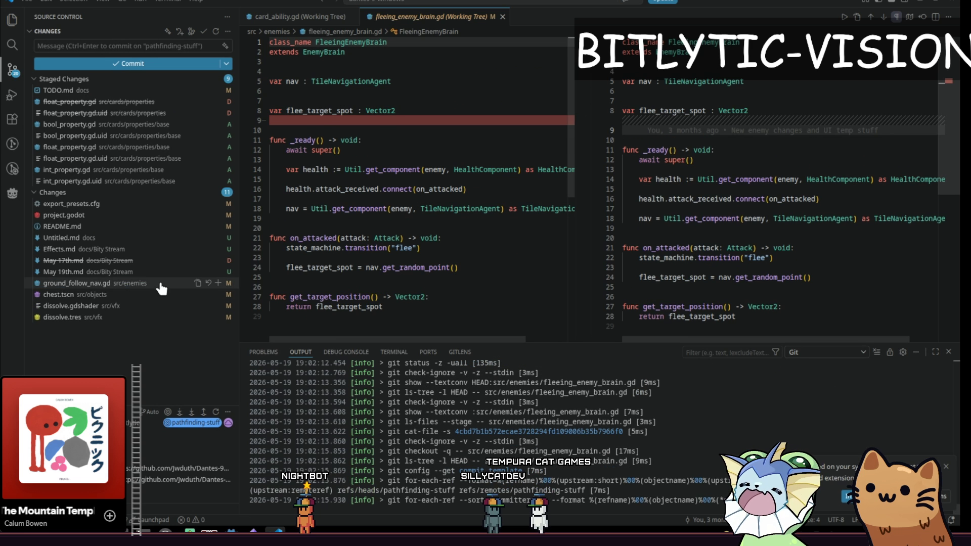
{"action": "left_click", "coordinate": [189, 283]}
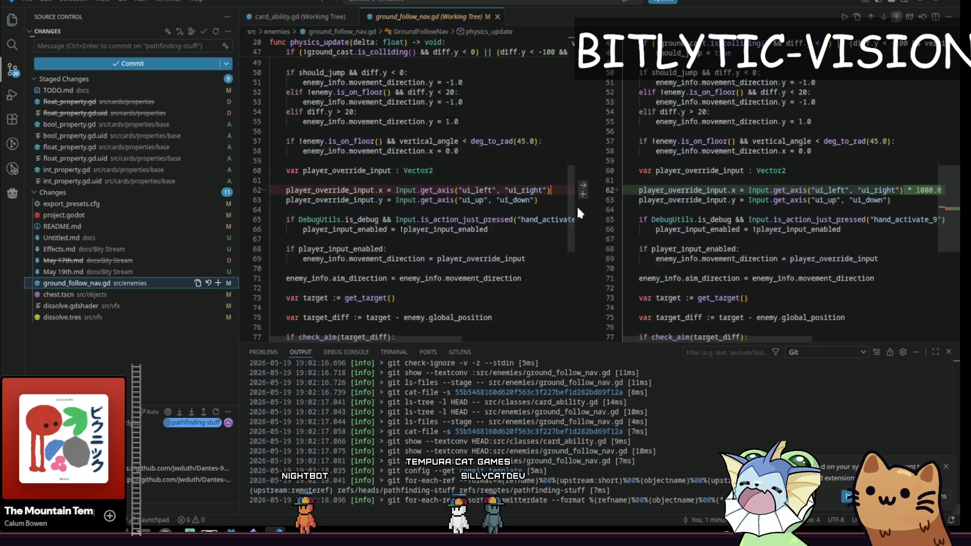
{"action": "left_click", "coordinate": [208, 283]}
{"action": "key", "text": "Return"}
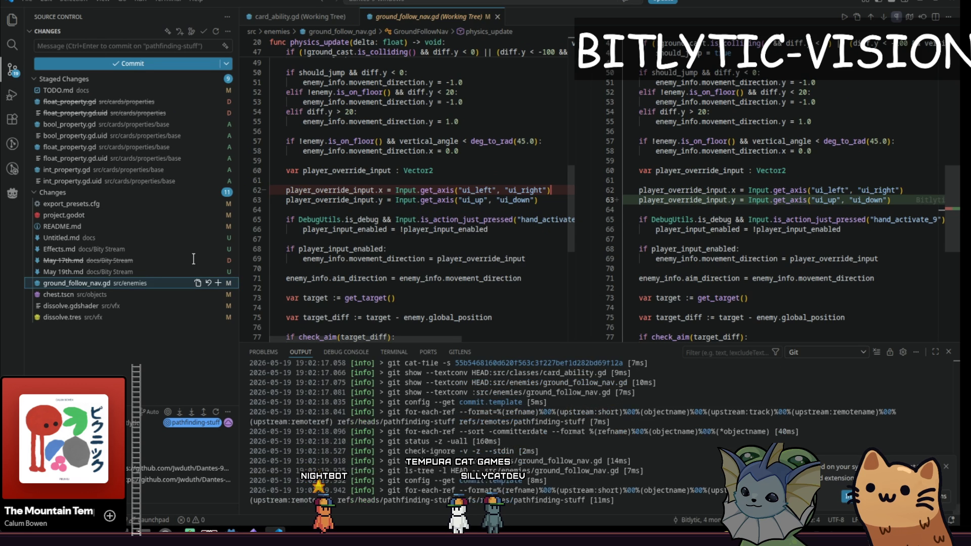
{"action": "left_click", "coordinate": [87, 284]}
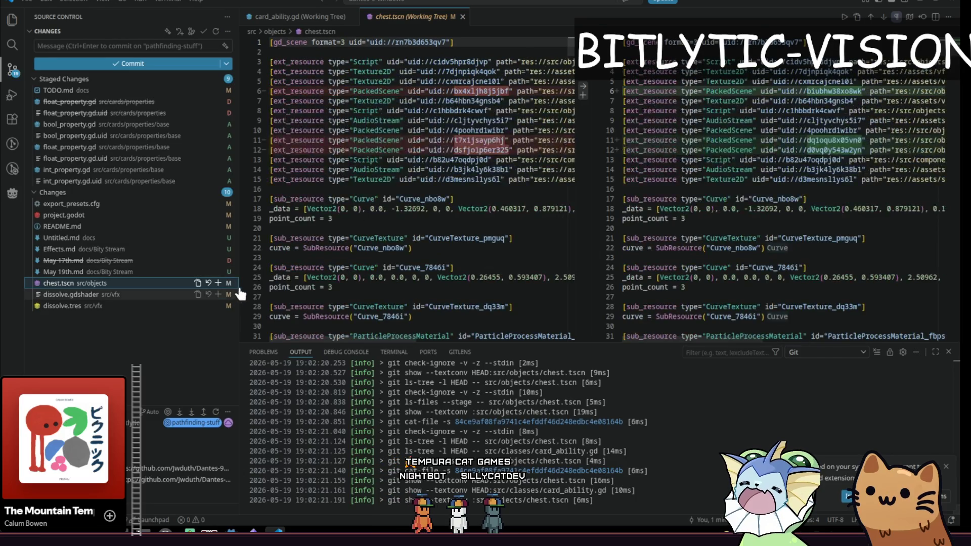
{"action": "left_click", "coordinate": [208, 283]}
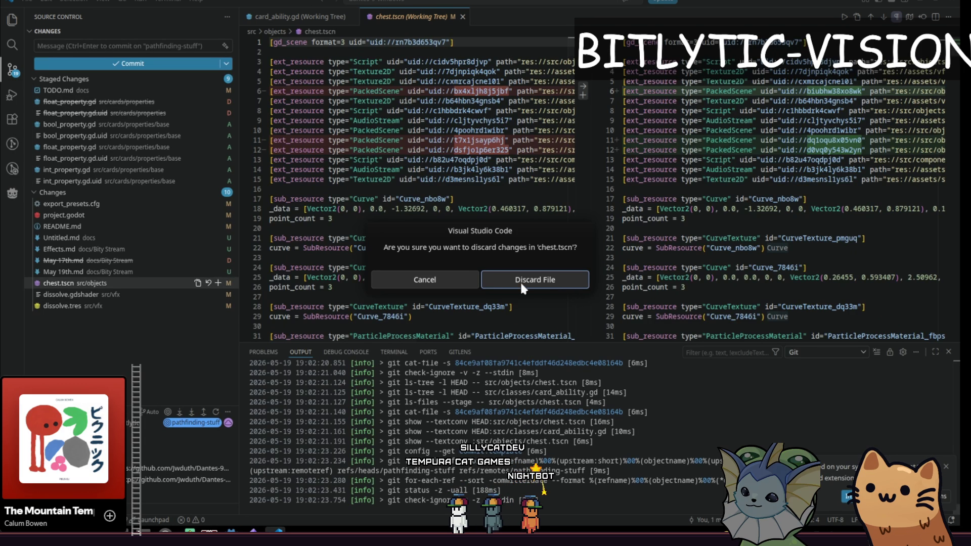
{"action": "left_click", "coordinate": [557, 285]}
Step: Select dissolve.gdshader and dissolve.tres together and discard both files' changes
{"action": "left_click", "coordinate": [199, 283]}
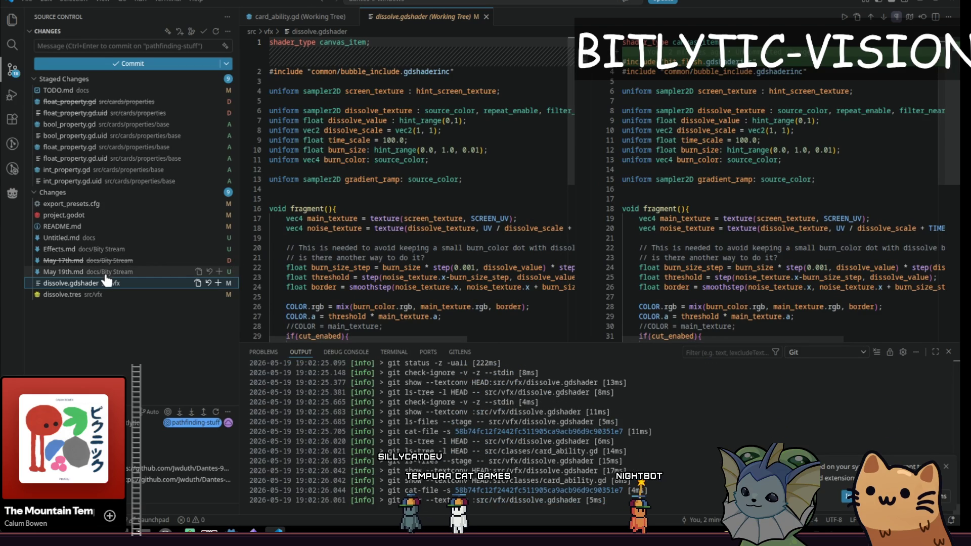
{"action": "left_click", "coordinate": [109, 292]}
{"action": "key", "text": "Up"}
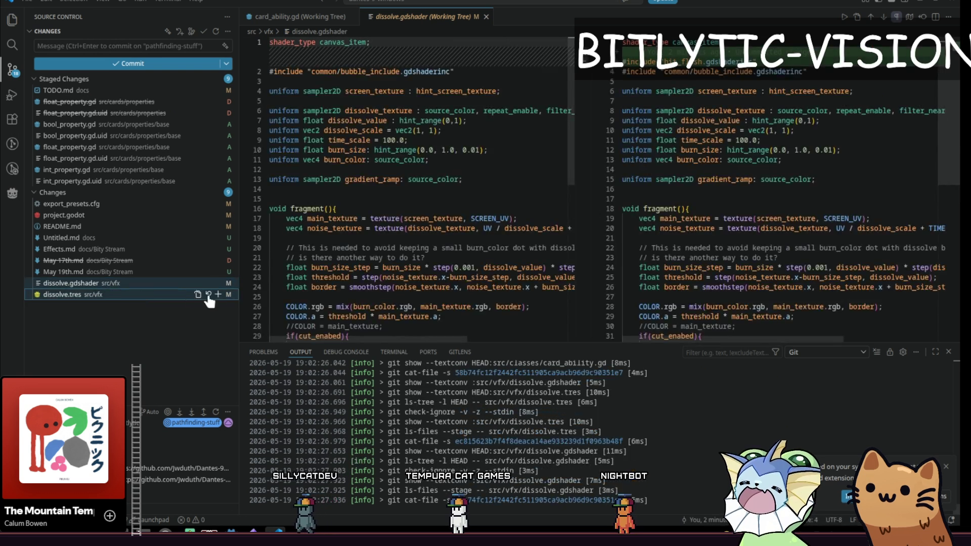
{"action": "left_click", "coordinate": [208, 295]}
{"action": "left_click", "coordinate": [208, 295]}
{"action": "left_click", "coordinate": [541, 295]}
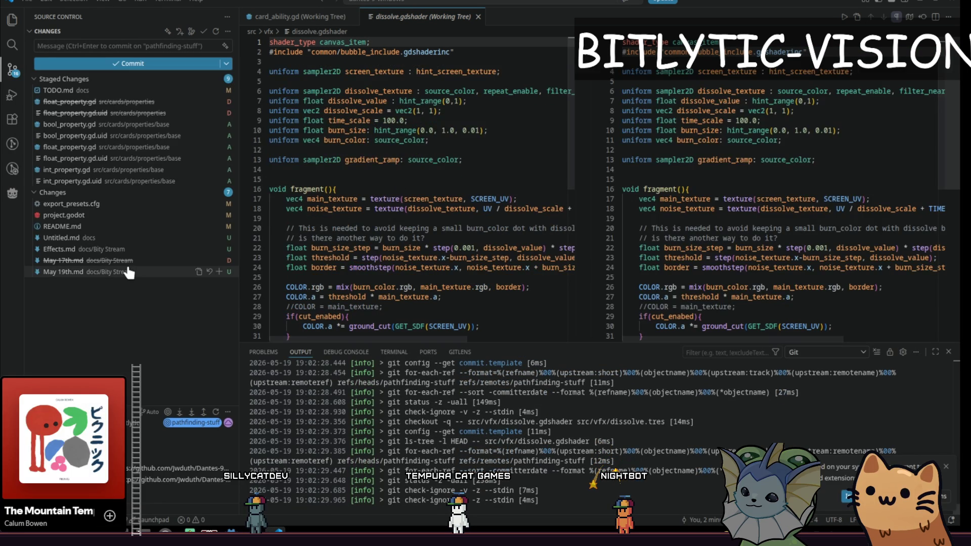
{"action": "left_click", "coordinate": [476, 212]}
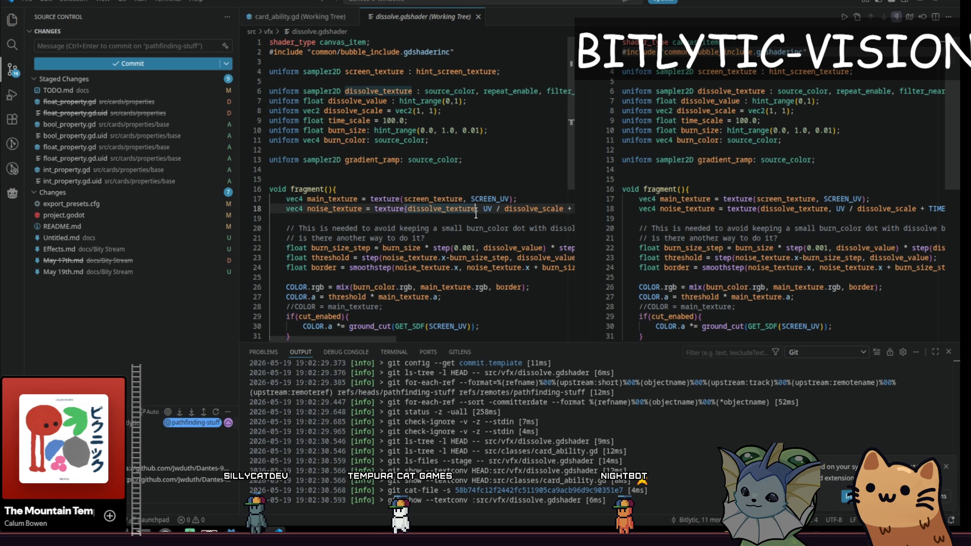
{"action": "key", "text": "ctrl+shift+p"}
Step: Run Git: Pull from… and open the git error log for the failed pull
{"action": "type", "text": "pullf r"}
{"action": "key", "text": "BackSpace"}
{"action": "key", "text": "BackSpace"}
{"action": "key", "text": "BackSpace"}
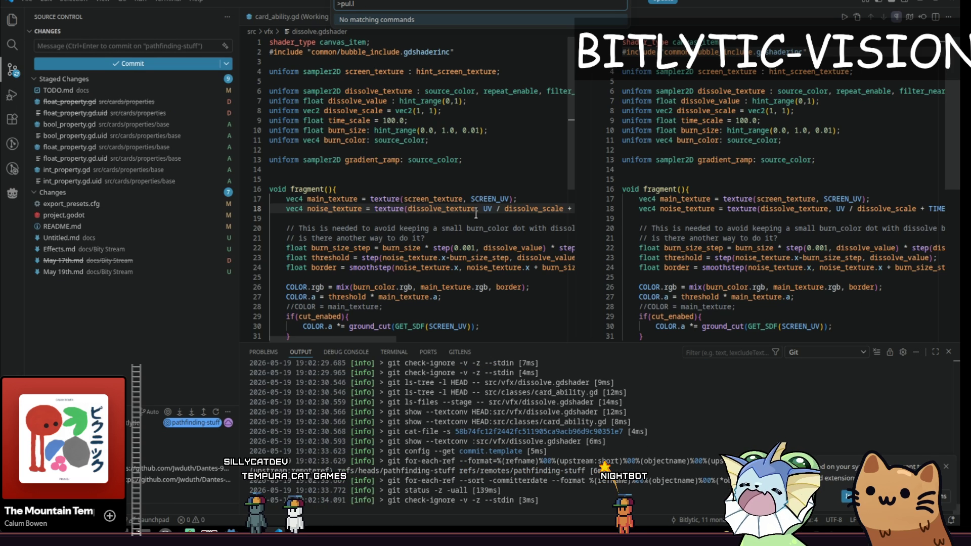
{"action": "type", "text": "fr"}
{"action": "key", "text": "Return"}
{"action": "key", "text": "Return"}
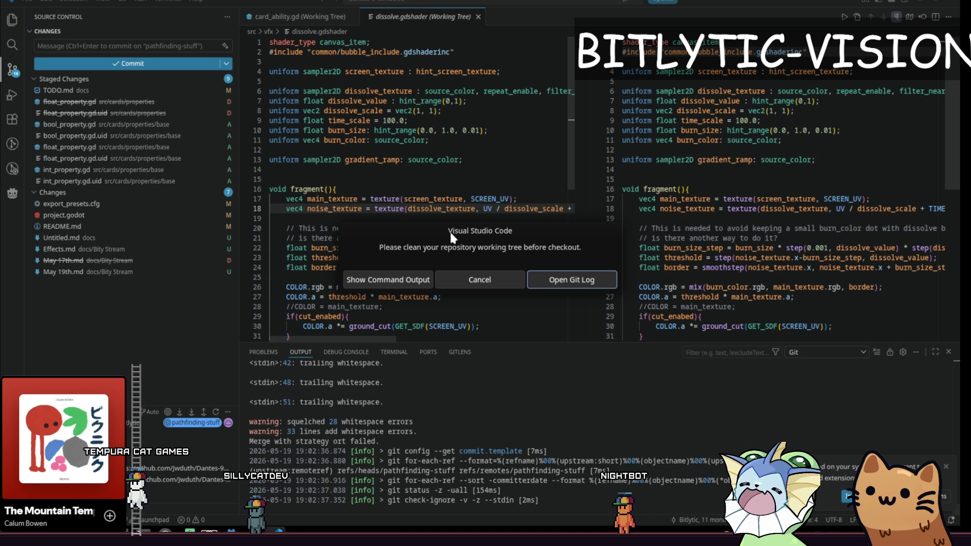
{"action": "left_click", "coordinate": [387, 280]}
Step: Select the error message lines in the git log that list the blocking local changes
{"action": "left_click", "coordinate": [444, 177]}
{"action": "key", "text": "shift+Up"}
{"action": "key", "text": "shift+Up"}
{"action": "key", "text": "shift+Up"}
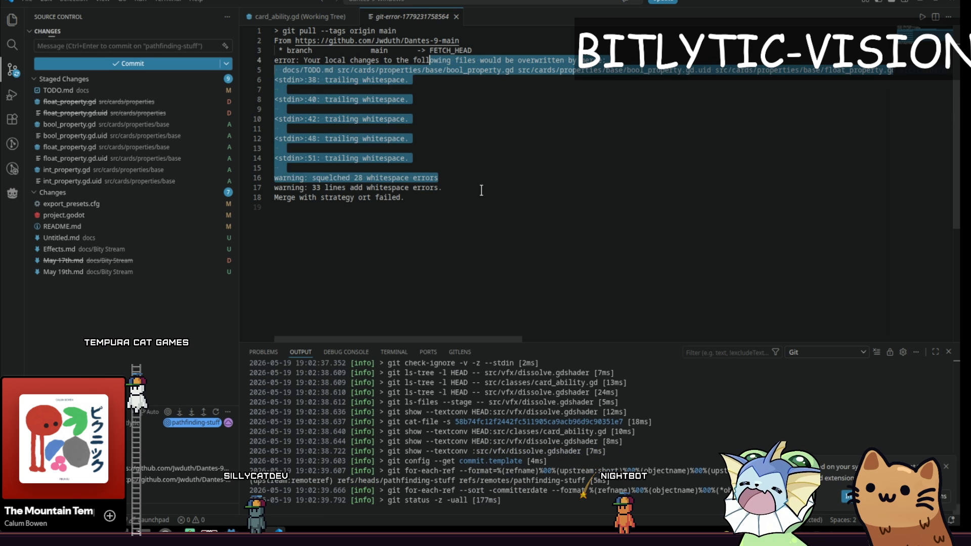
{"action": "key", "text": "ctrl+End"}
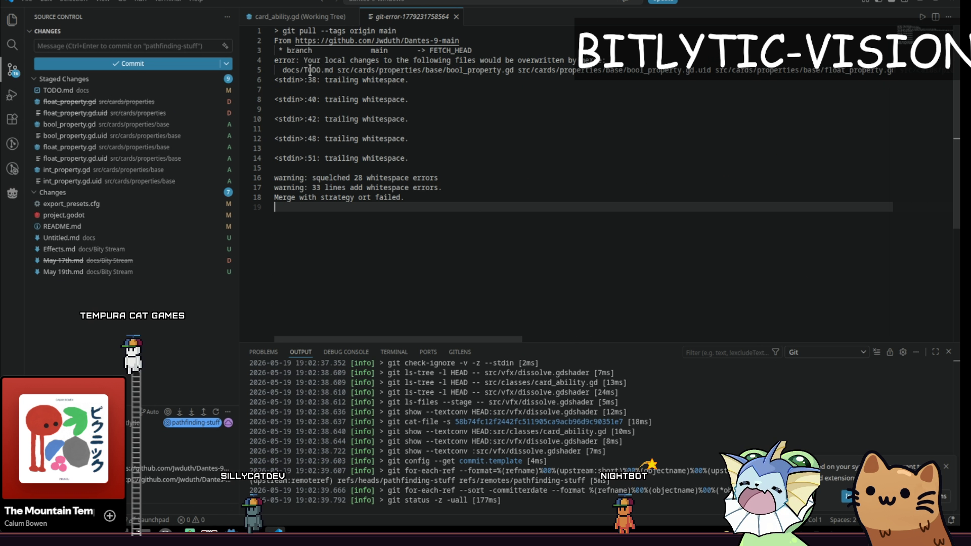
{"action": "left_click", "coordinate": [310, 69]}
{"action": "left_click", "coordinate": [629, 109]}
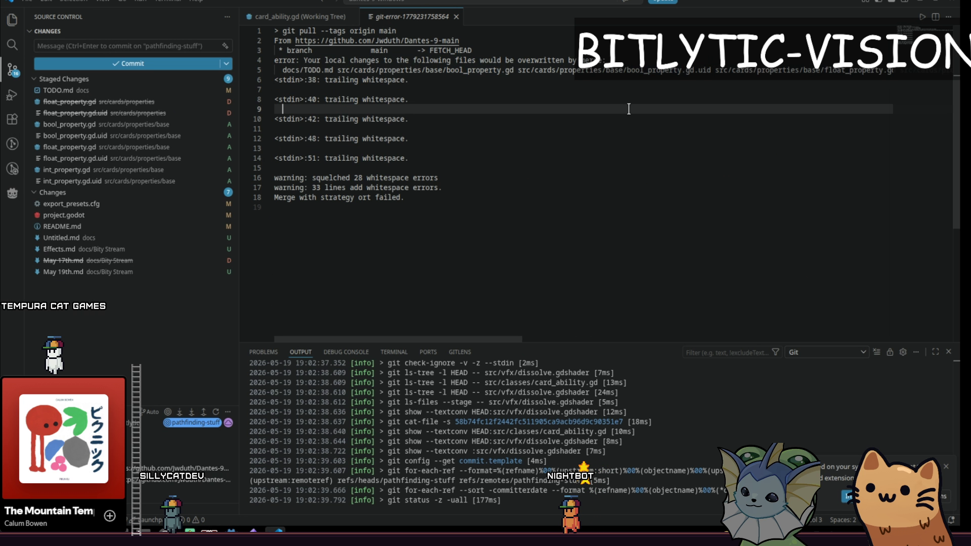
{"action": "left_click", "coordinate": [602, 91]}
{"action": "left_click", "coordinate": [169, 49]}
{"action": "type", "text": "Property change"}
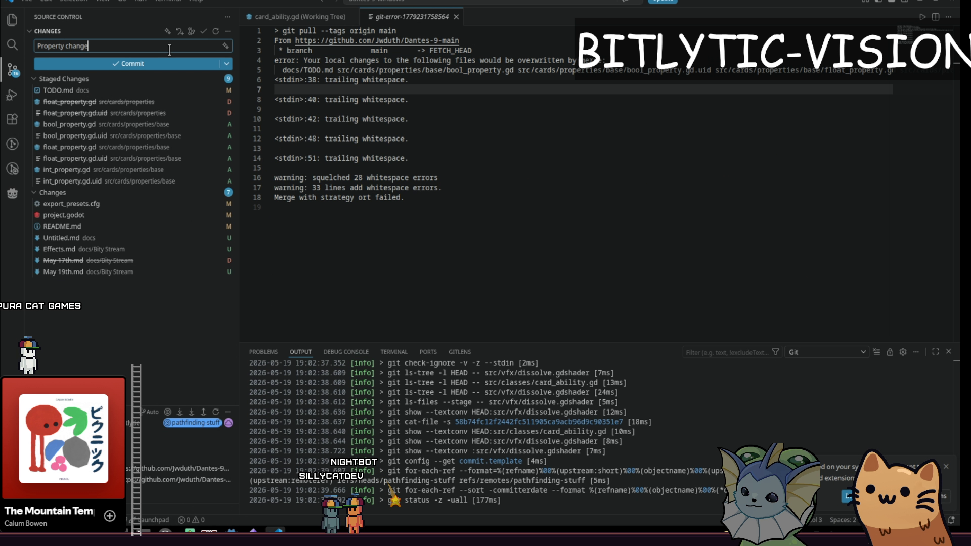
Step: Commit the 9 staged files as 'Property', retry the pull, and close the git-error and card_ability.gd tabs
{"action": "key", "text": "ctrl+Return"}
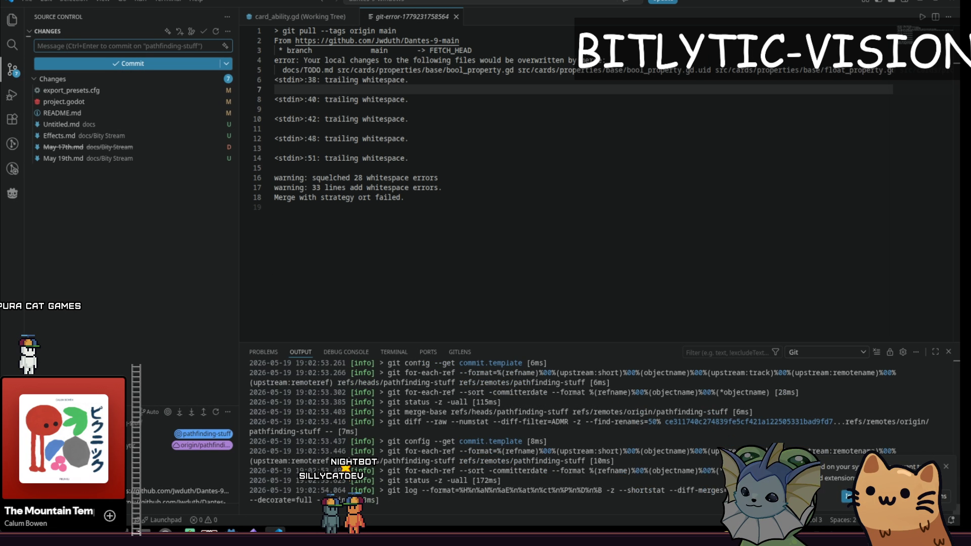
{"action": "left_click", "coordinate": [474, 246]}
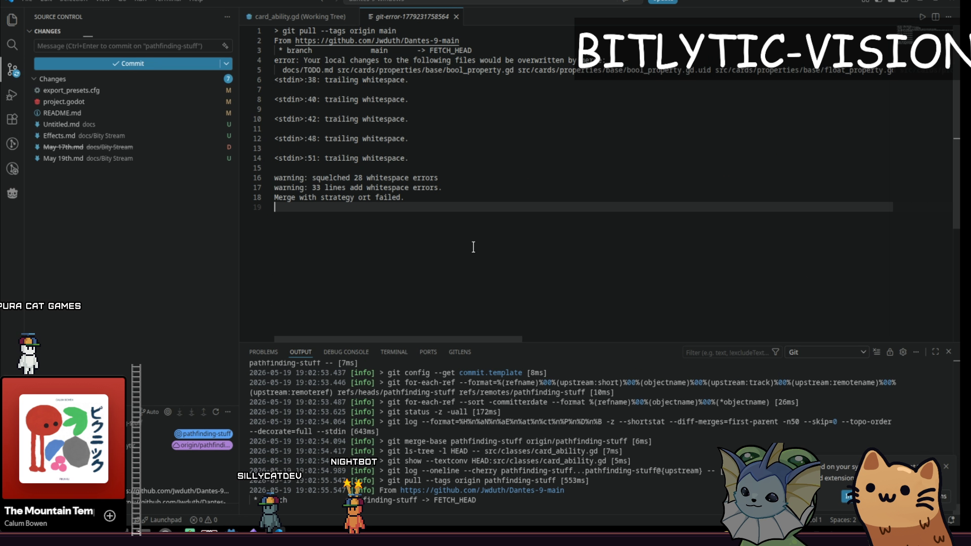
{"action": "key", "text": "ctrl+shift+p"}
{"action": "type", "text": "git pull from"}
{"action": "key", "text": "Return"}
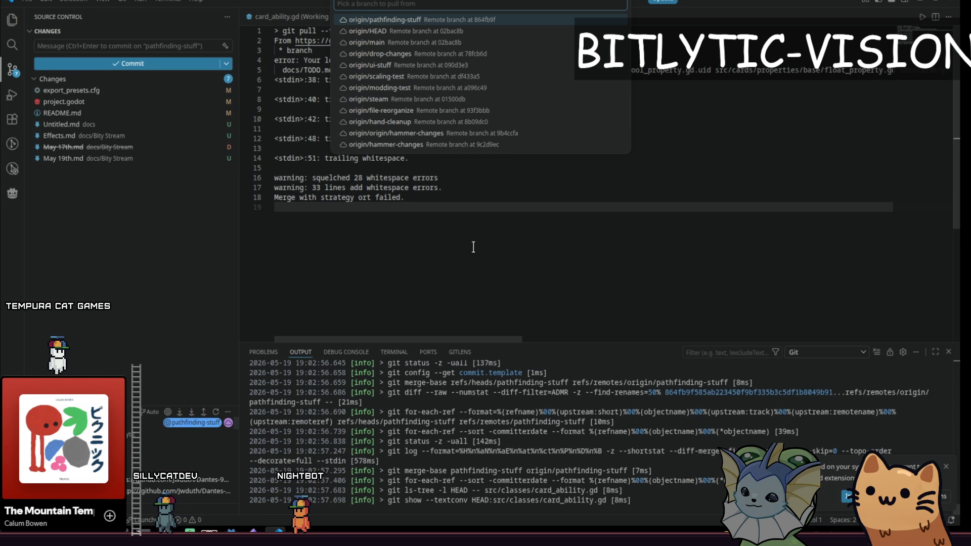
{"action": "key", "text": "Return"}
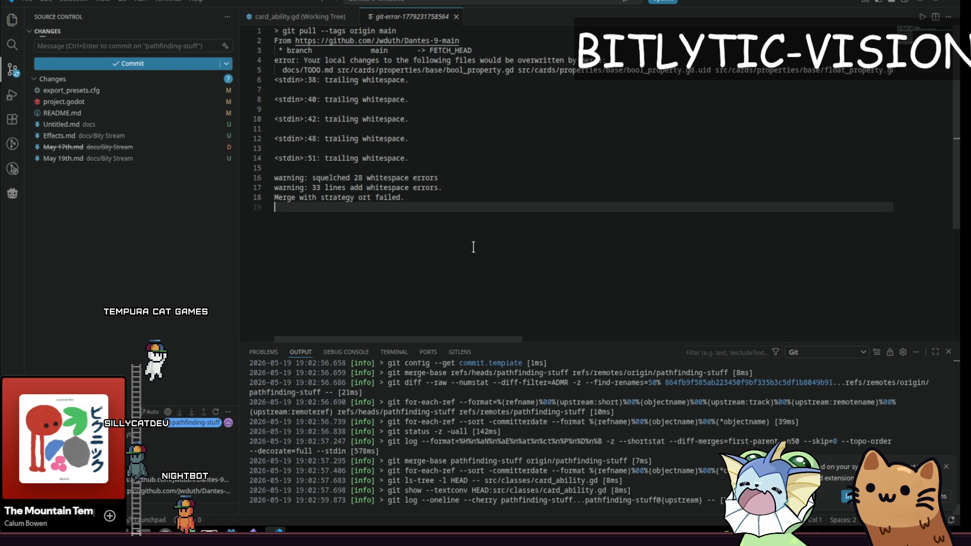
{"action": "left_click", "coordinate": [455, 16]}
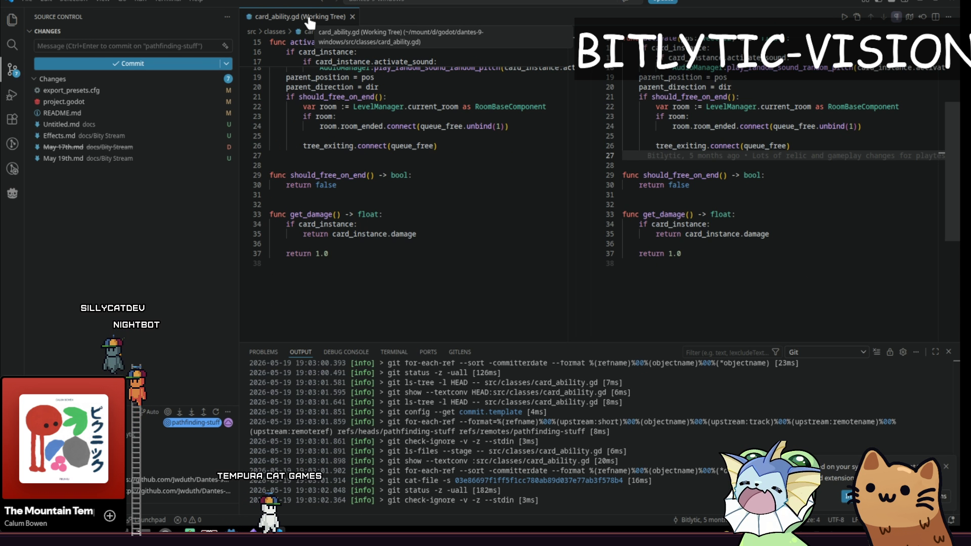
{"action": "middle_click", "coordinate": [310, 20]}
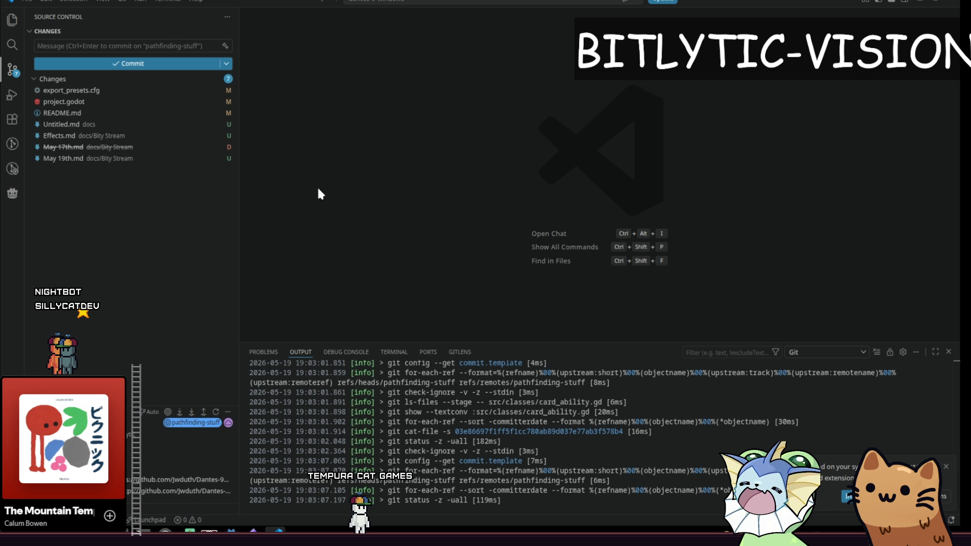
Step: Try pulling from the main branch again and open the resulting git error log
{"action": "key", "text": "ctrl+shift+p"}
{"action": "type", "text": "pull fr"}
{"action": "key", "text": "Return"}
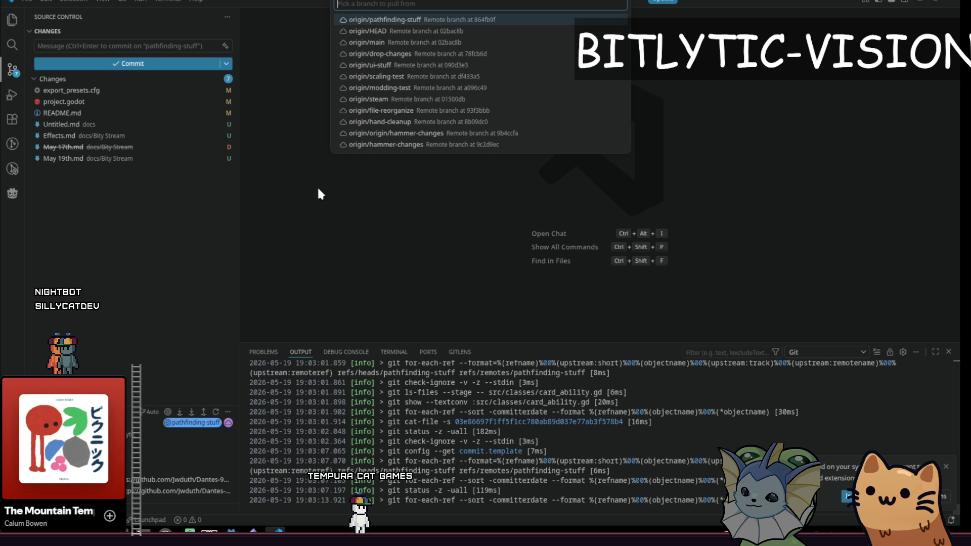
{"action": "key", "text": "Down"}
{"action": "key", "text": "Down"}
{"action": "key", "text": "Return"}
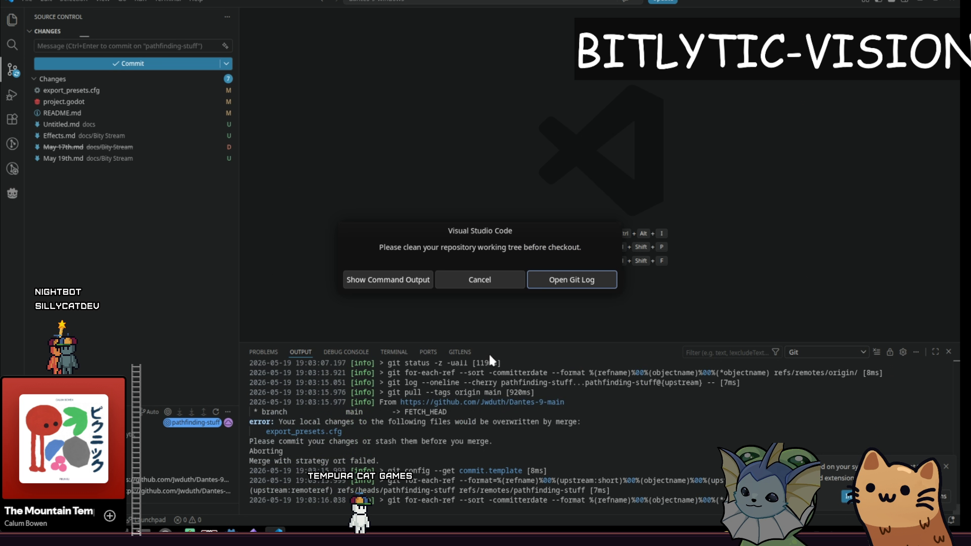
{"action": "left_click", "coordinate": [409, 279]}
{"action": "left_click", "coordinate": [452, 79]}
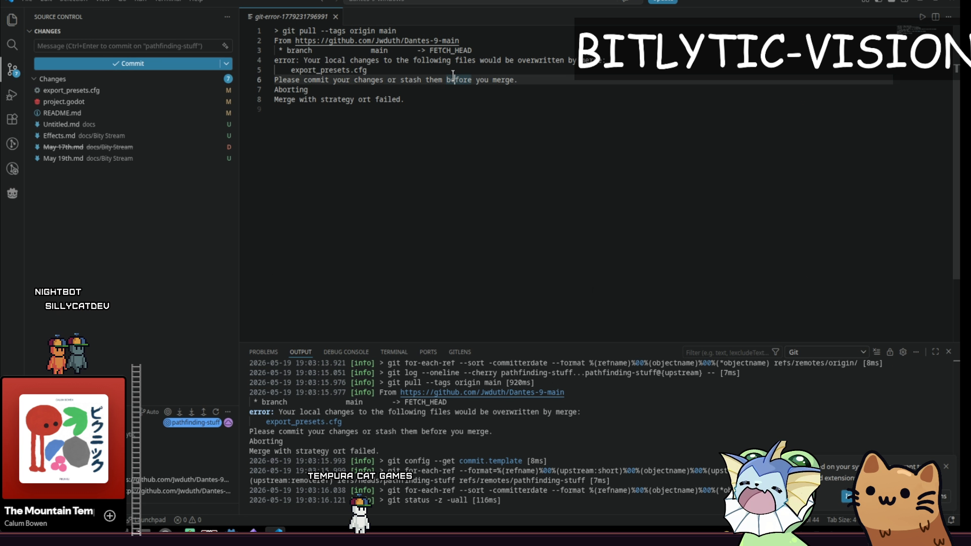
Step: Discard the export_presets.cfg changes, then pull origin/main to merge it into pathfinding-stuff
{"action": "left_click", "coordinate": [211, 91]}
{"action": "left_click", "coordinate": [522, 276]}
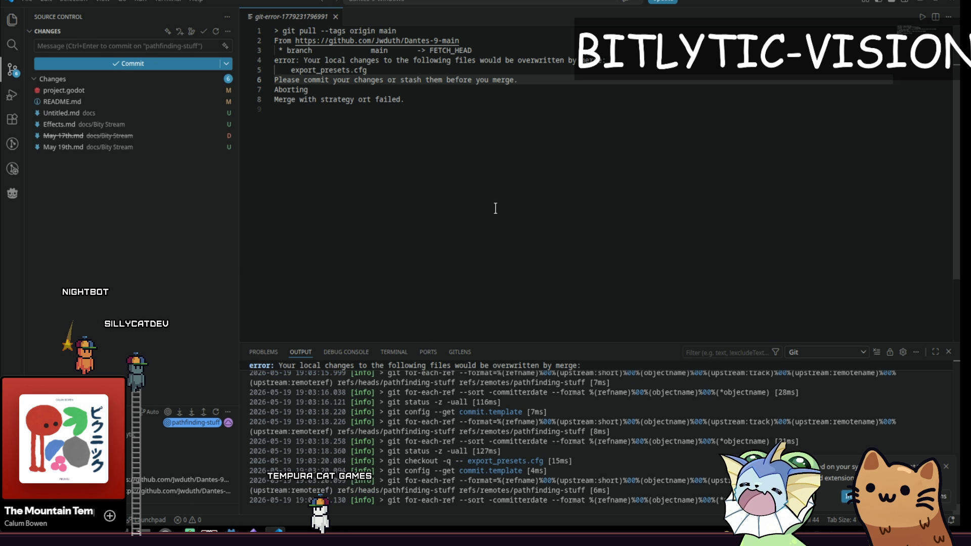
{"action": "key", "text": "ctrl+shift+p"}
{"action": "type", "text": "pull from"}
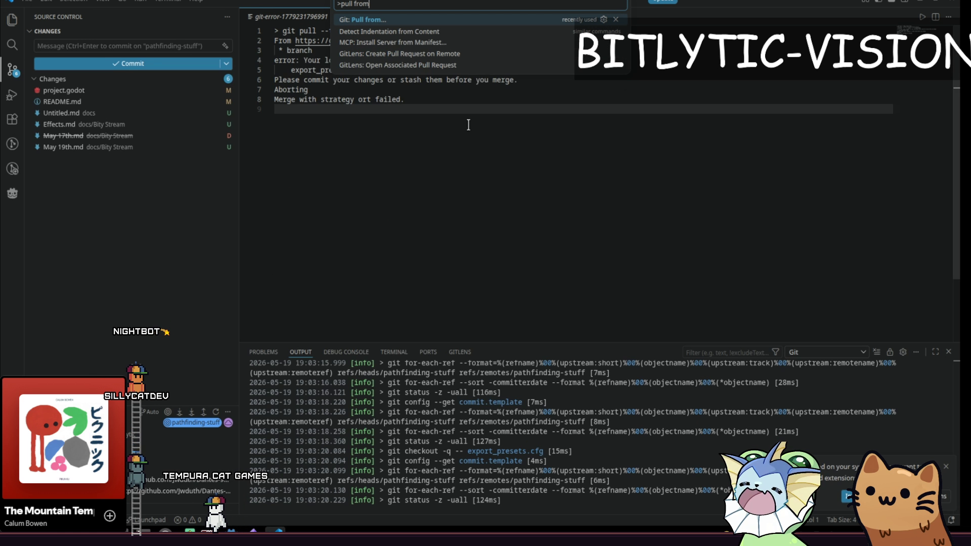
{"action": "key", "text": "Return"}
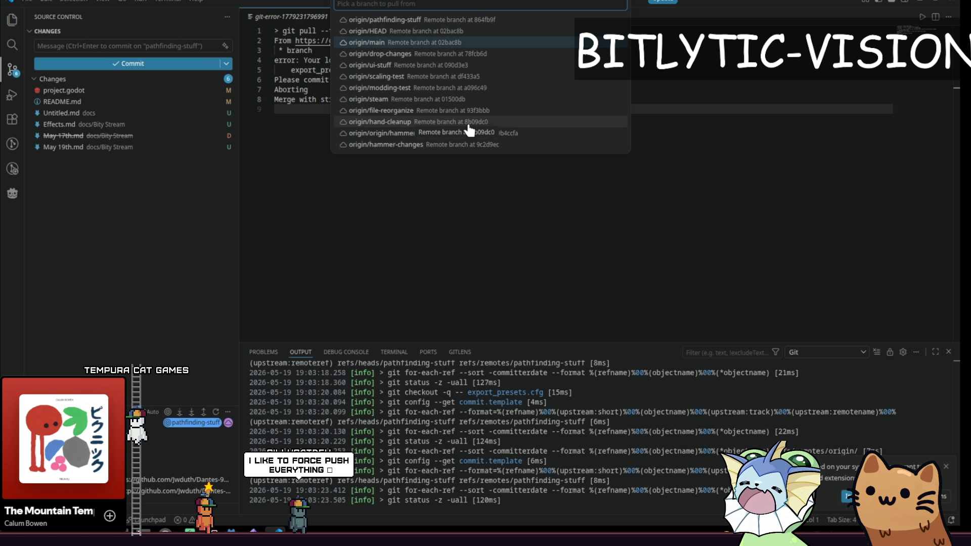
{"action": "left_click", "coordinate": [469, 124]}
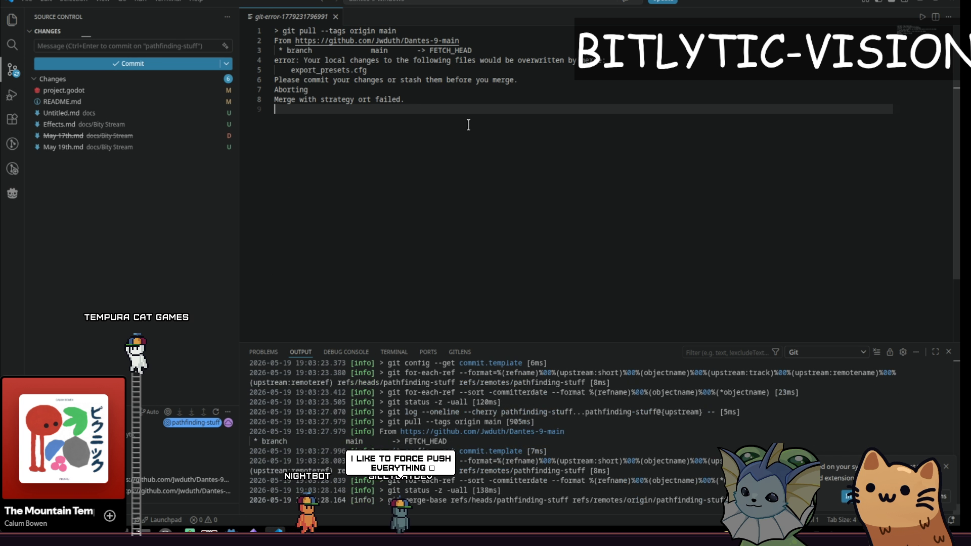
{"action": "middle_click", "coordinate": [295, 11]}
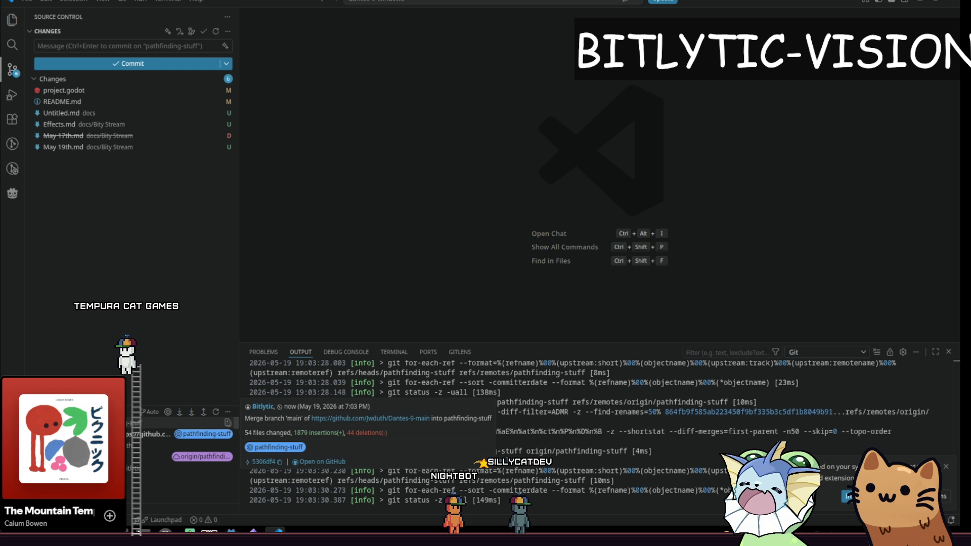
{"action": "key", "text": "alt+Tab"}
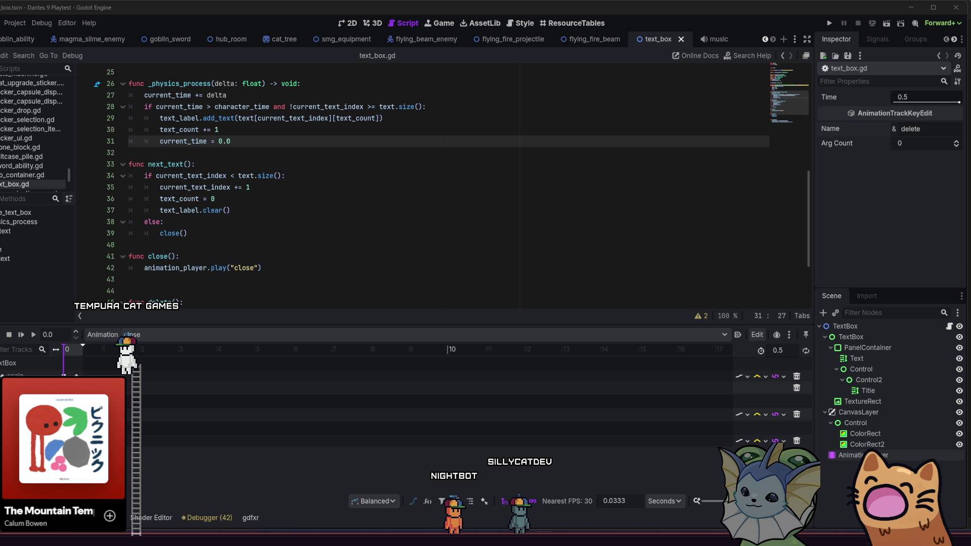
Step: Start a debug run of the merged project in Godot to test text_box.gd
{"action": "left_click", "coordinate": [324, 136]}
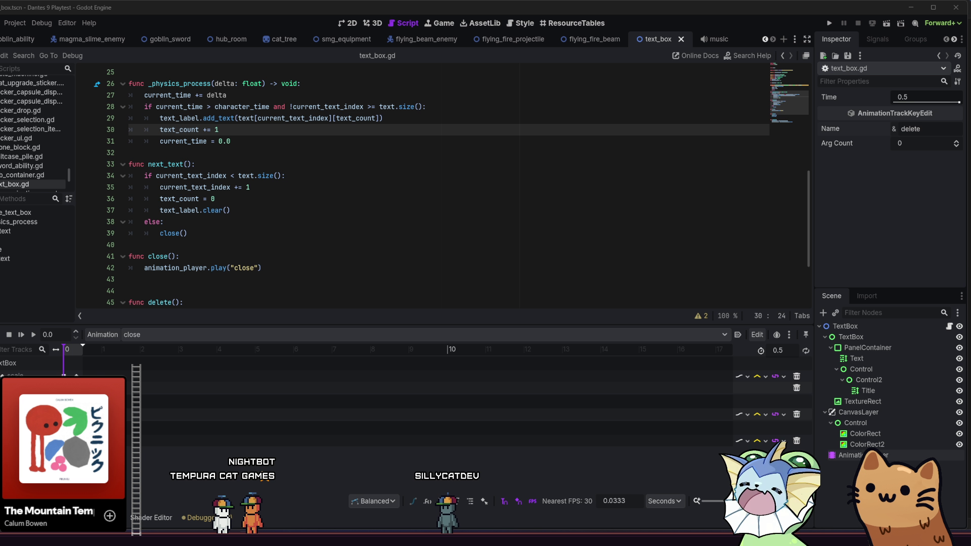
{"action": "left_click", "coordinate": [830, 24]}
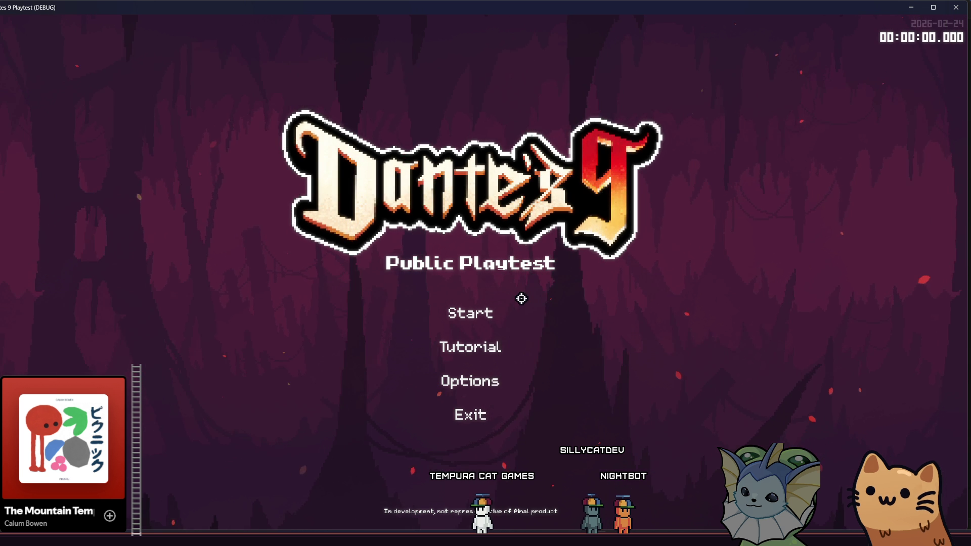
Step: Start a new run and move the cat right, jumping up to Tama's cat tower to trigger her dialogue
{"action": "left_click", "coordinate": [513, 320]}
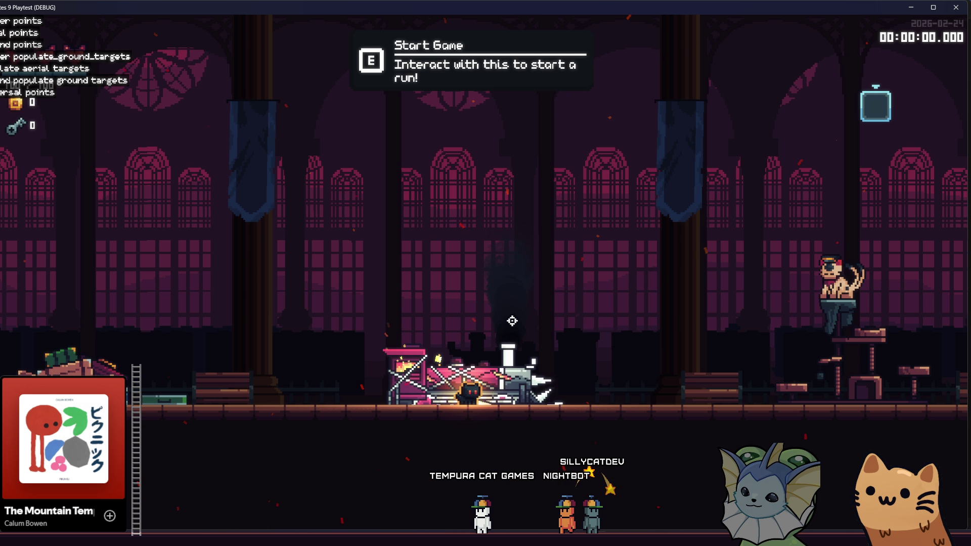
{"action": "key", "text": "d"}
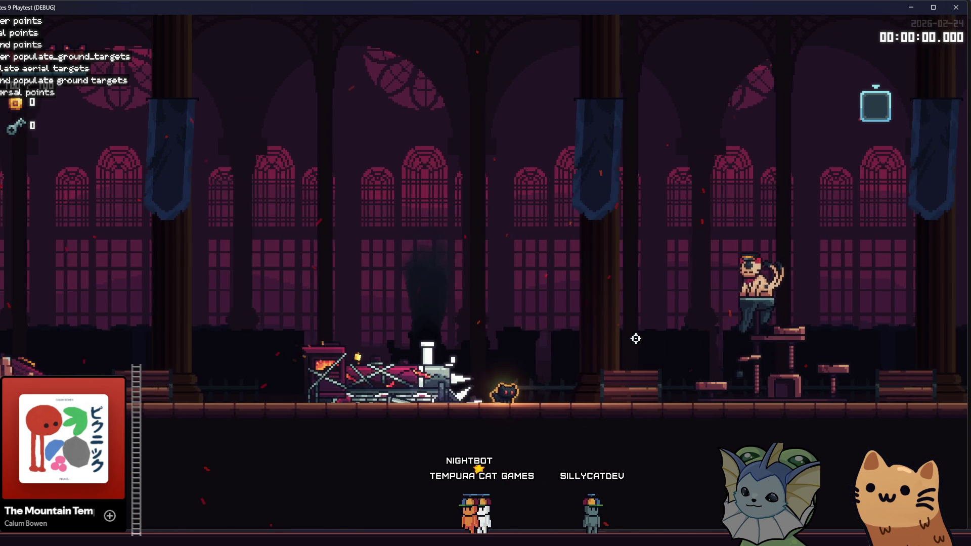
{"action": "key", "text": "d"}
{"action": "key", "text": "space"}
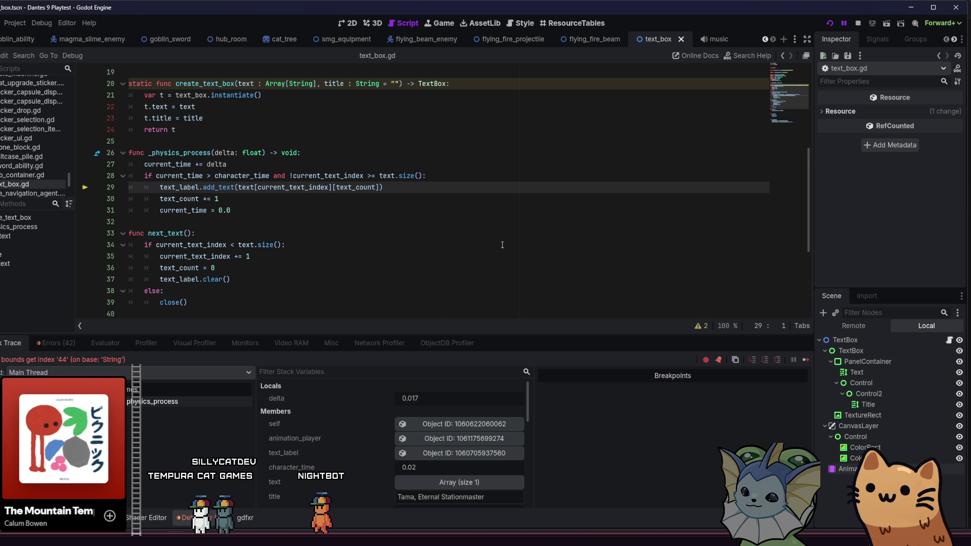
Step: Add a new line 29 under line 28 and begin an if condition on text_label
{"action": "left_click", "coordinate": [467, 175]}
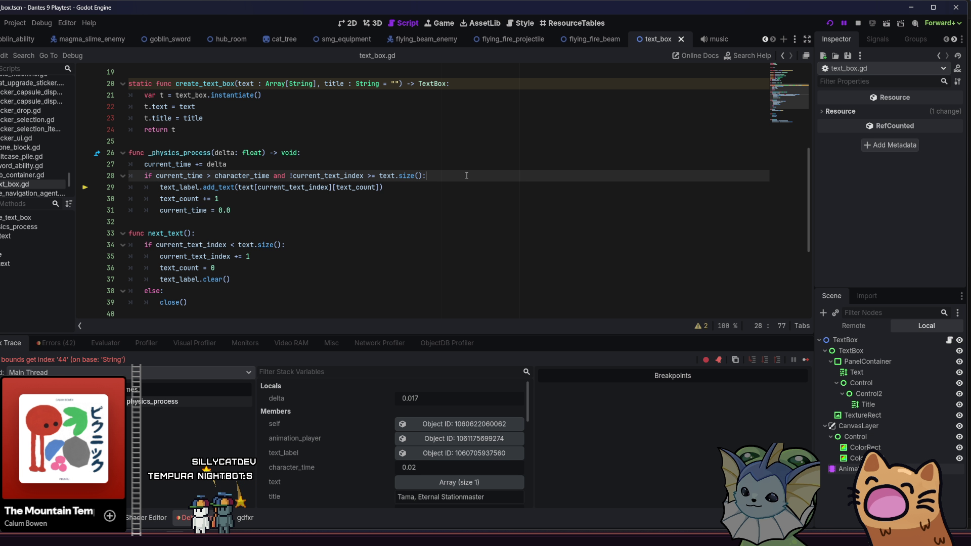
{"action": "key", "text": "Return"}
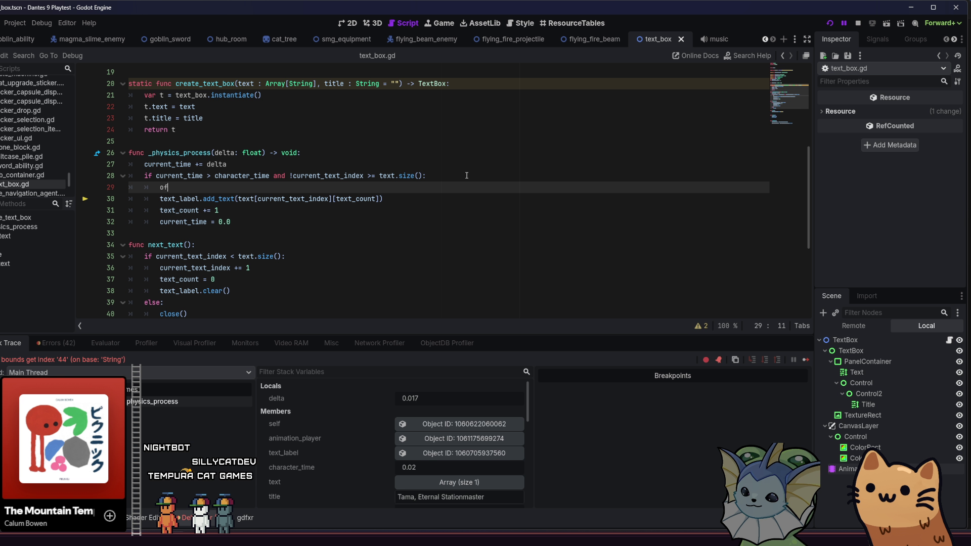
{"action": "type", "text": "if"}
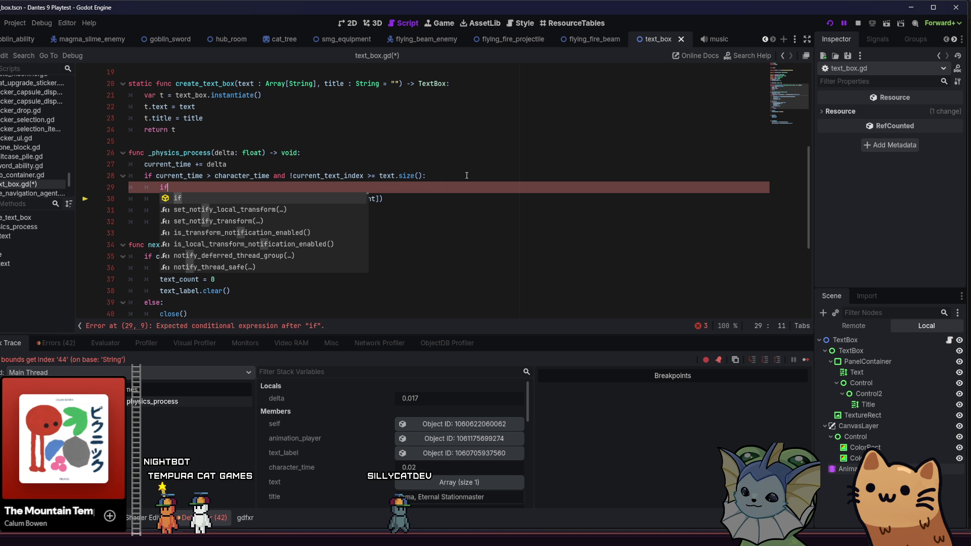
{"action": "left_click", "coordinate": [466, 176]}
{"action": "left_click", "coordinate": [184, 186]}
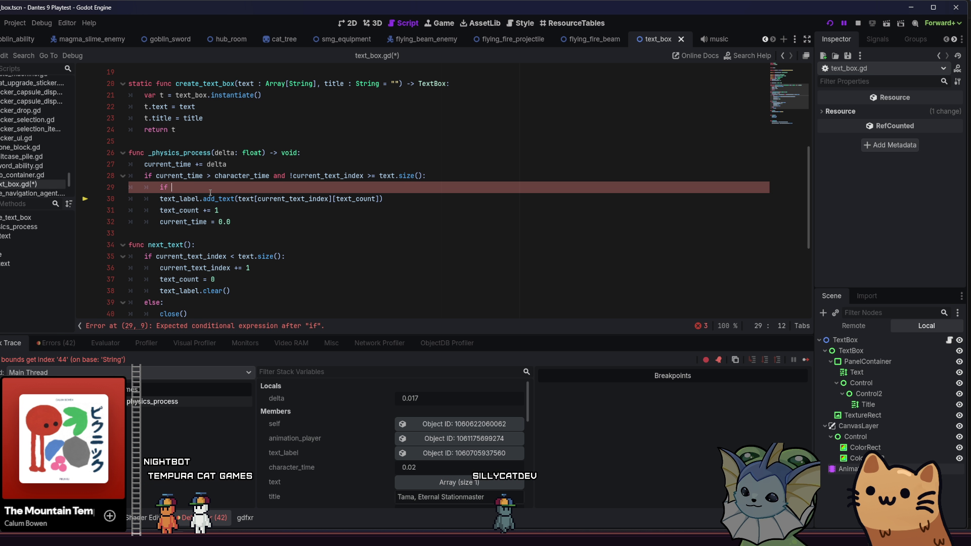
{"action": "left_click", "coordinate": [240, 197]}
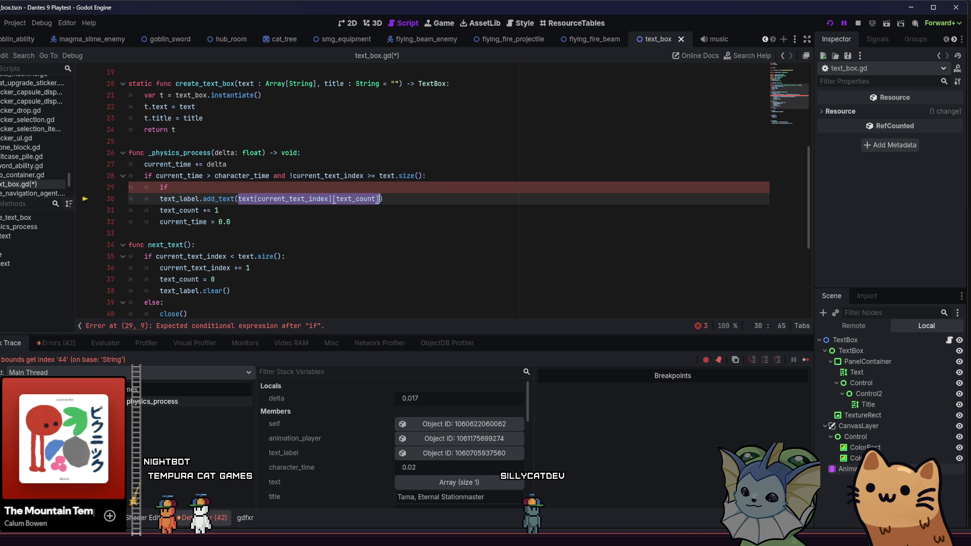
{"action": "left_click", "coordinate": [277, 188]}
{"action": "type", "text": "ex"}
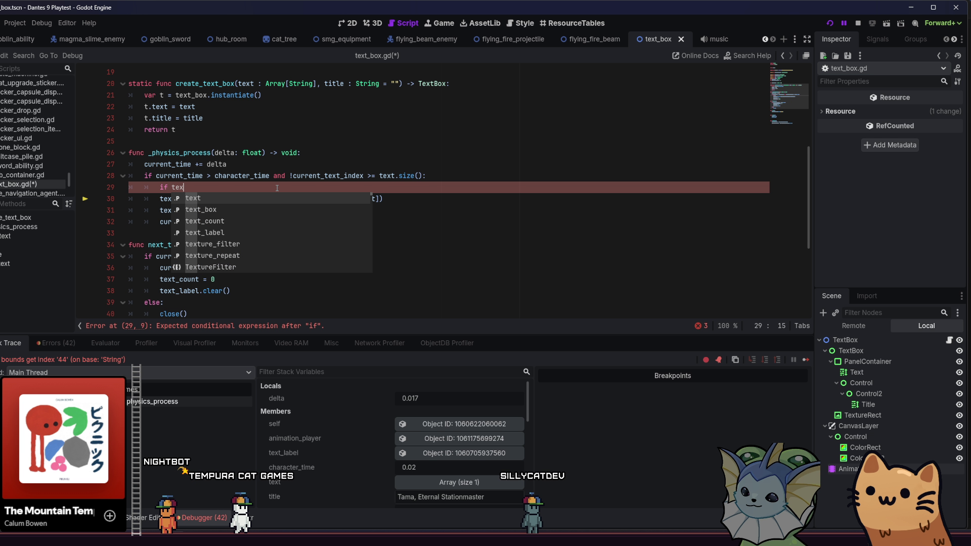
{"action": "key", "text": "Down"}
{"action": "key", "text": "Down"}
{"action": "key", "text": "Down"}
{"action": "key", "text": "Return"}
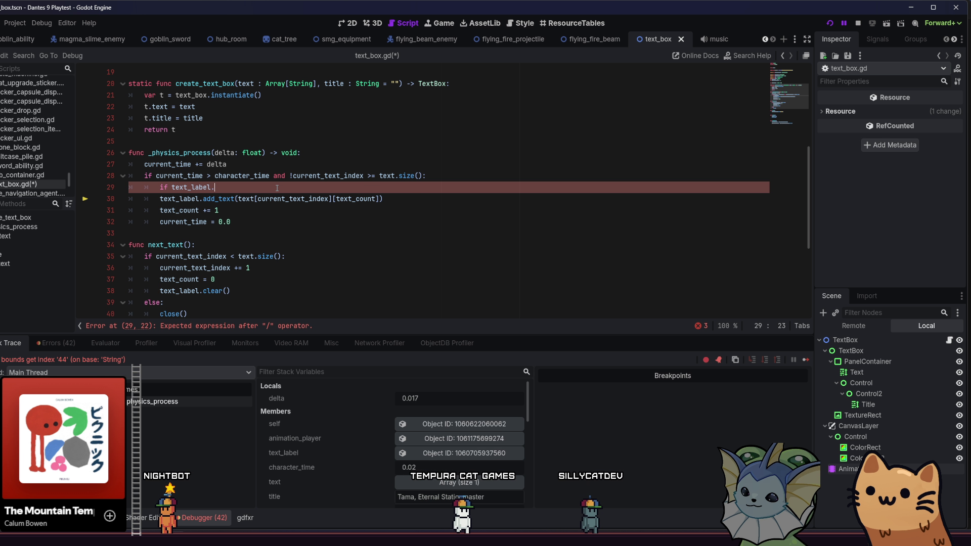
{"action": "key", "text": "BackSpace"}
Step: Complete the condition as 'text_label.text.length() < text[current_text_index].length():'
{"action": "type", "text": ".le"}
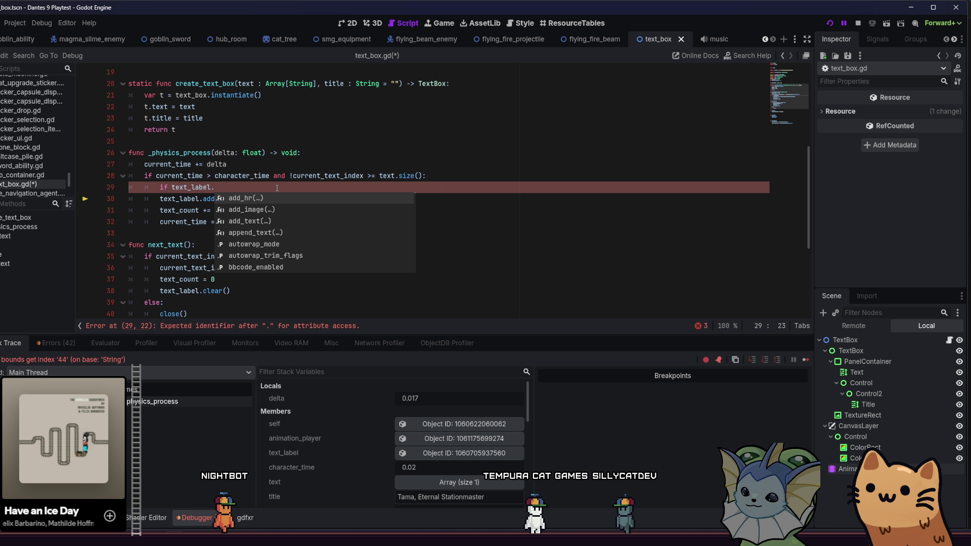
{"action": "type", "text": "n"}
{"action": "key", "text": "BackSpace"}
{"action": "key", "text": "BackSpace"}
{"action": "key", "text": "BackSpace"}
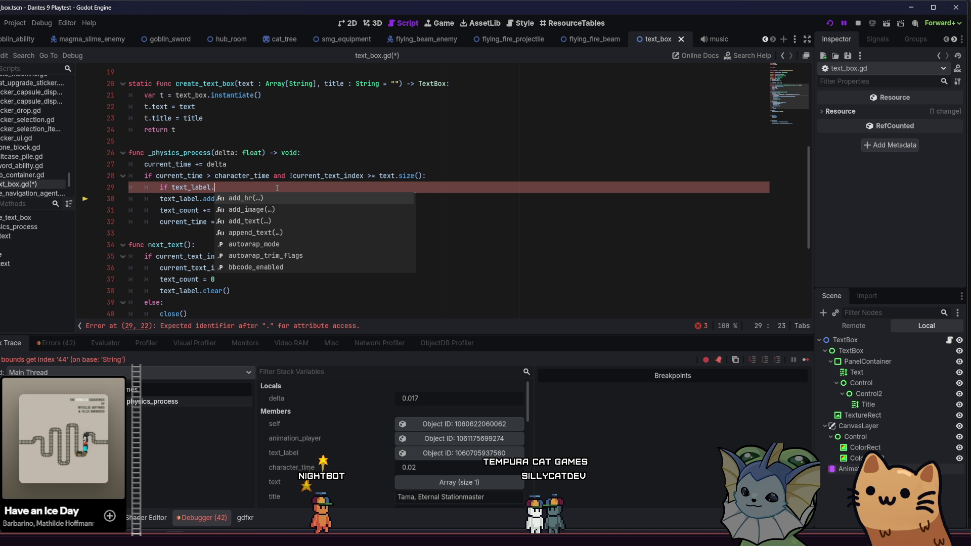
{"action": "type", "text": "s"}
{"action": "key", "text": "BackSpace"}
{"action": "type", "text": "text.le"}
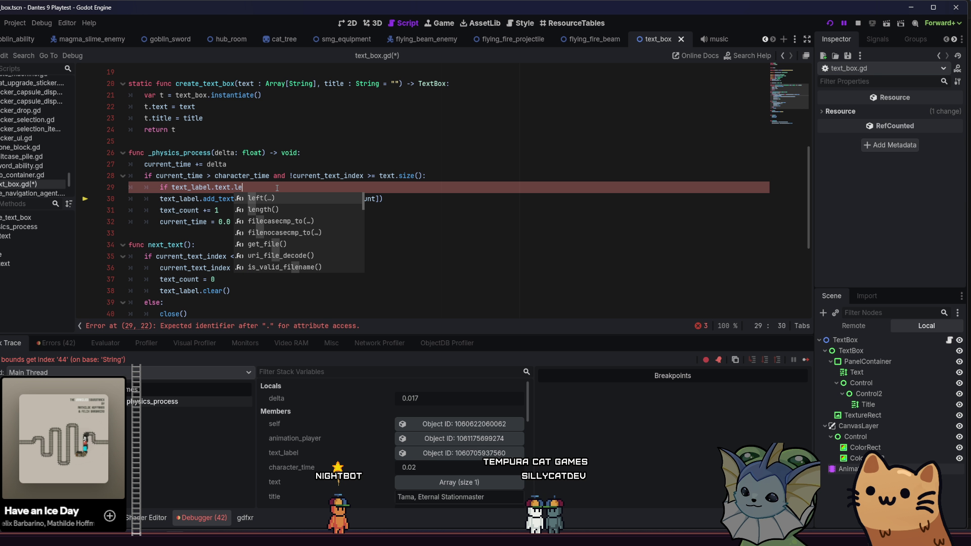
{"action": "key", "text": "Return"}
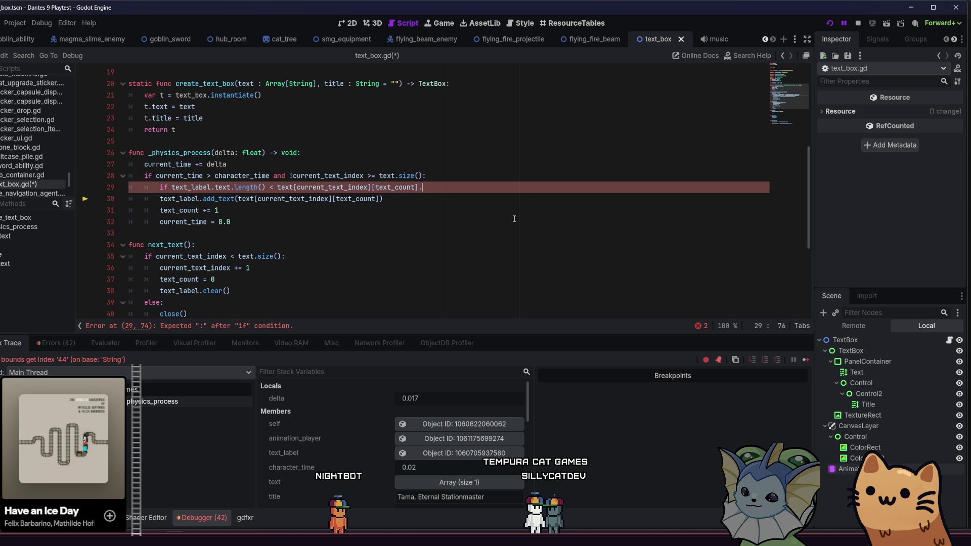
{"action": "key", "text": "BackSpace"}
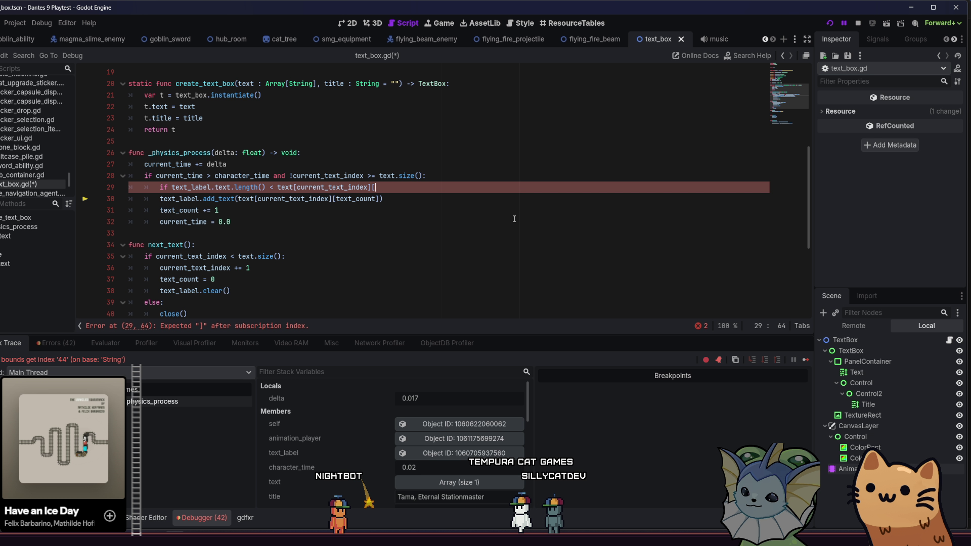
{"action": "type", "text": ".len"}
{"action": "key", "text": "Return"}
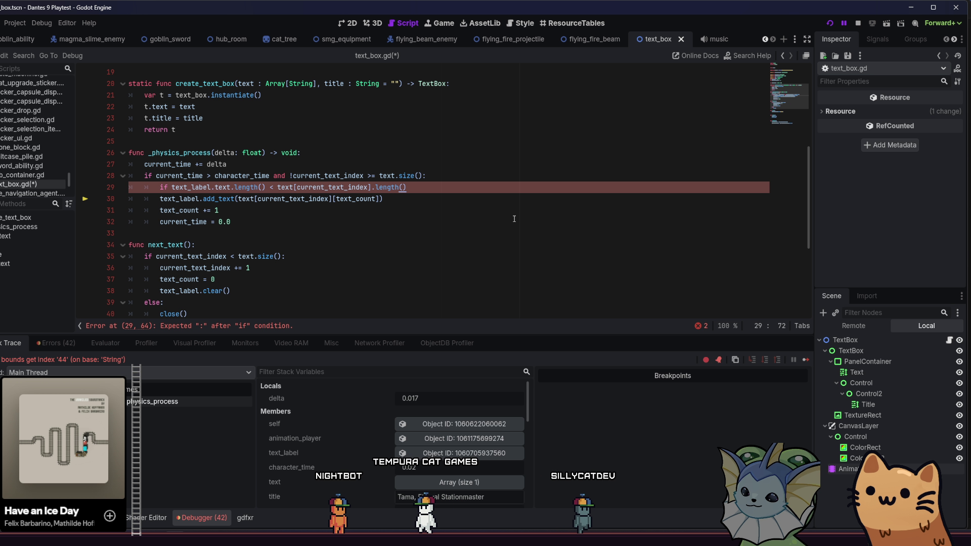
Step: Indent the add_text call under the new if block and relaunch the game
{"action": "left_click", "coordinate": [466, 210]}
{"action": "left_click", "coordinate": [448, 185]}
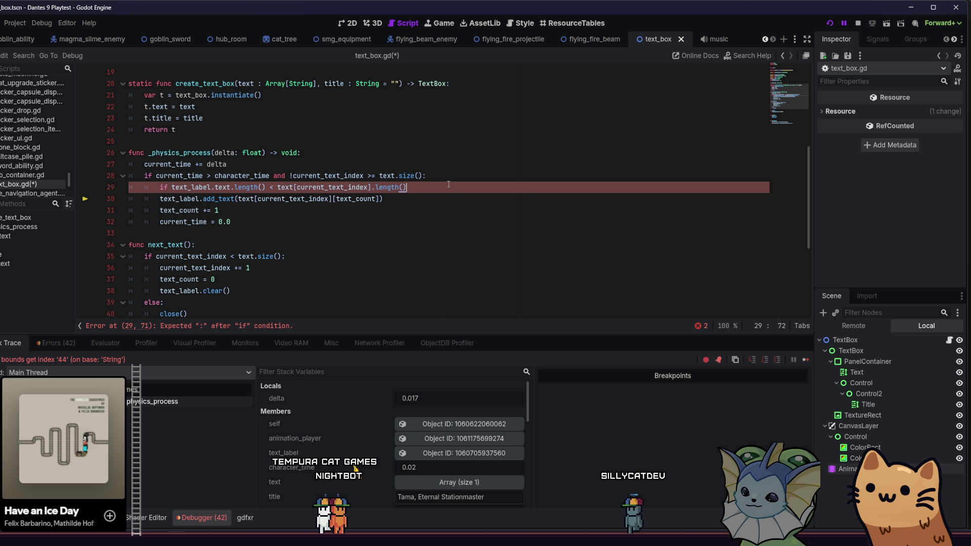
{"action": "type", "text": ":"}
{"action": "left_click", "coordinate": [166, 198]}
{"action": "key", "text": "Tab"}
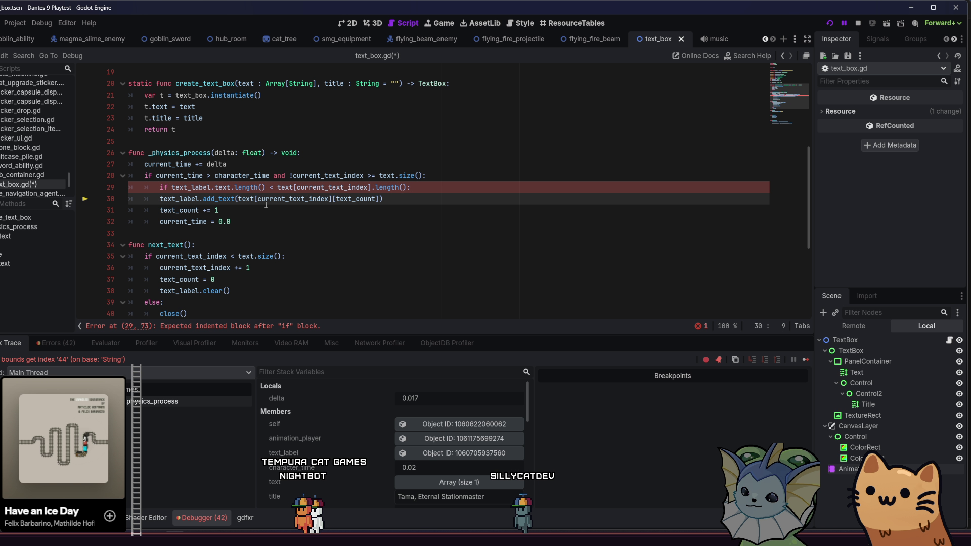
{"action": "key", "text": "Down"}
{"action": "key", "text": "Down"}
{"action": "key", "text": "Down"}
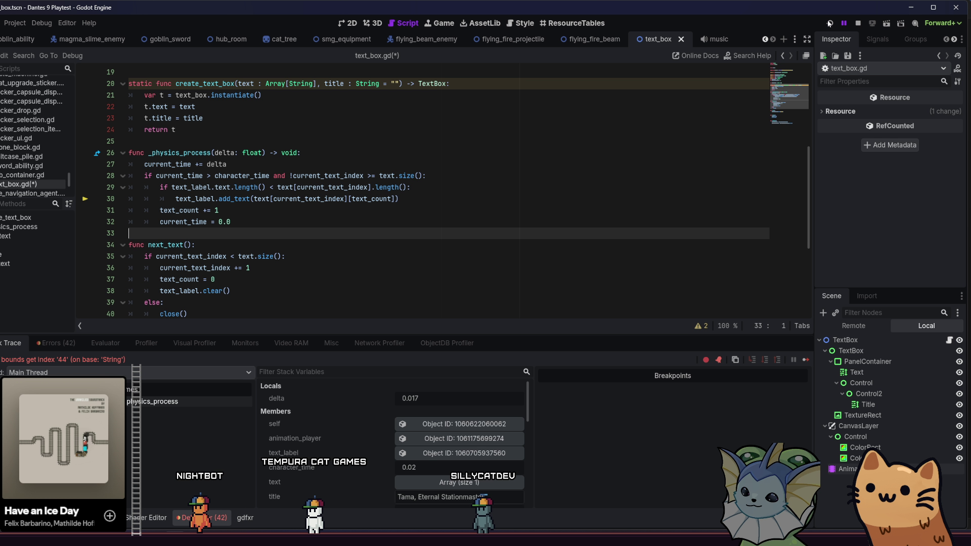
{"action": "left_click", "coordinate": [830, 24]}
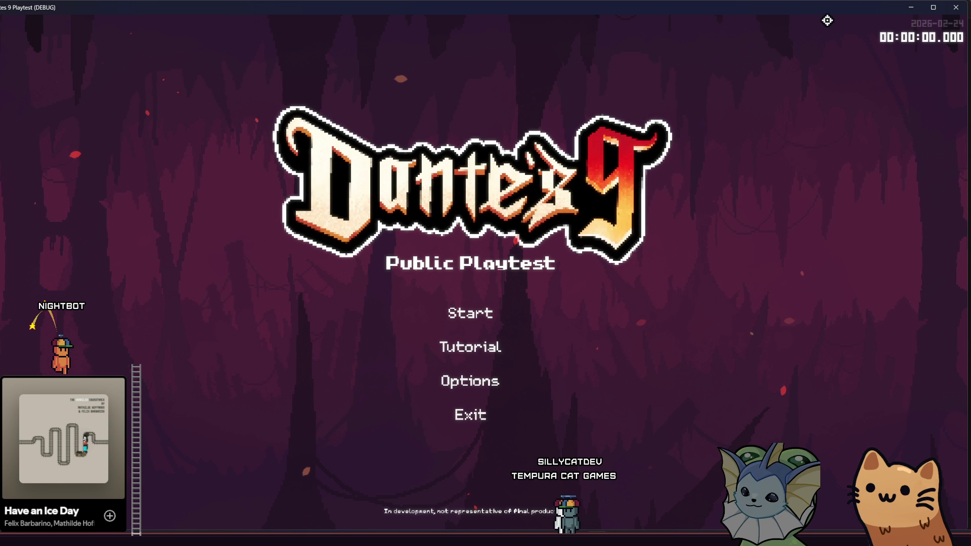
Step: Start another run, move right and jump up to Tama to reopen her dialogue
{"action": "left_click", "coordinate": [507, 308]}
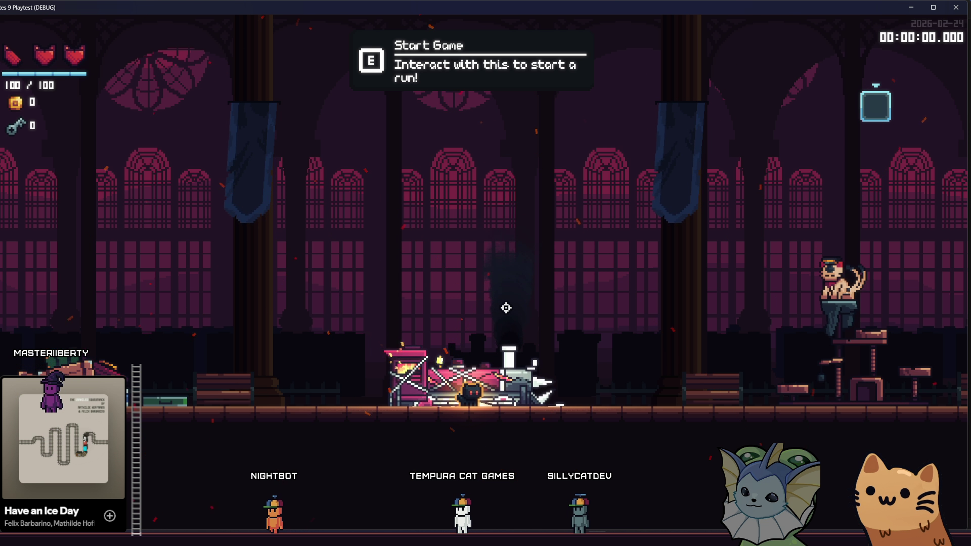
{"action": "key", "text": "d"}
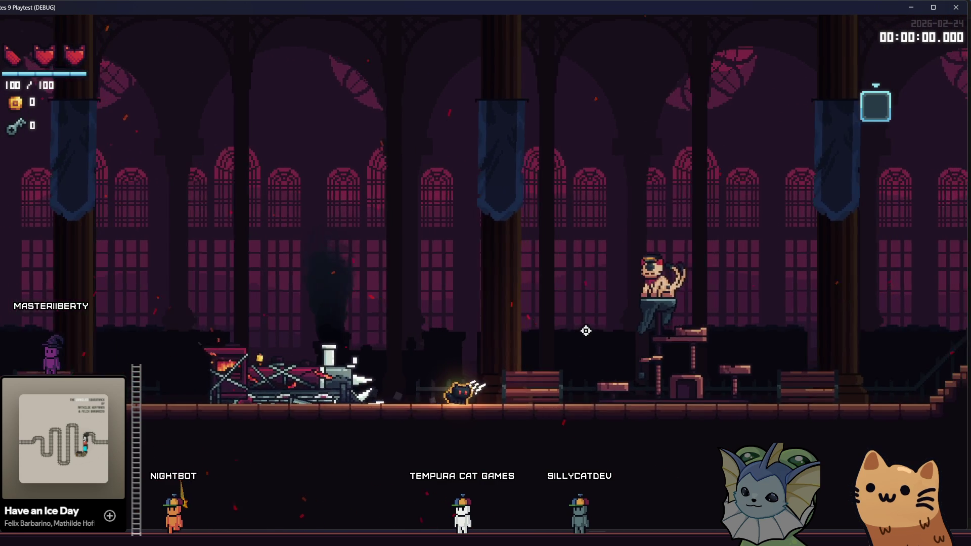
{"action": "key", "text": "space"}
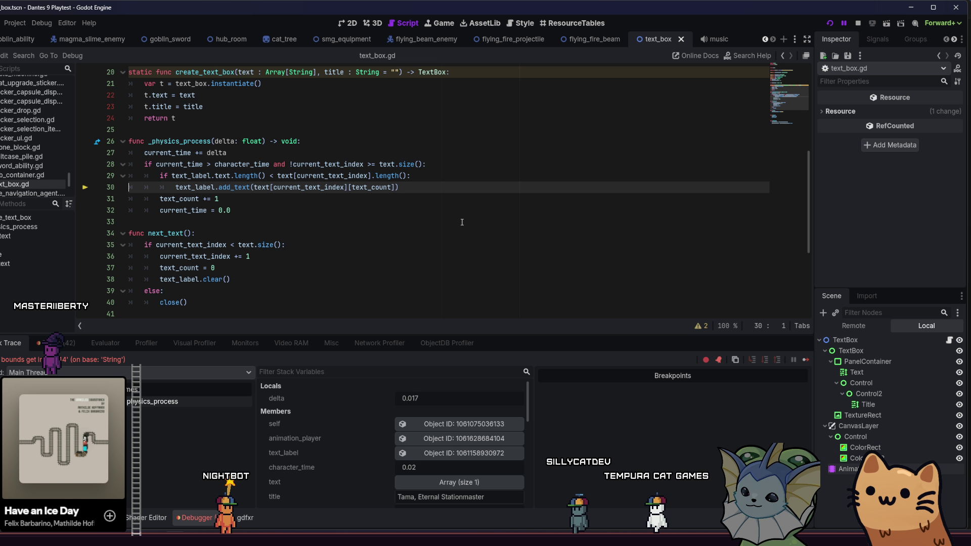
Step: Replace the label text length on line 29 with text_count, save text_box.gd and resume the game
{"action": "left_click", "coordinate": [270, 176]}
{"action": "left_click", "coordinate": [271, 187]}
{"action": "left_click", "coordinate": [270, 176]}
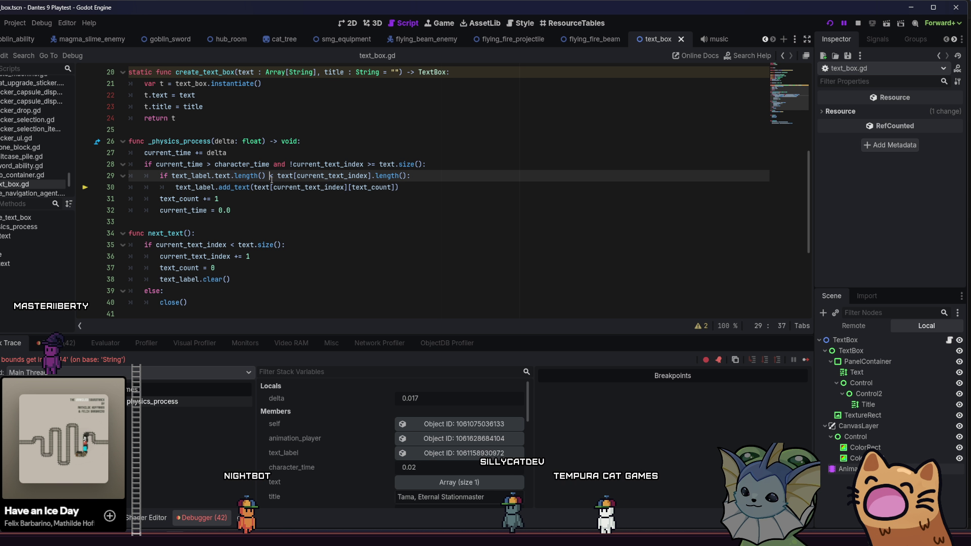
{"action": "mouse_move", "coordinate": [294, 184]}
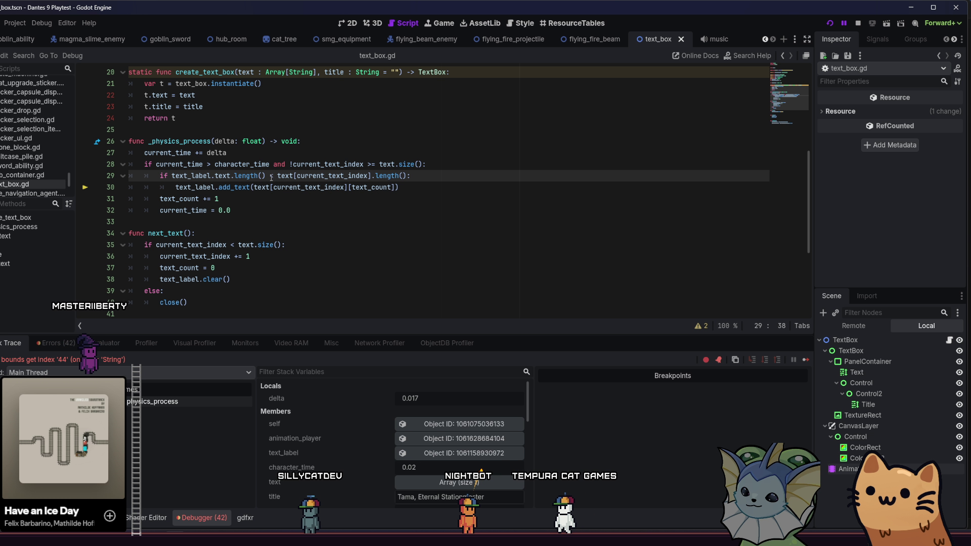
{"action": "left_click_drag", "start_coordinate": [266, 176], "coordinate": [171, 176]}
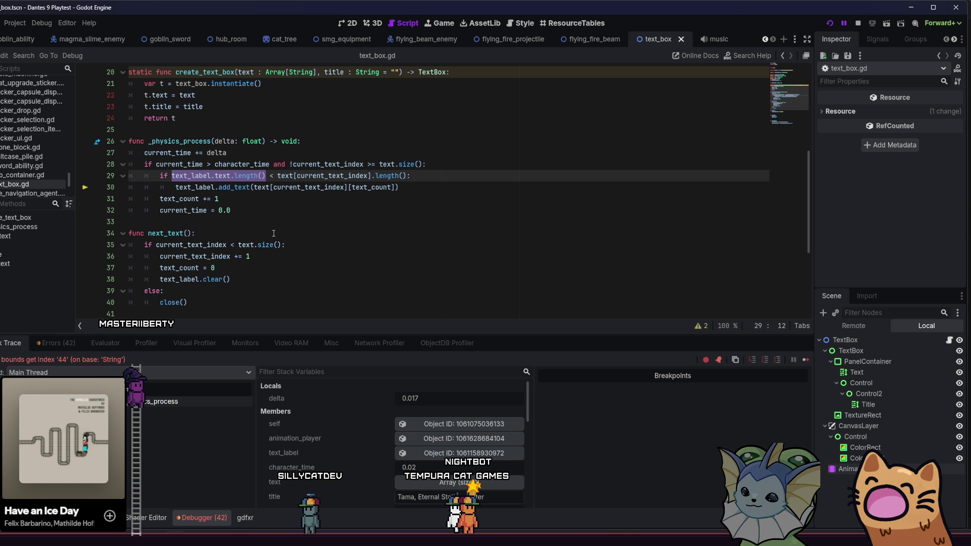
{"action": "type", "text": "text"}
{"action": "key", "text": "Down"}
{"action": "key", "text": "Down"}
{"action": "key", "text": "Return"}
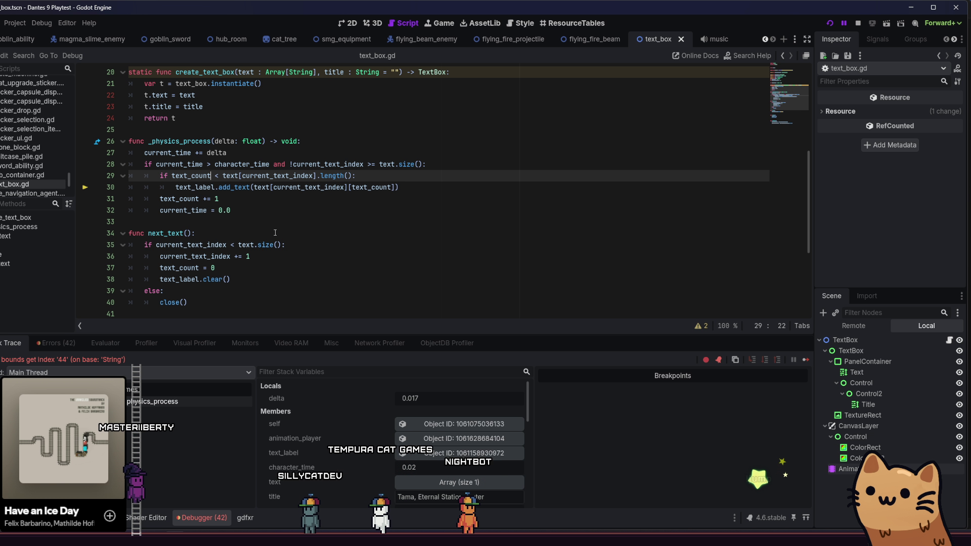
{"action": "left_click", "coordinate": [275, 222]}
{"action": "key", "text": "ctrl+s"}
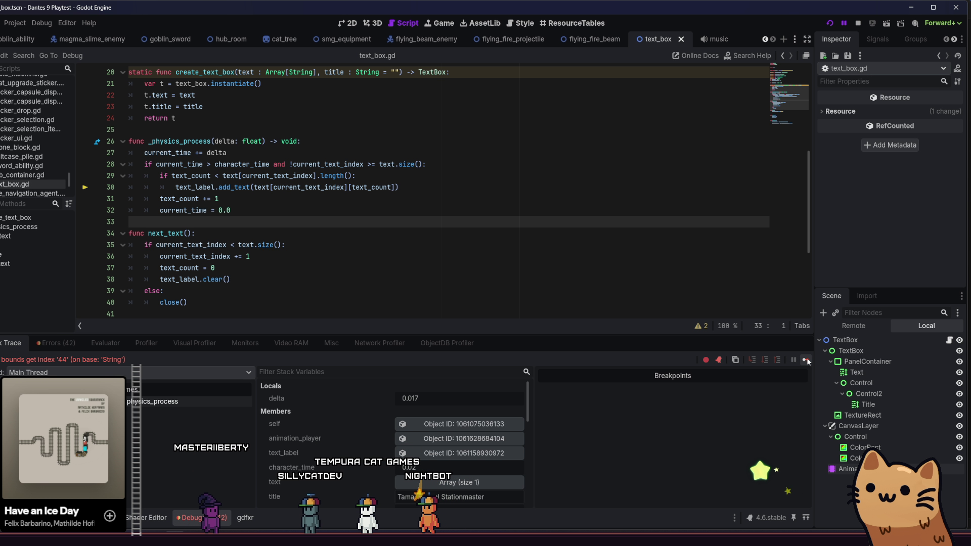
{"action": "key", "text": "F12"}
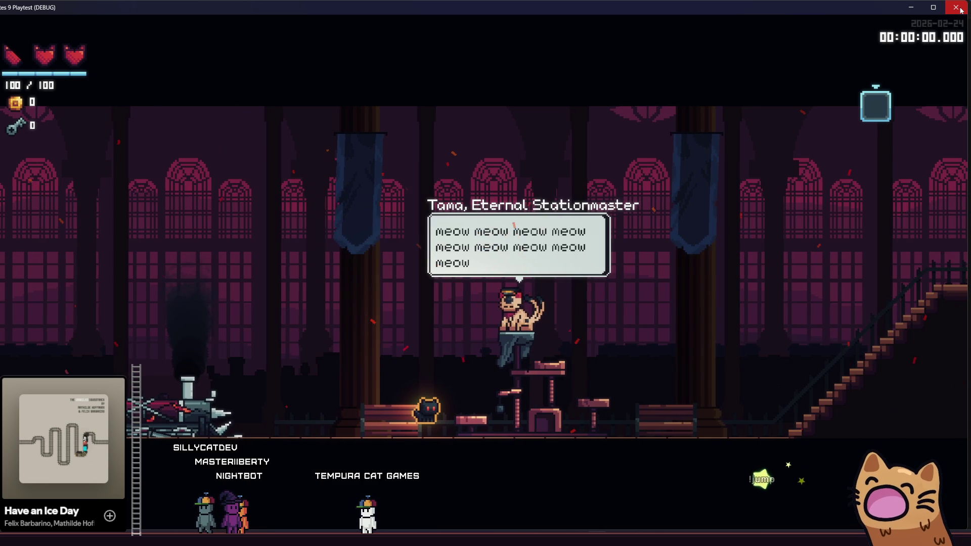
{"action": "left_click", "coordinate": [959, 10]}
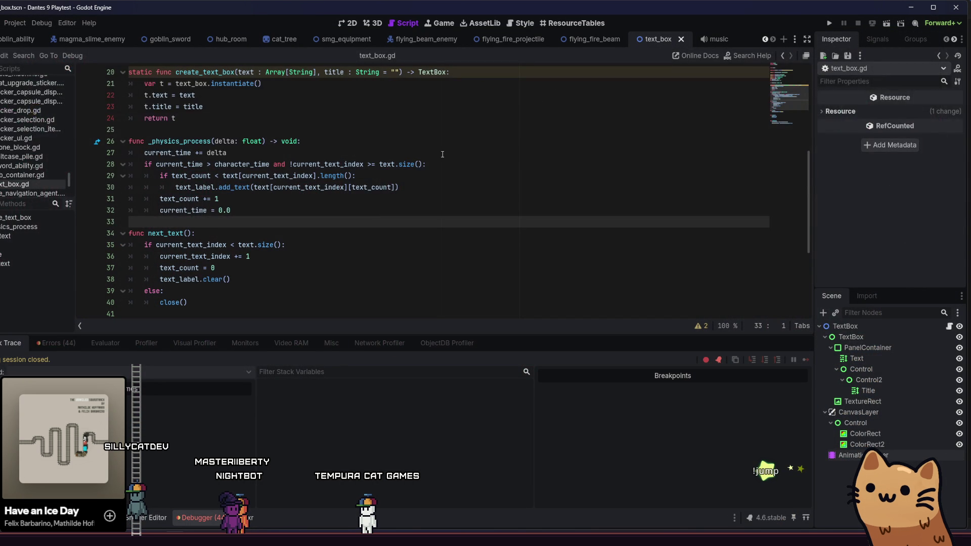
{"action": "left_click", "coordinate": [396, 200]}
{"action": "scroll", "coordinate": [396, 212], "scroll_direction": "down", "scroll_amount": 4}
{"action": "scroll", "coordinate": [397, 212], "scroll_direction": "up", "scroll_amount": 3}
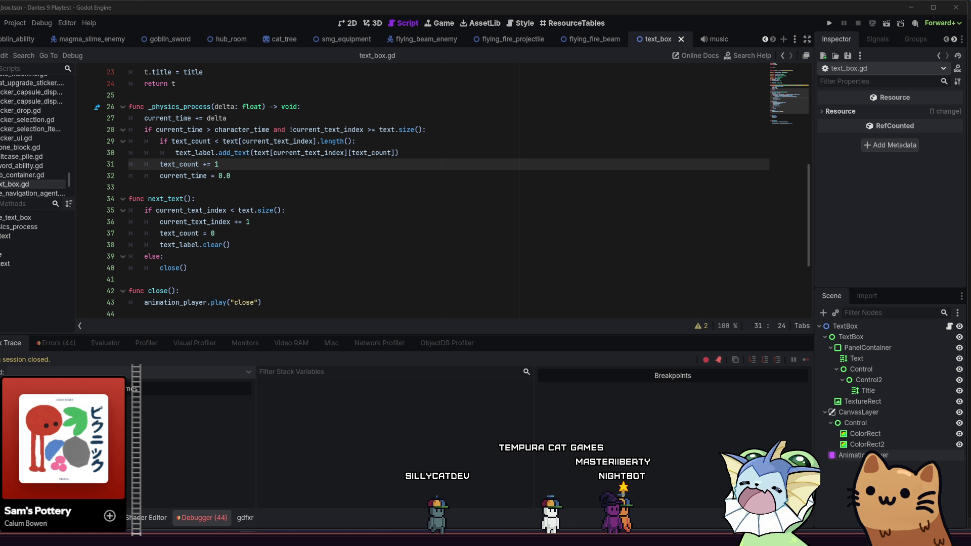
{"action": "scroll", "coordinate": [381, 237], "scroll_direction": "down", "scroll_amount": 3}
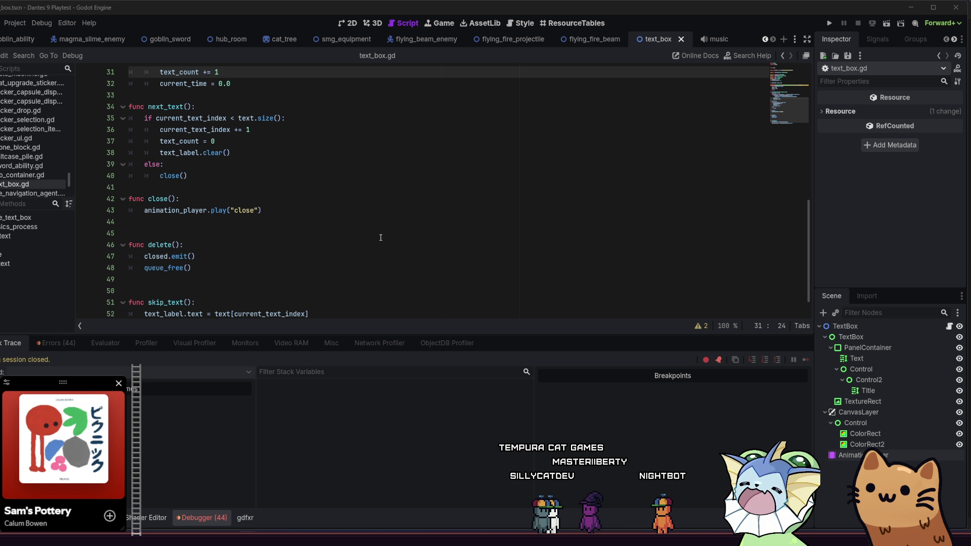
{"action": "left_click", "coordinate": [381, 237]}
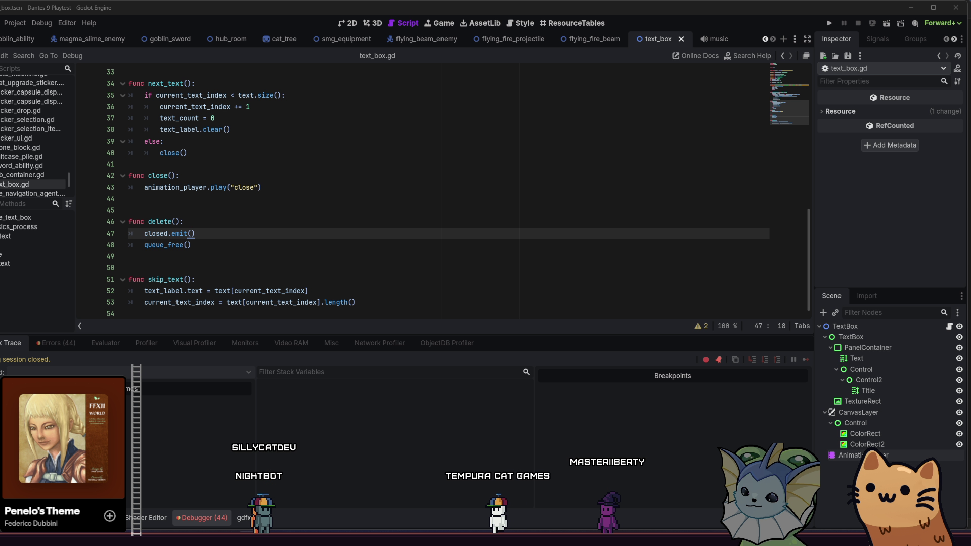
{"action": "left_click", "coordinate": [405, 253]}
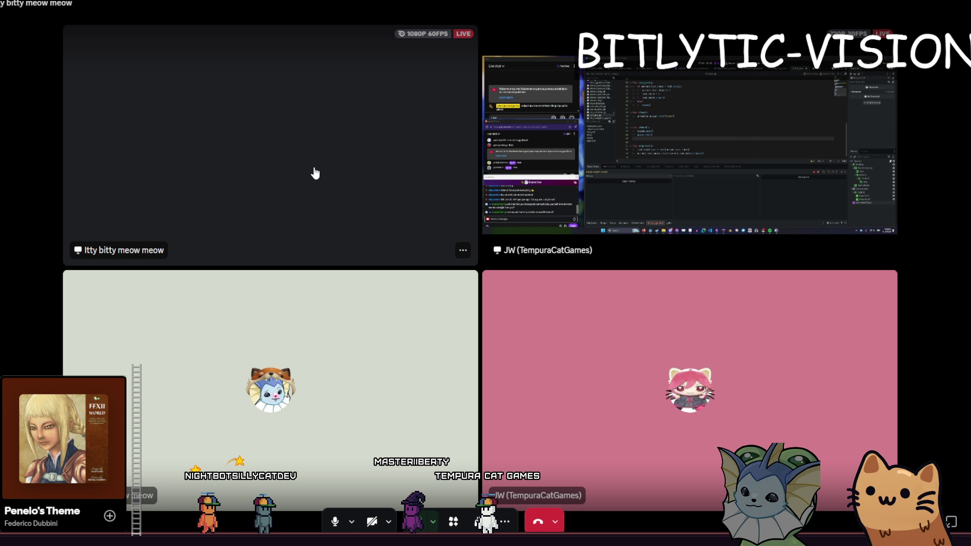
Step: Expand the streamed Godot screen tile to full view in the Discord call
{"action": "left_click", "coordinate": [314, 173]}
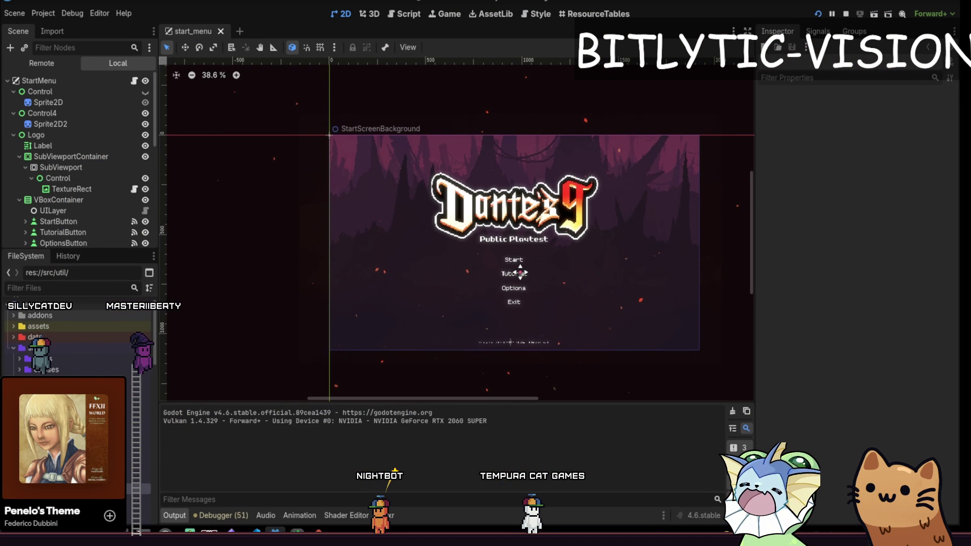
Step: Search for goblin with Quick Open and open goblin.tscn
{"action": "left_click_drag", "start_coordinate": [520, 273], "coordinate": [485, 293]}
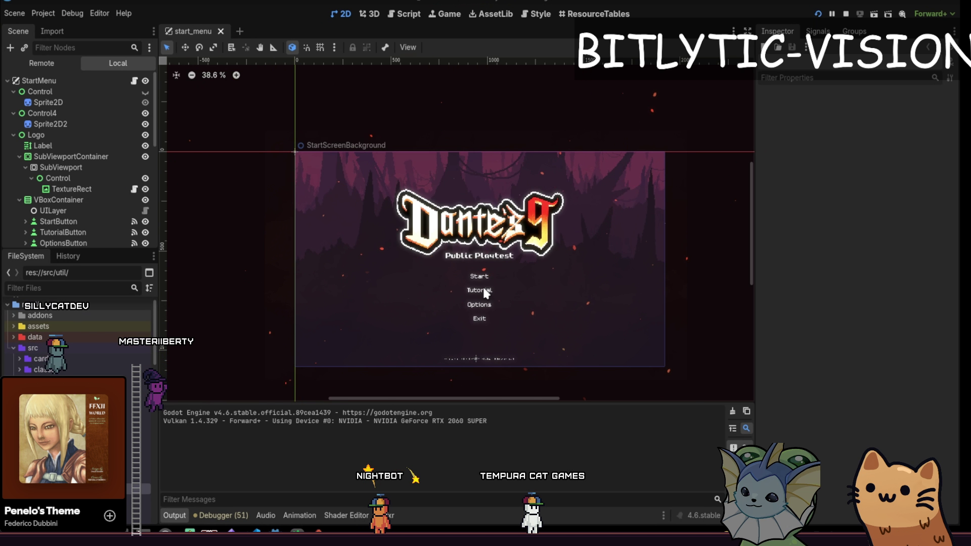
{"action": "key", "text": "alt+shift+o"}
{"action": "type", "text": "goblin_"}
{"action": "key", "text": "BackSpace"}
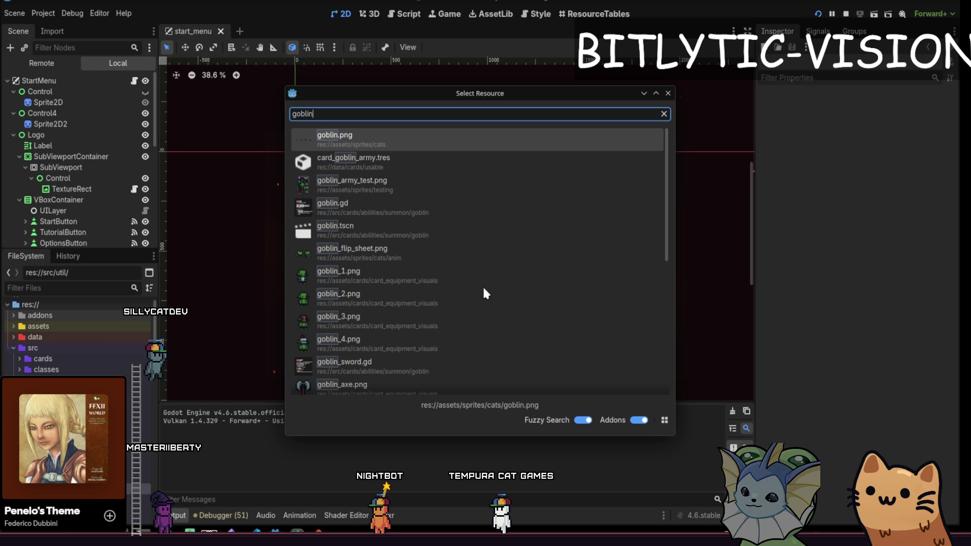
{"action": "type", "text": ".tres"}
{"action": "key", "text": "Down"}
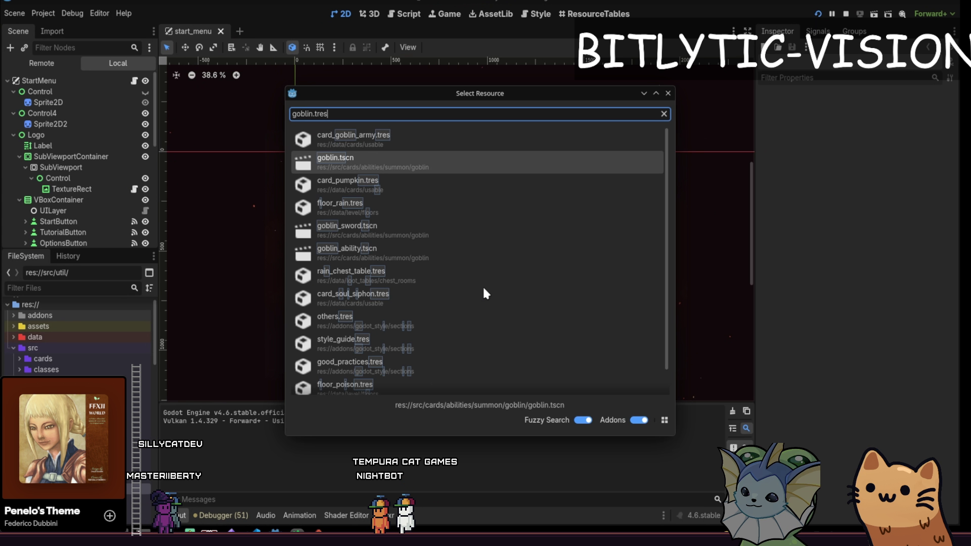
{"action": "key", "text": "Return"}
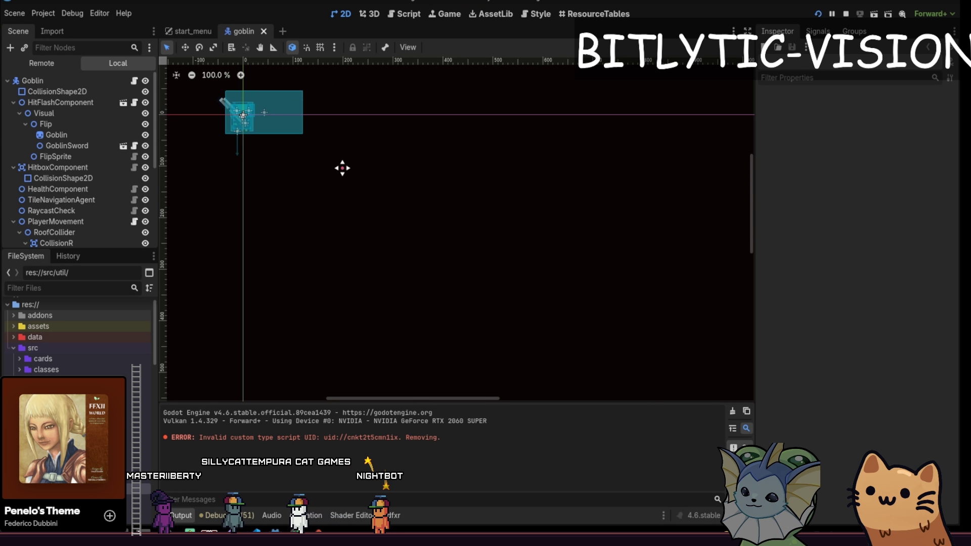
Step: Select CollisionR, then open the GroundEnemyInputDriver node's ground_enemy_input_driver.gd script
{"action": "scroll", "coordinate": [353, 195], "scroll_direction": "up", "scroll_amount": 3}
{"action": "scroll", "coordinate": [379, 222], "scroll_direction": "up", "scroll_amount": 3}
{"action": "scroll", "coordinate": [404, 216], "scroll_direction": "down", "scroll_amount": 2}
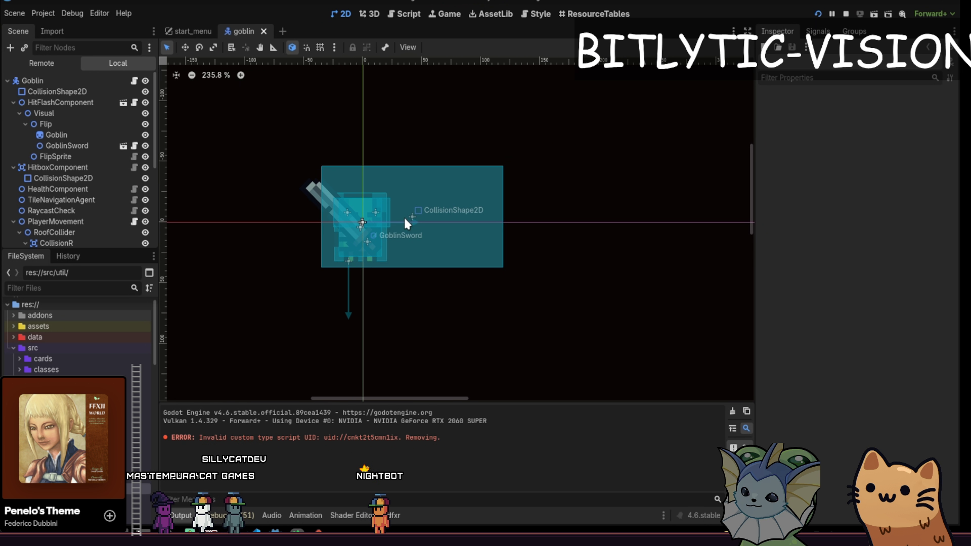
{"action": "scroll", "coordinate": [424, 246], "scroll_direction": "down", "scroll_amount": 2}
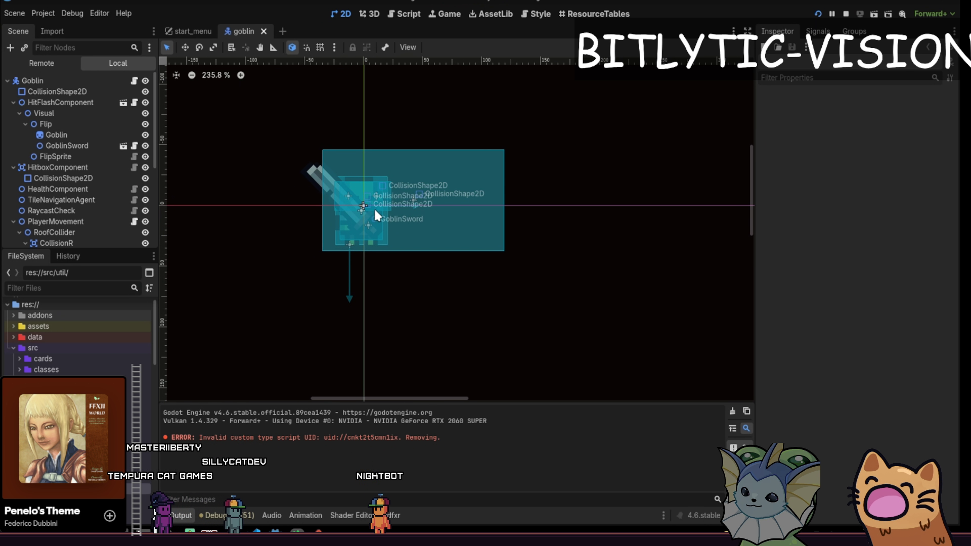
{"action": "left_click", "coordinate": [114, 242]}
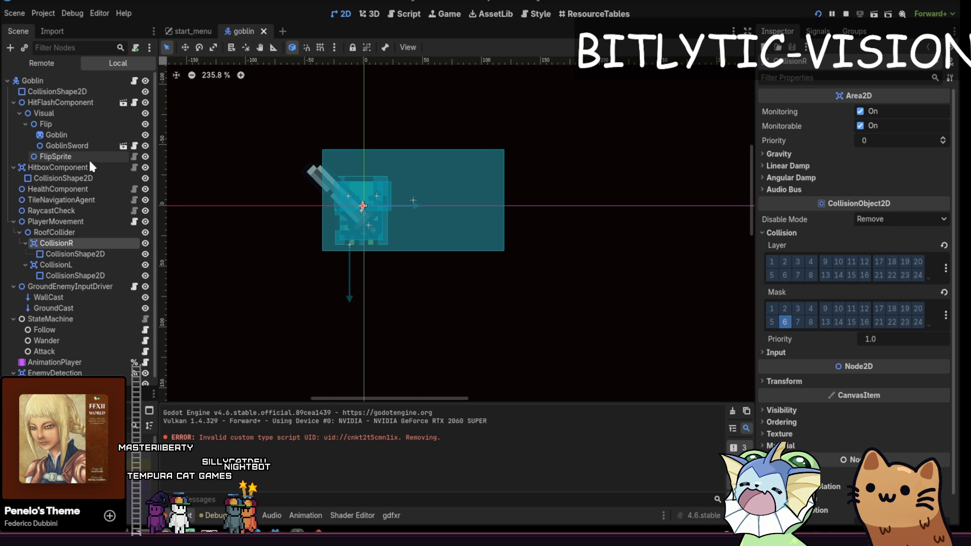
{"action": "left_click", "coordinate": [134, 286]}
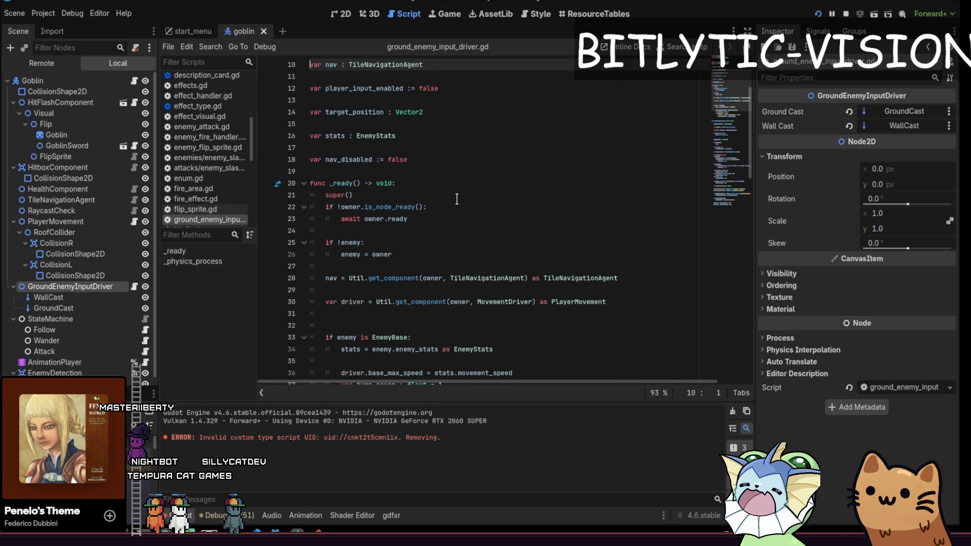
Step: Read through ground_enemy_input_driver.gd's movement code around blank line 53 and the wall cast jump check
{"action": "left_click", "coordinate": [457, 199]}
{"action": "scroll", "coordinate": [450, 212], "scroll_direction": "down", "scroll_amount": 9}
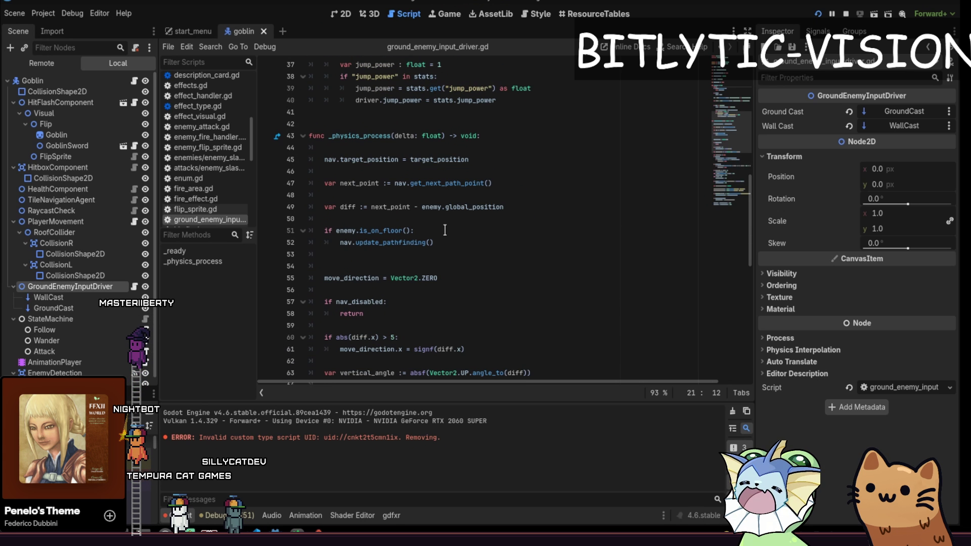
{"action": "left_click", "coordinate": [445, 230]}
{"action": "key", "text": "Down"}
{"action": "key", "text": "Down"}
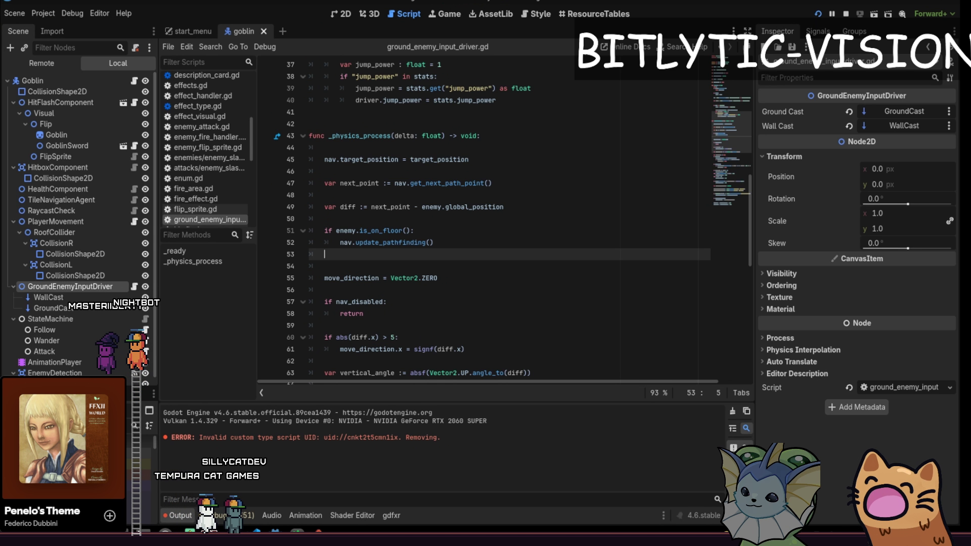
{"action": "key", "text": "alt+Tab"}
{"action": "key", "text": "alt+Tab"}
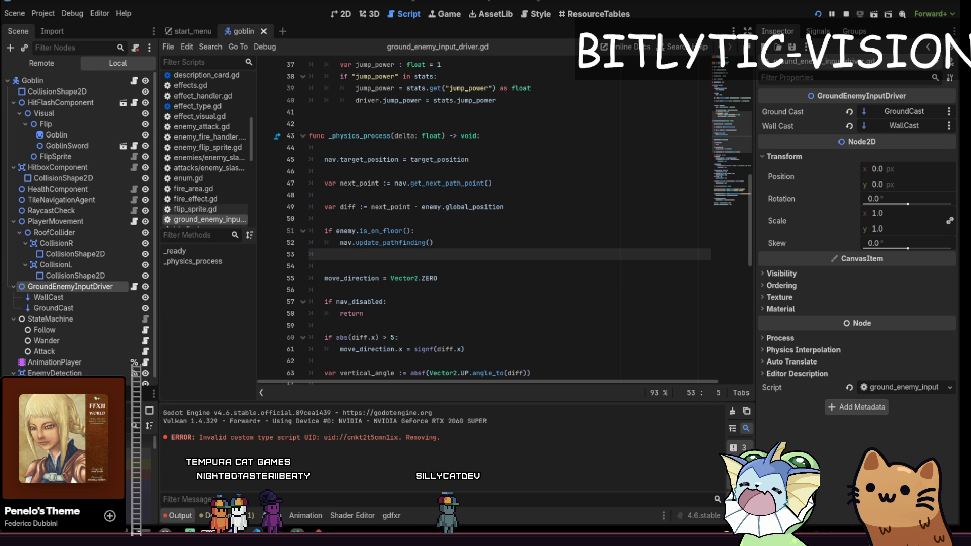
{"action": "scroll", "coordinate": [475, 204], "scroll_direction": "down", "scroll_amount": 2}
{"action": "scroll", "coordinate": [475, 204], "scroll_direction": "down", "scroll_amount": 7}
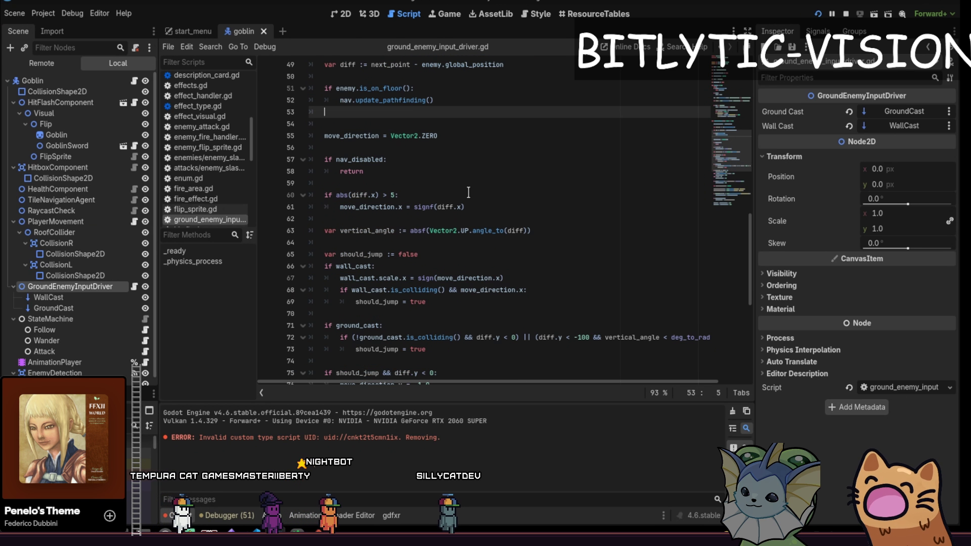
{"action": "scroll", "coordinate": [457, 237], "scroll_direction": "down", "scroll_amount": 3}
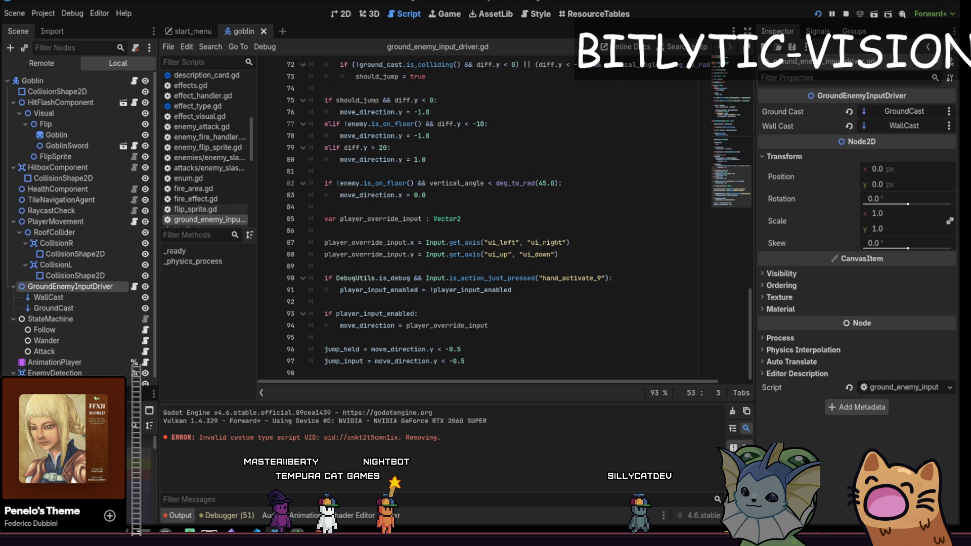
{"action": "scroll", "coordinate": [517, 262], "scroll_direction": "up", "scroll_amount": 3}
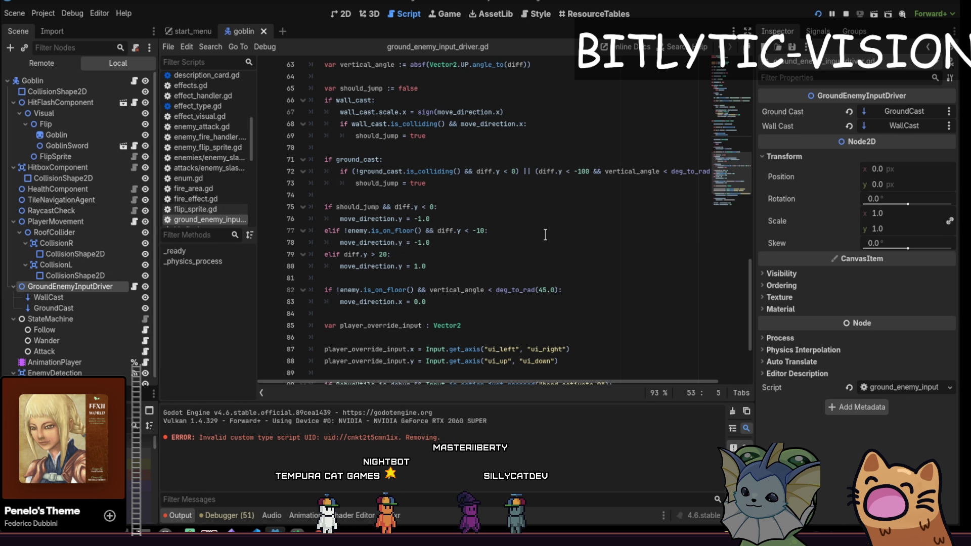
{"action": "left_click", "coordinate": [543, 253]}
{"action": "scroll", "coordinate": [506, 253], "scroll_direction": "up", "scroll_amount": 4}
{"action": "left_click", "coordinate": [473, 264]}
Step: Search for diff.x, then delete the extra blank line 53 above move_direction = Vector2.ZERO
{"action": "key", "text": "ctrl+f"}
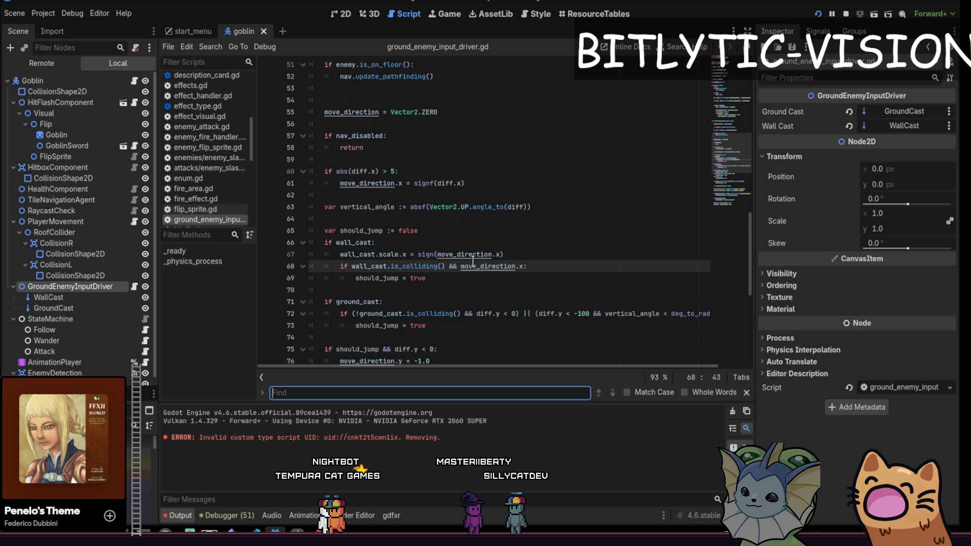
{"action": "type", "text": "diff.x"}
{"action": "key", "text": "Escape"}
{"action": "left_click", "coordinate": [366, 123]}
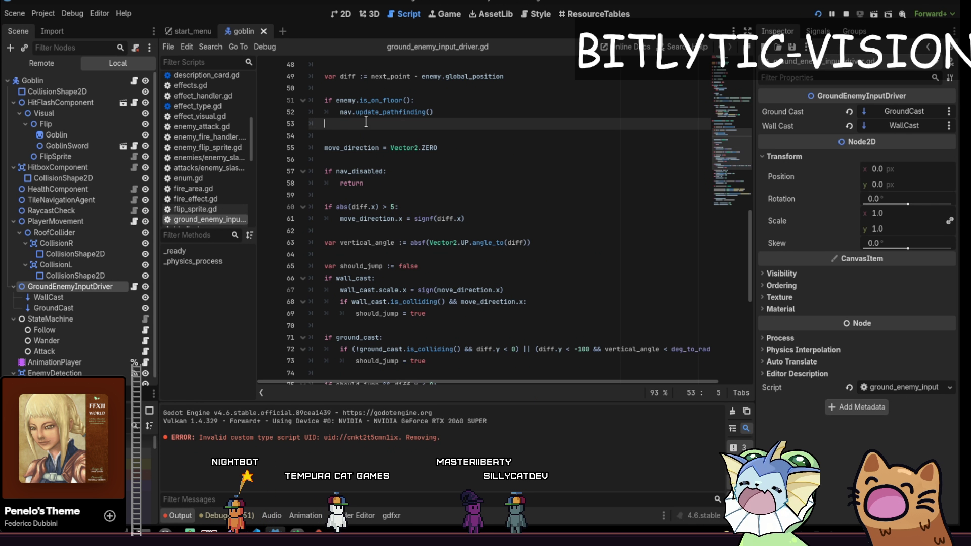
{"action": "left_click_drag", "start_coordinate": [366, 123], "coordinate": [486, 314]}
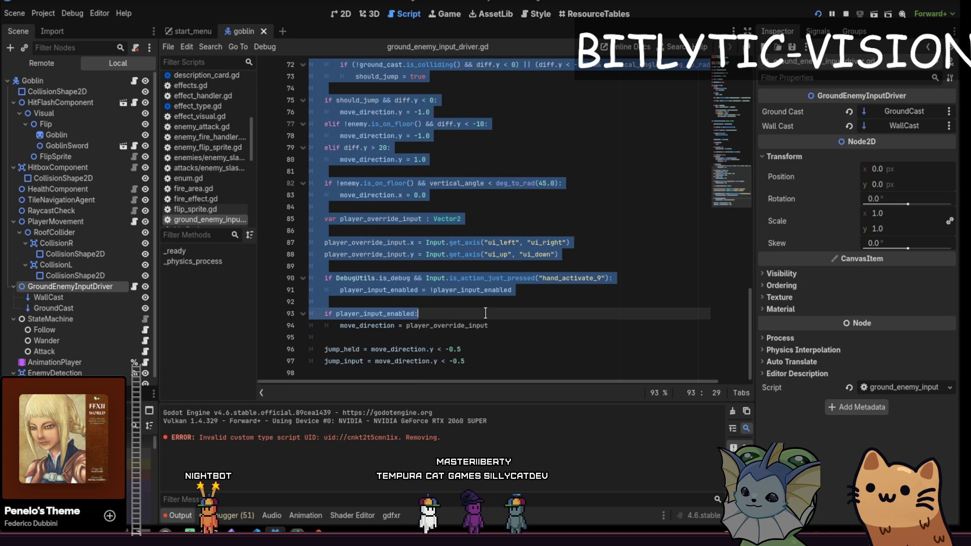
{"action": "mouse_move", "coordinate": [501, 350]}
{"action": "left_mouse_down"}
{"action": "mouse_move", "coordinate": [354, 71]}
{"action": "mouse_move", "coordinate": [325, 166]}
{"action": "mouse_move", "coordinate": [324, 100]}
{"action": "left_mouse_up"}
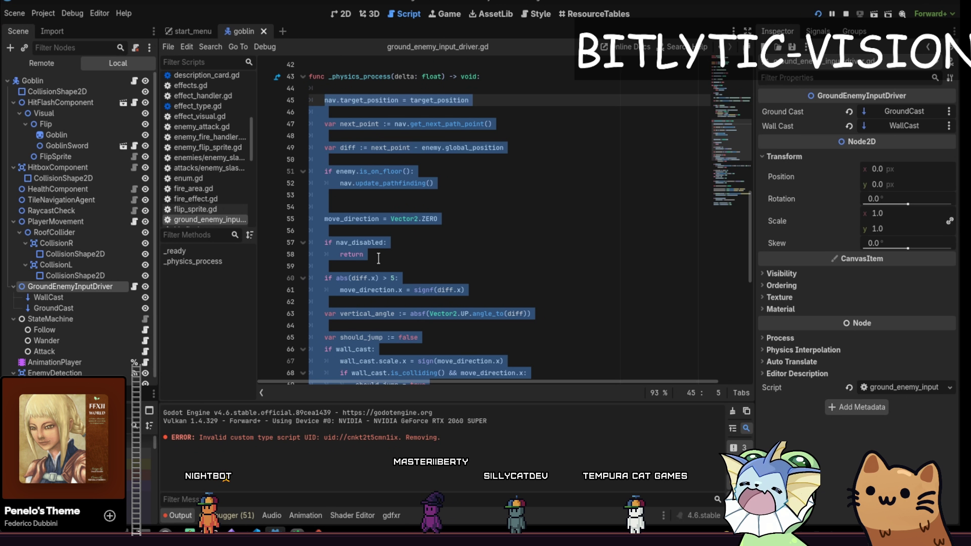
{"action": "left_click", "coordinate": [386, 208]}
{"action": "key", "text": "BackSpace"}
{"action": "key", "text": "BackSpace"}
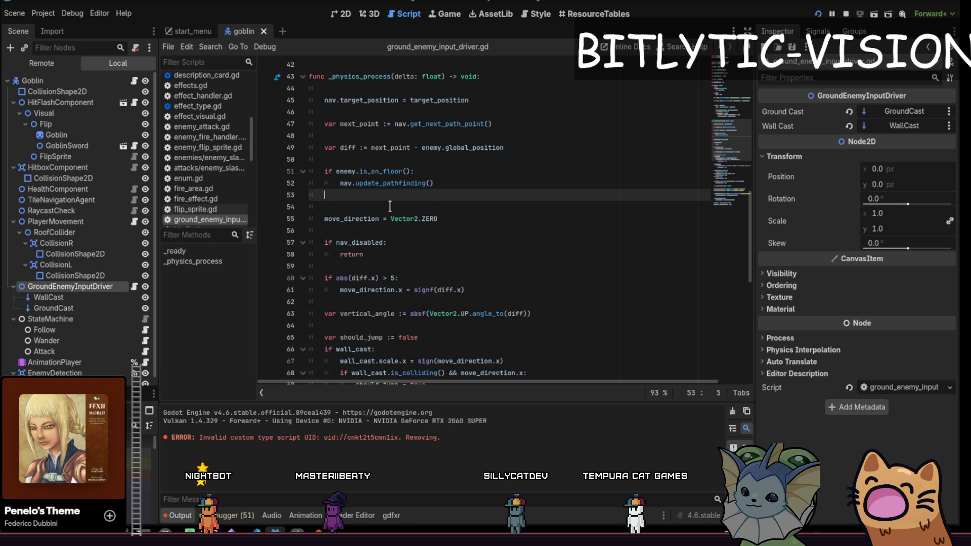
Step: Check the code around the update_pathfinding call and return the caret to line 53
{"action": "left_click", "coordinate": [464, 187]}
{"action": "scroll", "coordinate": [426, 197], "scroll_direction": "up", "scroll_amount": 8}
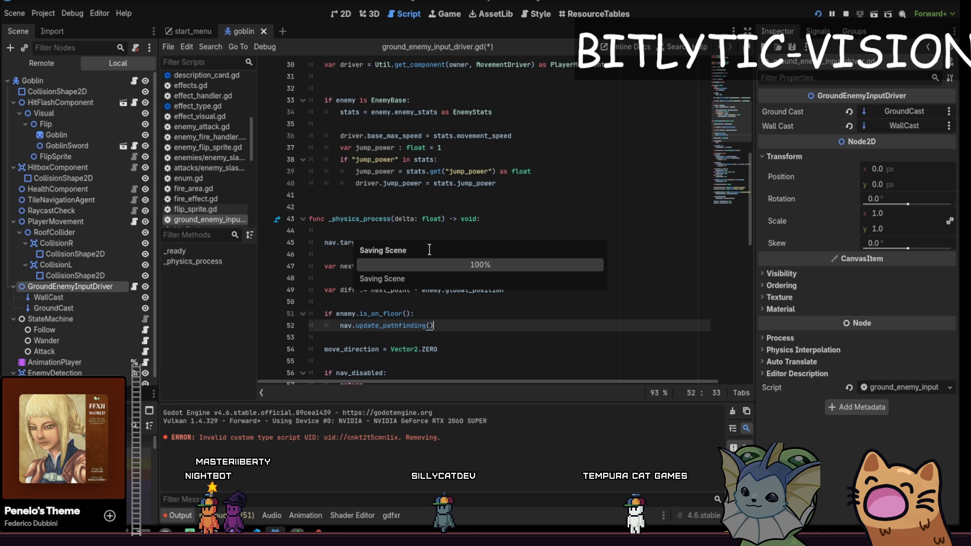
{"action": "scroll", "coordinate": [425, 198], "scroll_direction": "up", "scroll_amount": 5}
{"action": "scroll", "coordinate": [425, 197], "scroll_direction": "down", "scroll_amount": 10}
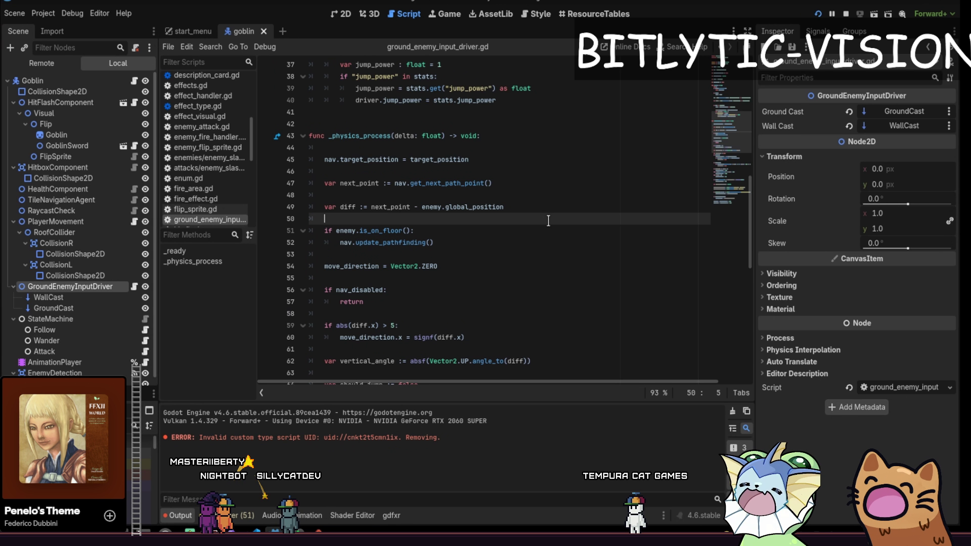
{"action": "left_click", "coordinate": [500, 219]}
{"action": "left_click", "coordinate": [495, 255]}
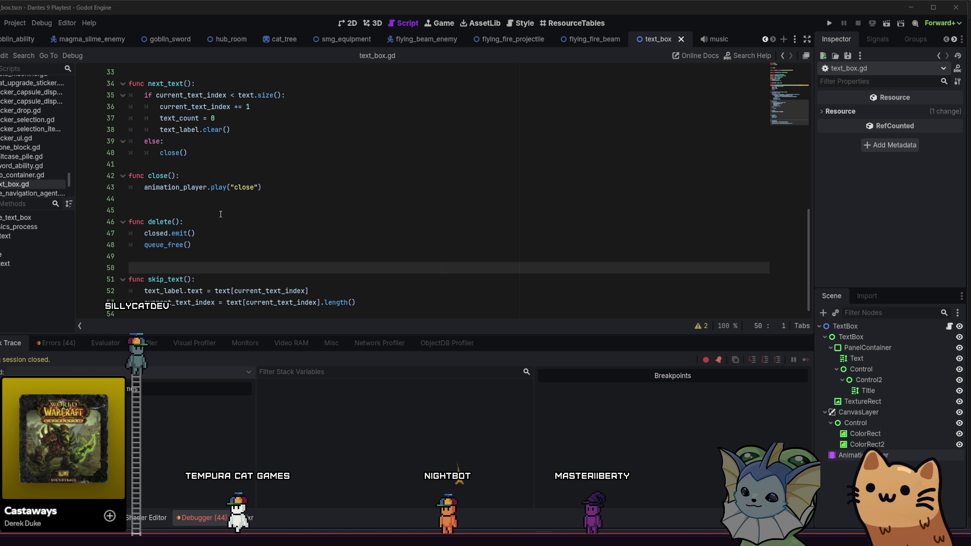
Step: Make an empty line 17 below current_text_index and start a var declaration there
{"action": "left_click", "coordinate": [218, 220]}
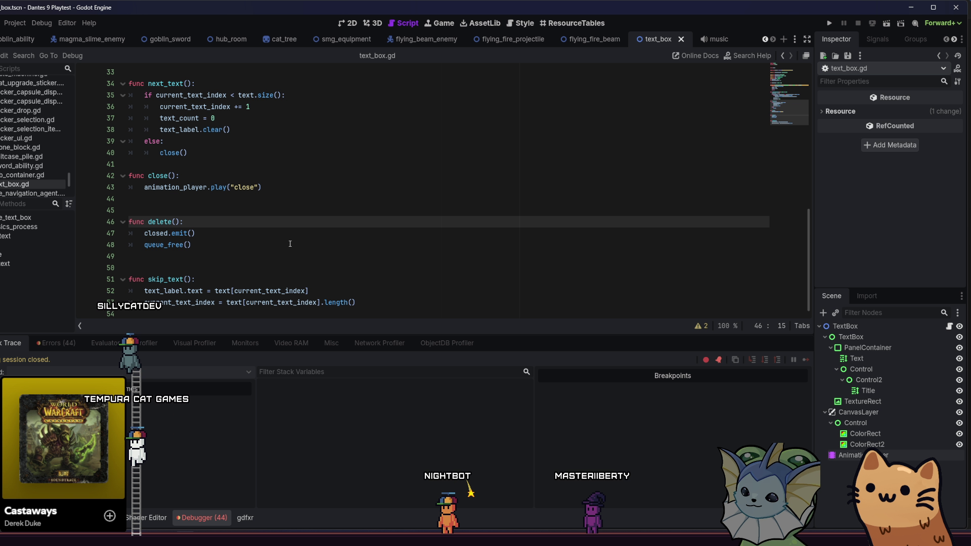
{"action": "scroll", "coordinate": [290, 244], "scroll_direction": "up", "scroll_amount": 4}
{"action": "scroll", "coordinate": [290, 244], "scroll_direction": "up", "scroll_amount": 7}
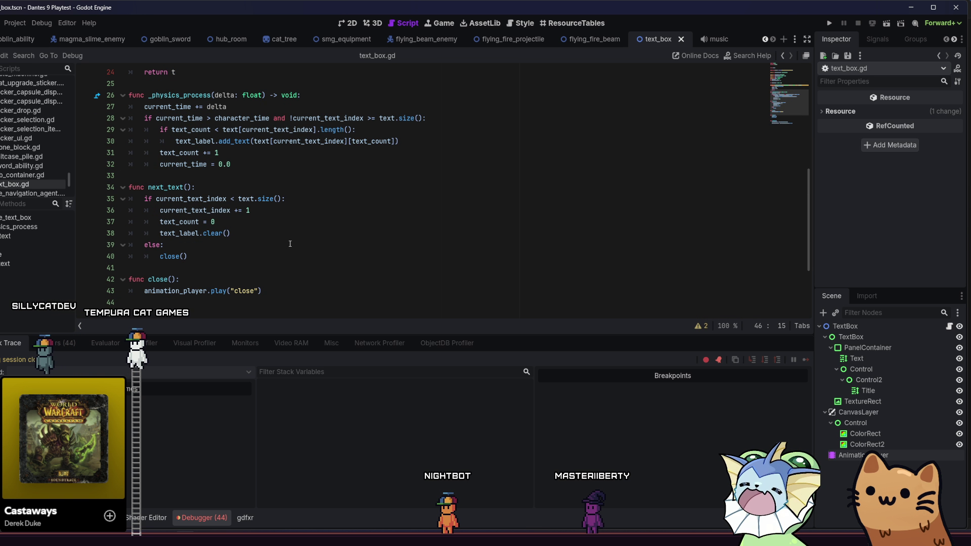
{"action": "left_click", "coordinate": [317, 254]}
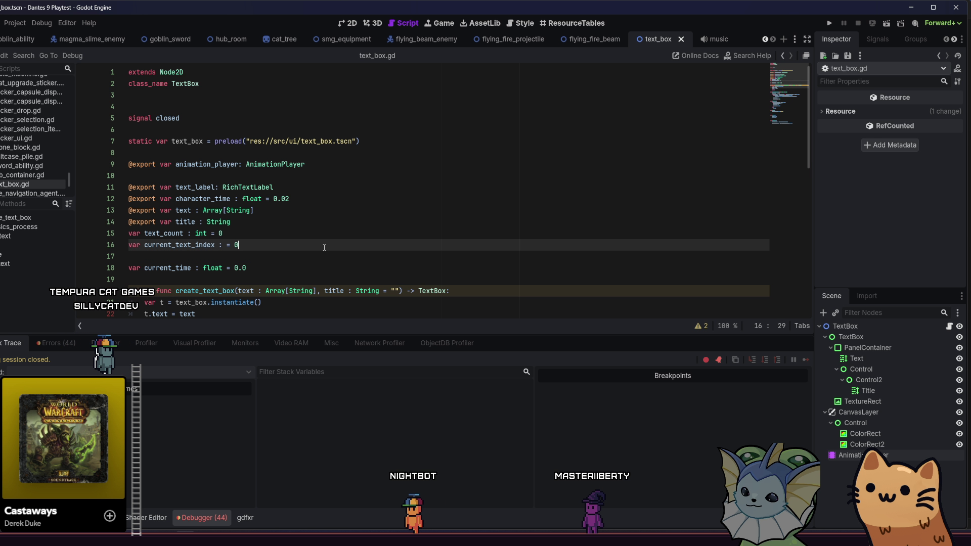
{"action": "key", "text": "Return"}
{"action": "key", "text": "Up"}
{"action": "type", "text": "var"}
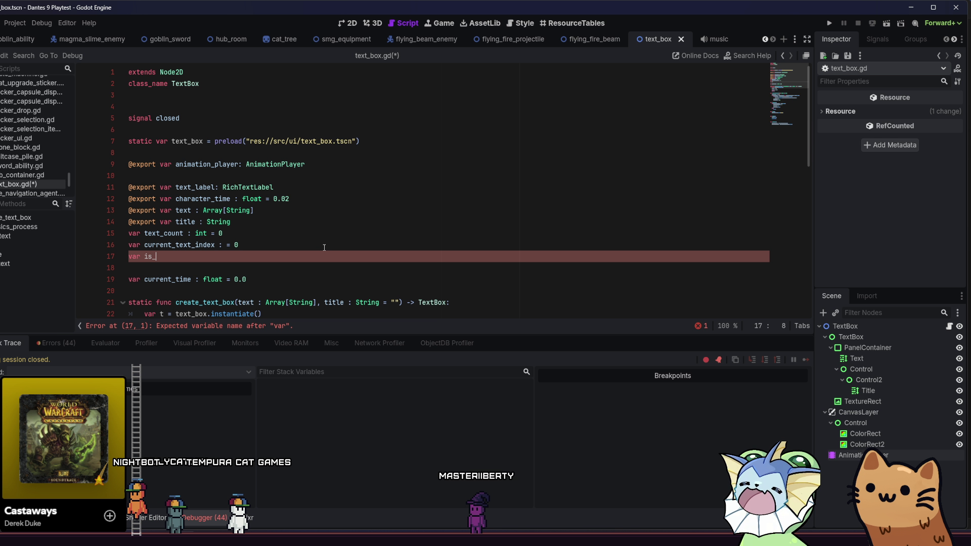
Step: Complete line 17 as 'var is_typing := false', fixing the := syntax
{"action": "type", "text": "_typin"}
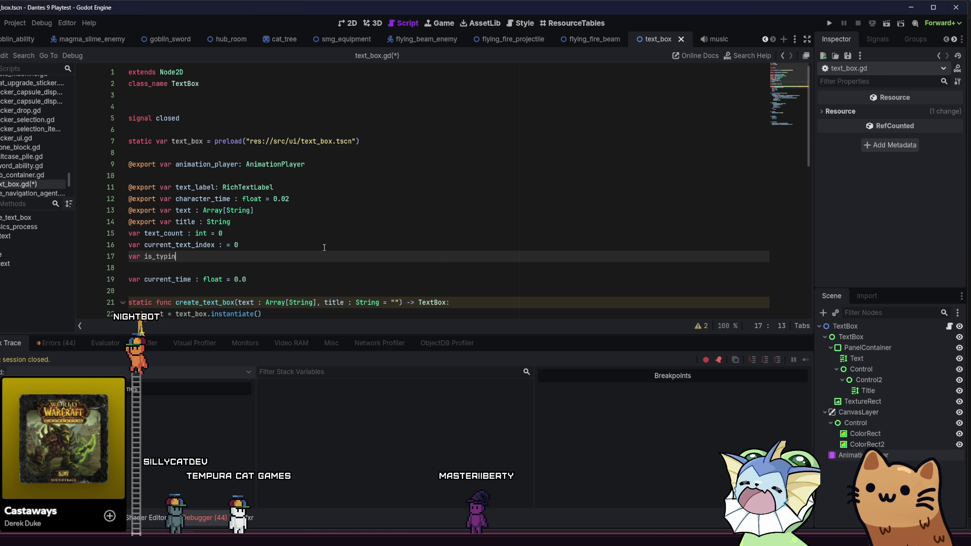
{"action": "type", "text": "g : false"}
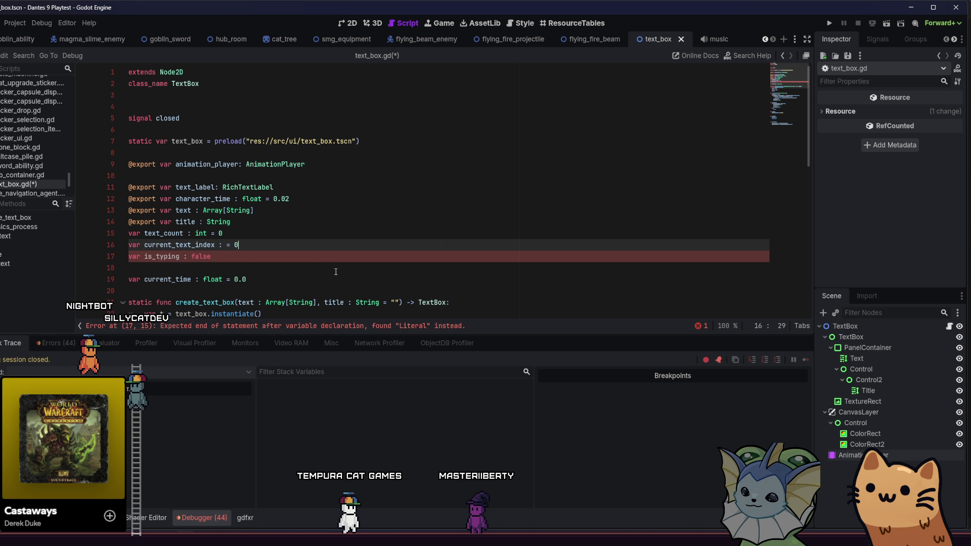
{"action": "left_click", "coordinate": [334, 263]}
{"action": "left_click", "coordinate": [187, 256]}
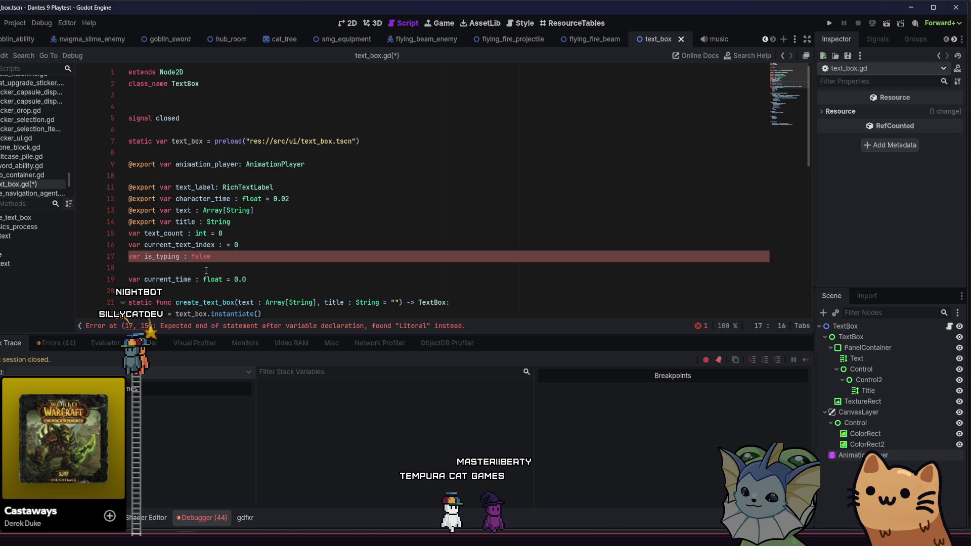
{"action": "type", "text": "="}
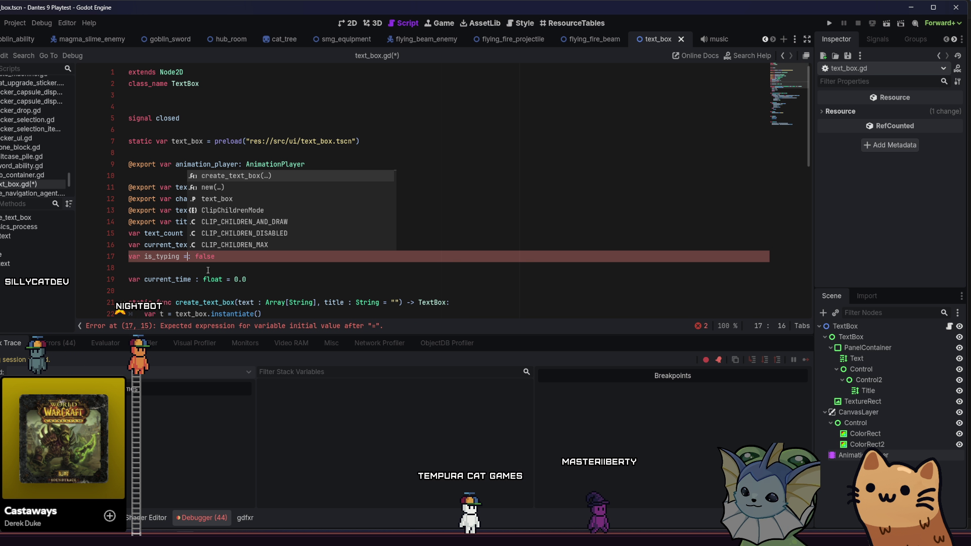
{"action": "key", "text": "Escape"}
{"action": "key", "text": "BackSpace"}
{"action": "key", "text": "BackSpace"}
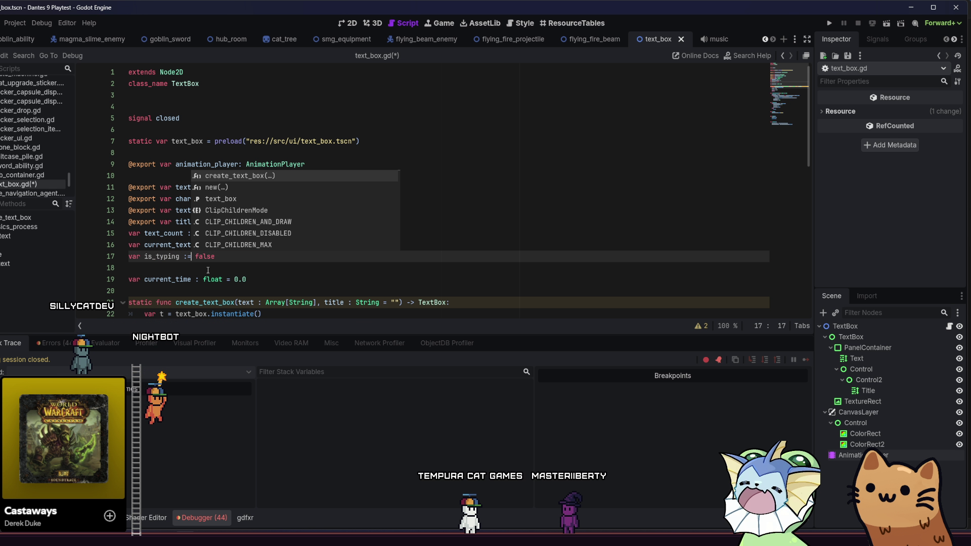
{"action": "left_click", "coordinate": [259, 258]}
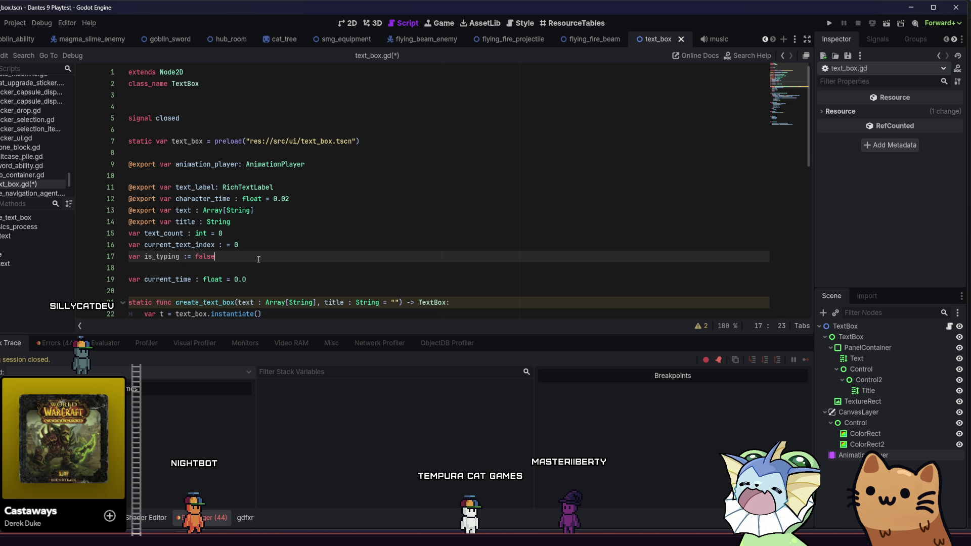
{"action": "scroll", "coordinate": [259, 259], "scroll_direction": "down", "scroll_amount": 4}
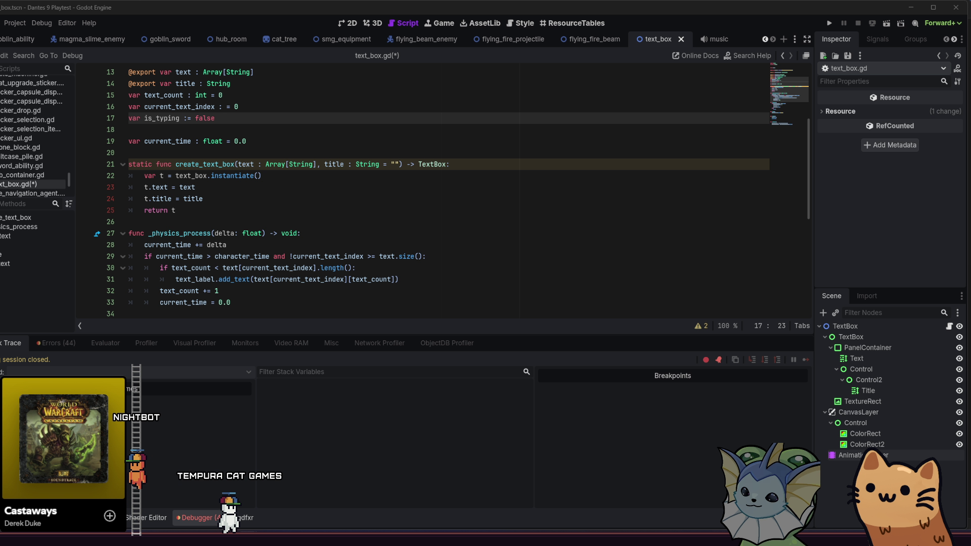
{"action": "left_click", "coordinate": [236, 141]}
{"action": "left_click", "coordinate": [234, 176]}
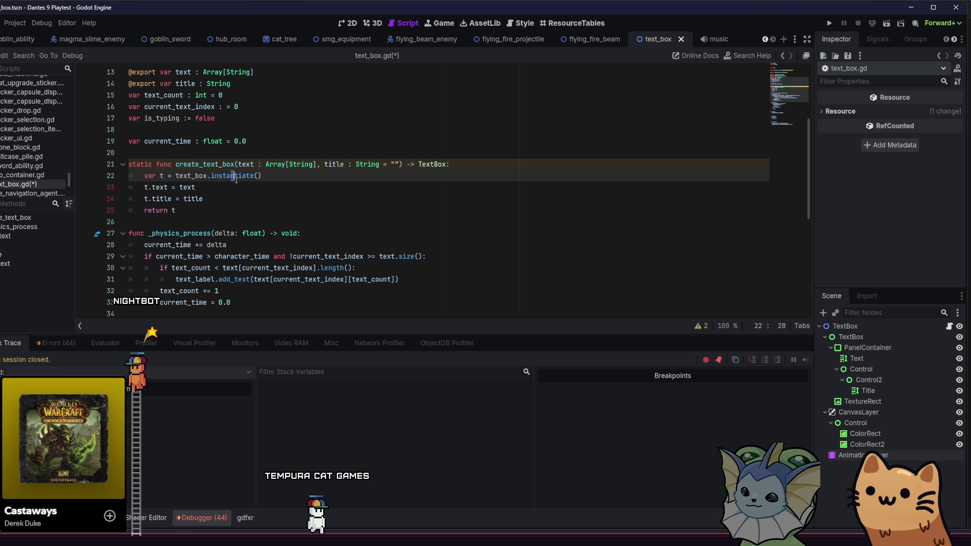
{"action": "mouse_move", "coordinate": [236, 180]}
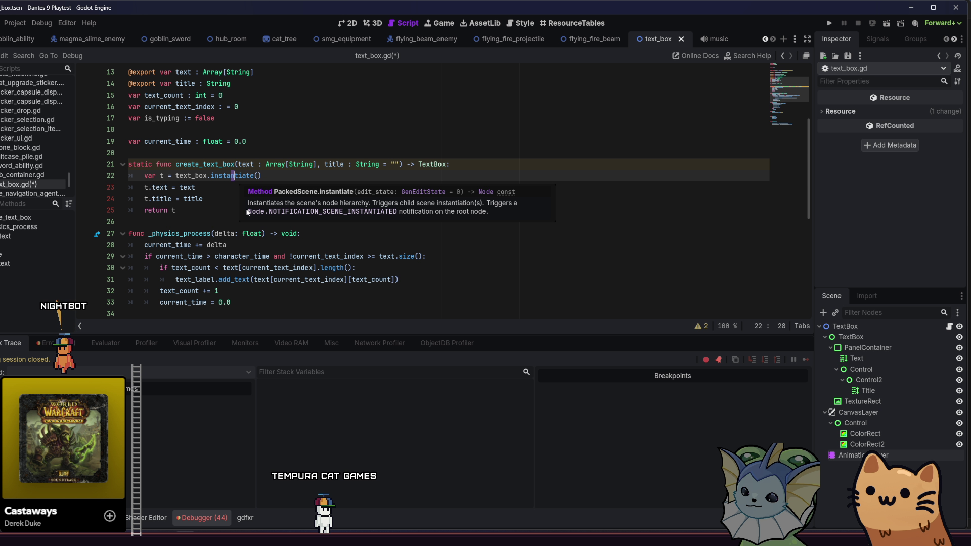
{"action": "left_click", "coordinate": [171, 214]}
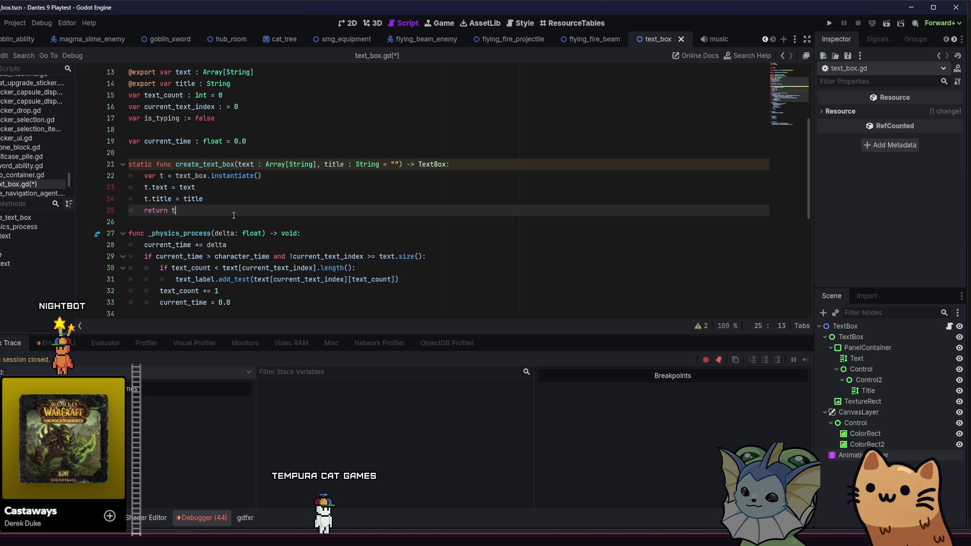
{"action": "scroll", "coordinate": [234, 215], "scroll_direction": "down", "scroll_amount": 5}
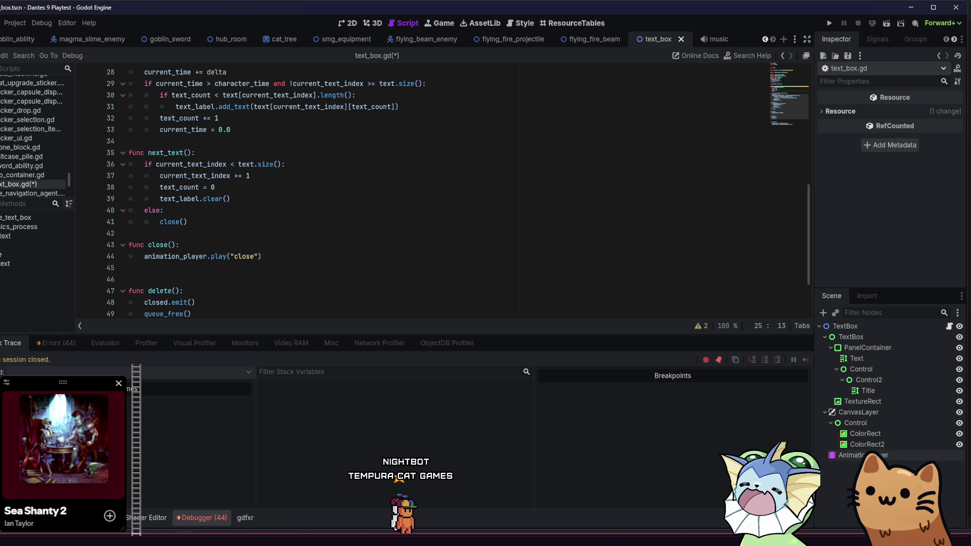
{"action": "left_click", "coordinate": [306, 268]}
{"action": "scroll", "coordinate": [306, 256], "scroll_direction": "down", "scroll_amount": 2}
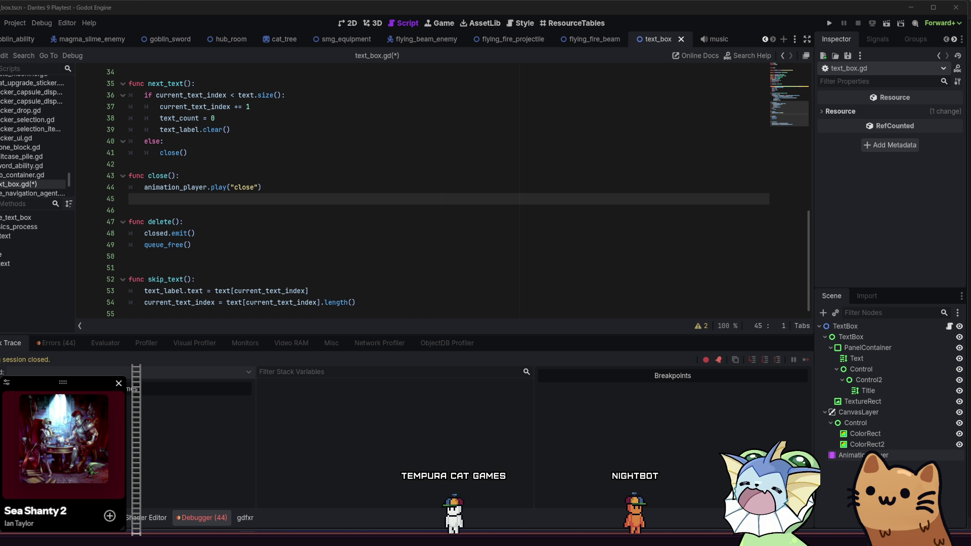
{"action": "key", "text": "Down"}
{"action": "key", "text": "Down"}
{"action": "key", "text": "End"}
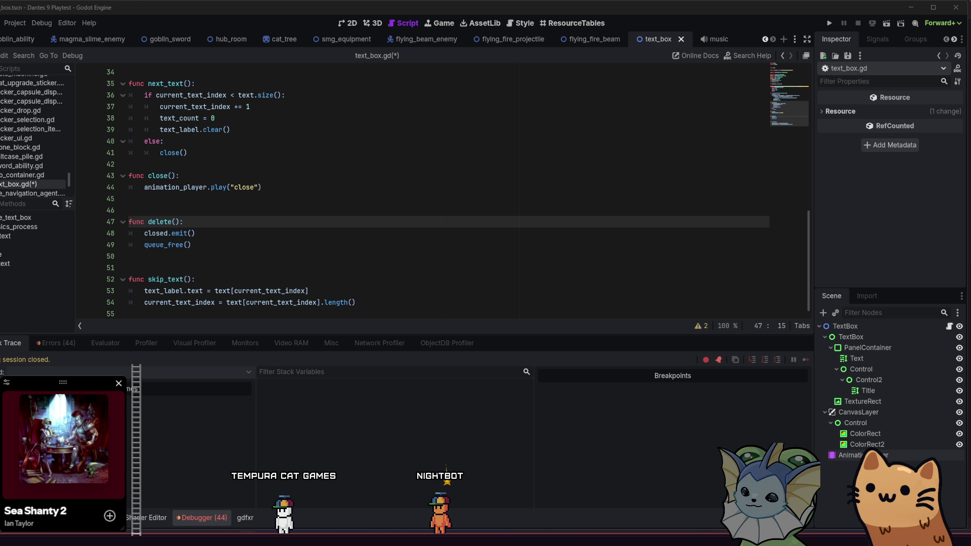
{"action": "left_click", "coordinate": [330, 199]}
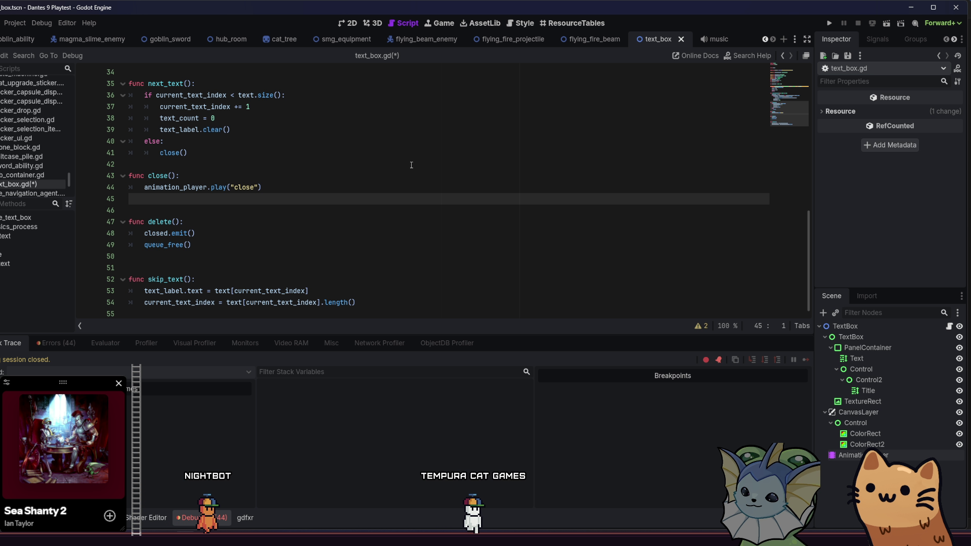
{"action": "scroll", "coordinate": [395, 169], "scroll_direction": "up", "scroll_amount": 5}
{"action": "scroll", "coordinate": [404, 163], "scroll_direction": "up", "scroll_amount": 4}
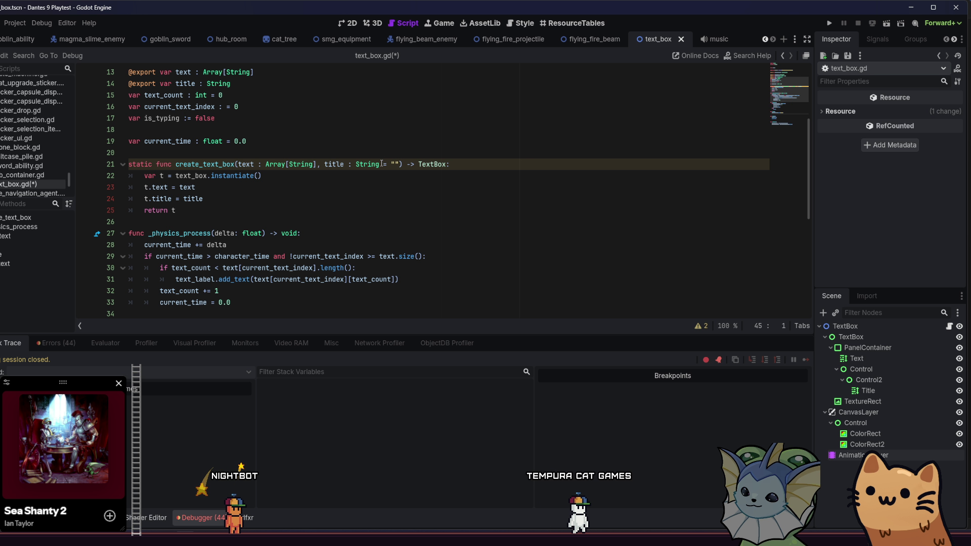
{"action": "left_click_drag", "start_coordinate": [215, 187], "coordinate": [170, 188]}
{"action": "scroll", "coordinate": [380, 167], "scroll_direction": "down", "scroll_amount": 7}
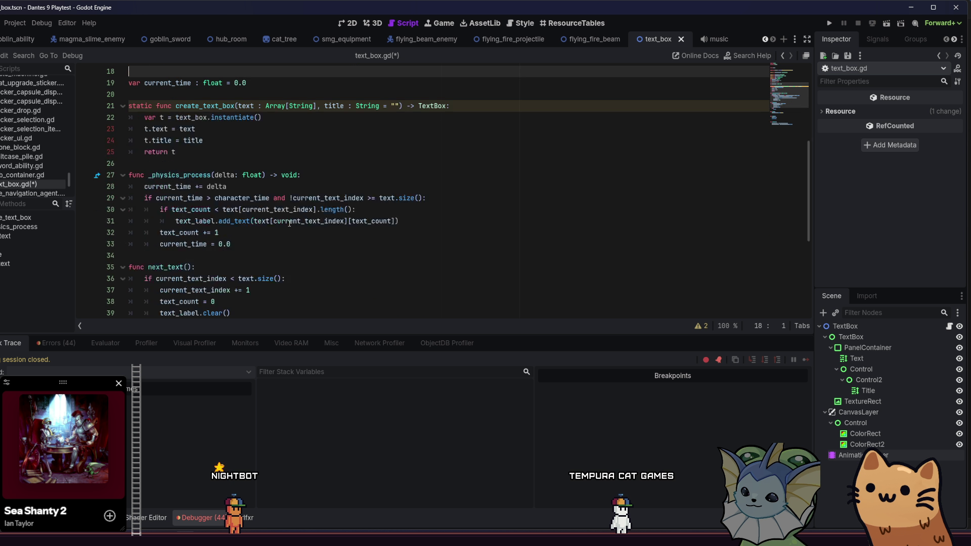
{"action": "left_click", "coordinate": [379, 199]}
{"action": "left_click", "coordinate": [397, 129]}
{"action": "left_click", "coordinate": [414, 99]}
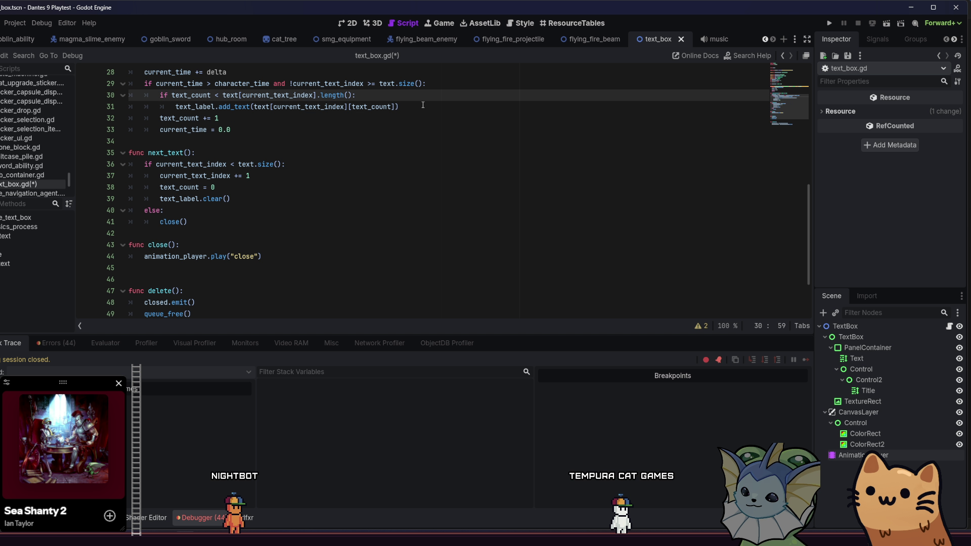
Step: Set is_typing = true inside the character-count check and add an else branch setting is_typing = false
{"action": "key", "text": "Return"}
{"action": "type", "text": "is"}
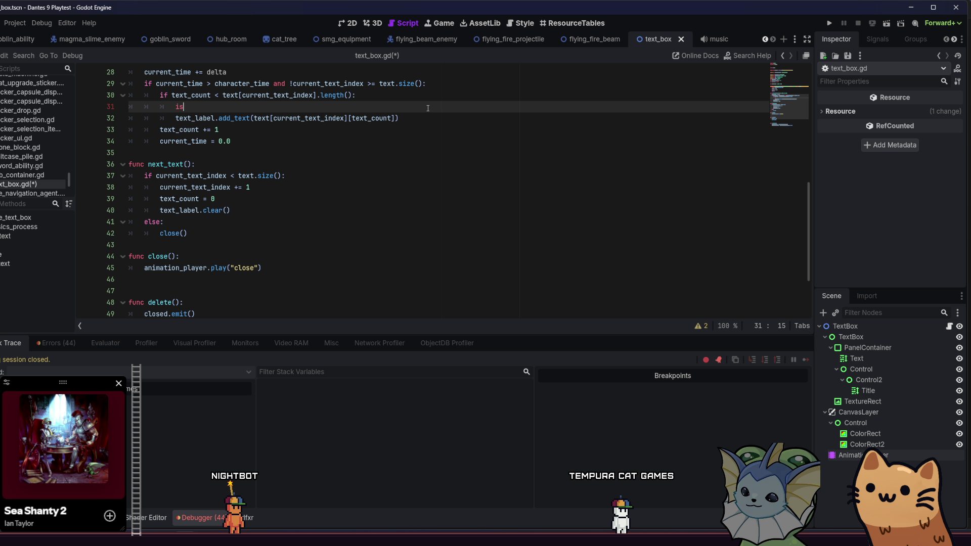
{"action": "type", "text": "_typing = true"}
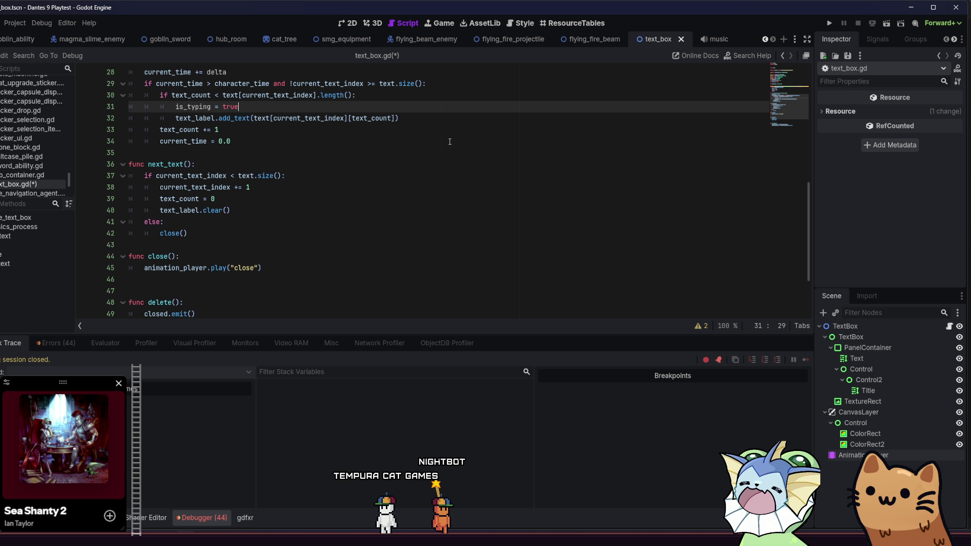
{"action": "left_click", "coordinate": [454, 119]}
{"action": "key", "text": "Return"}
{"action": "type", "text": "e:"}
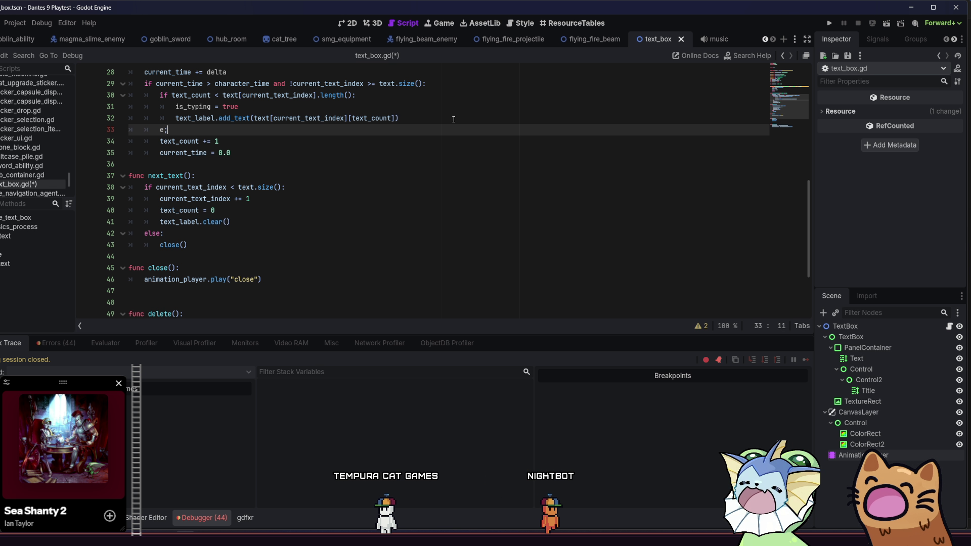
{"action": "key", "text": "BackSpace"}
{"action": "type", "text": "lse:"}
{"action": "key", "text": "Return"}
{"action": "type", "text": "is"}
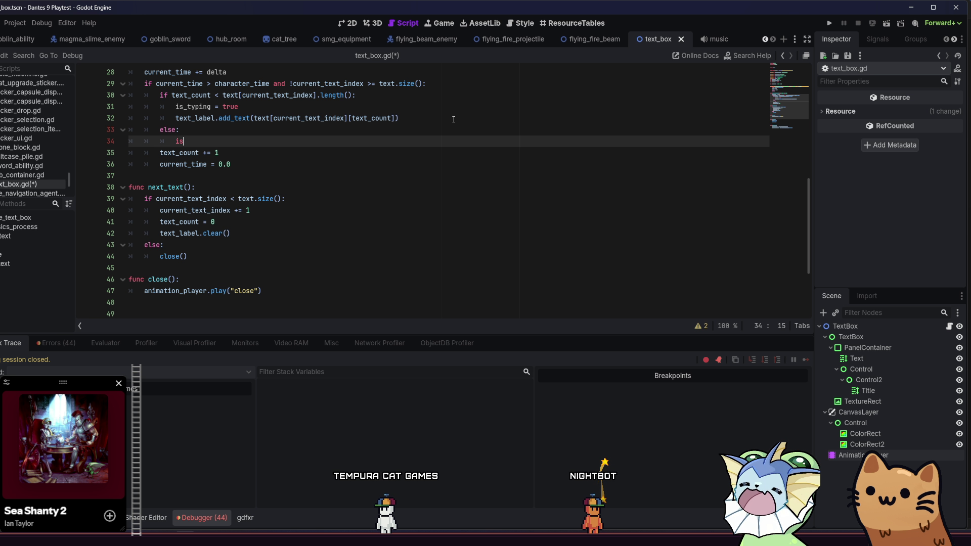
{"action": "type", "text": "_typing = fa"}
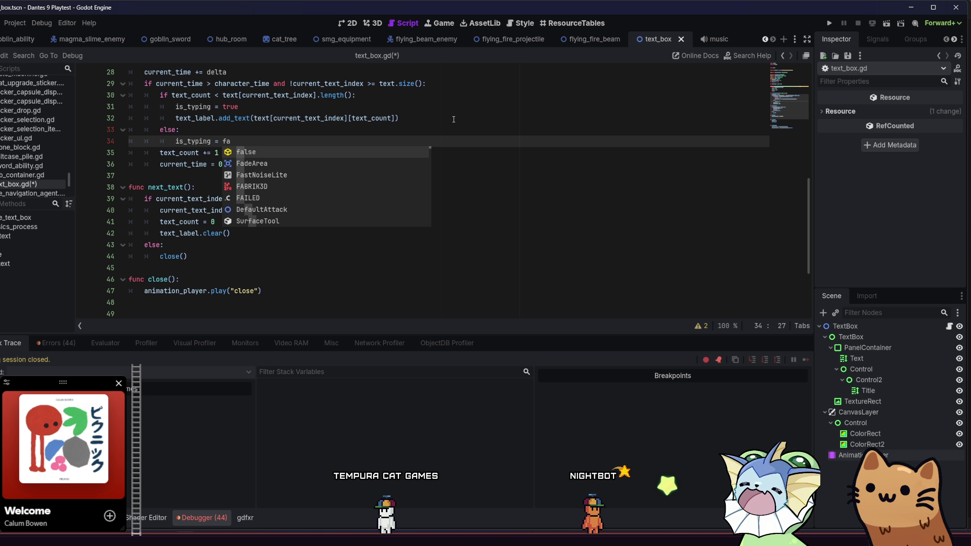
{"action": "type", "text": "lse"}
Step: Run the game briefly with F5, close it, and return to next_text's text size check
{"action": "key", "text": "F5"}
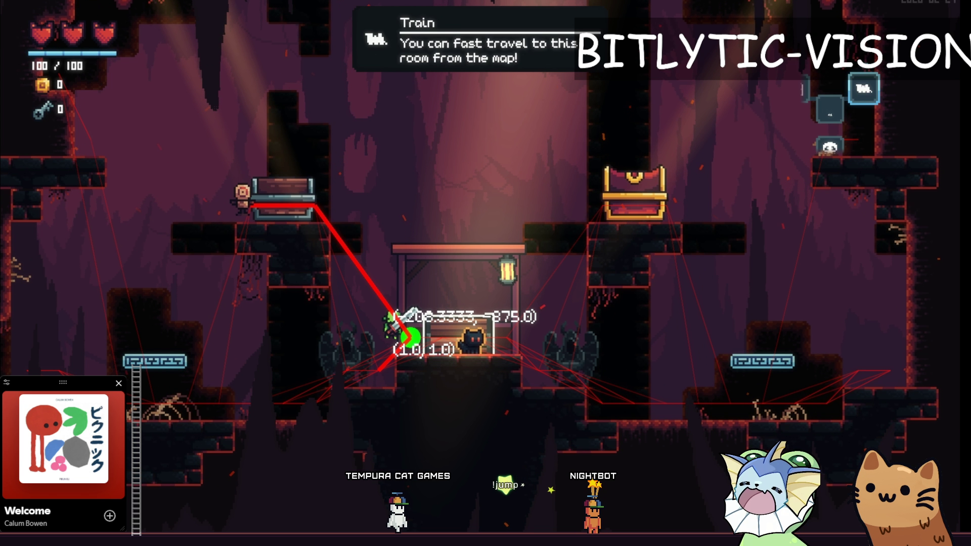
{"action": "key", "text": "alt+F4"}
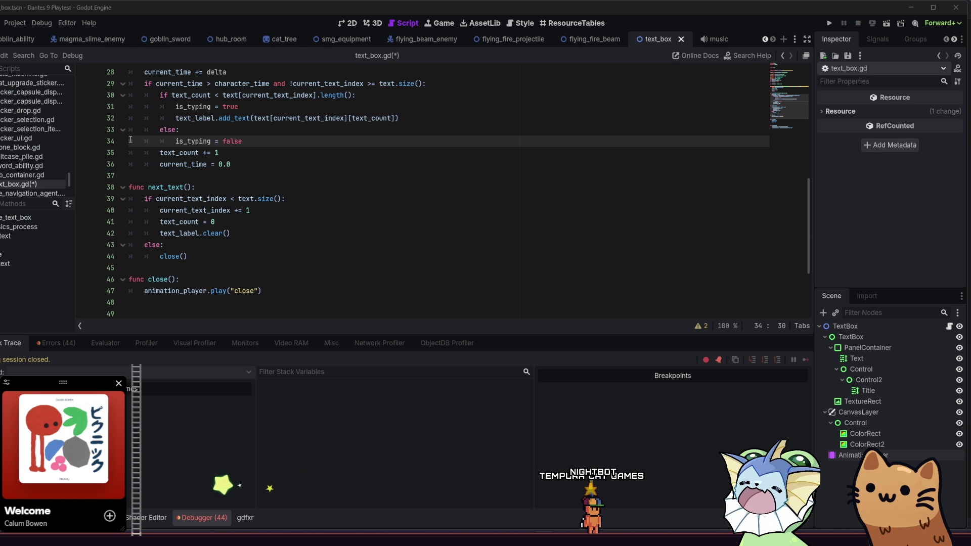
{"action": "left_click", "coordinate": [282, 194]}
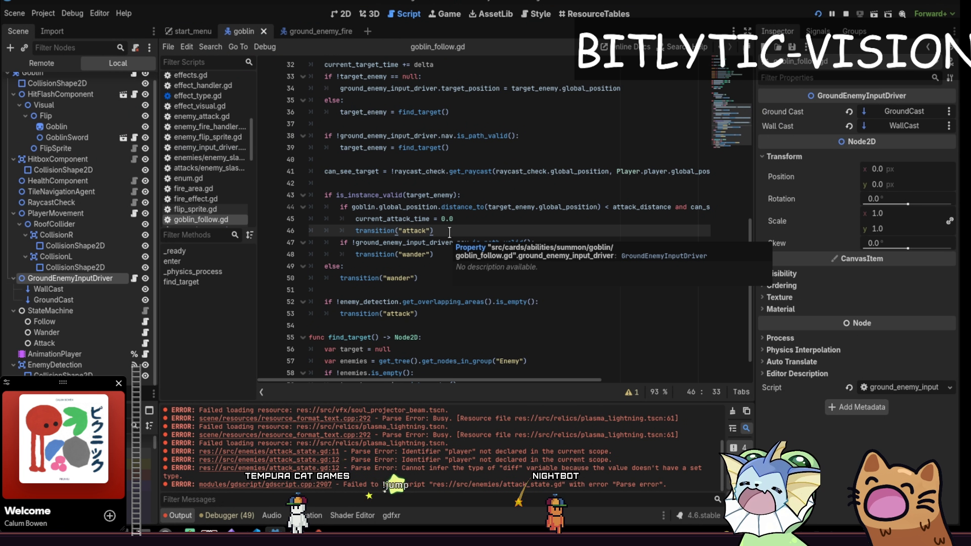
Step: Add a blank line after transition("attack") on line 46, then open the transition function's definition
{"action": "key", "text": "Return"}
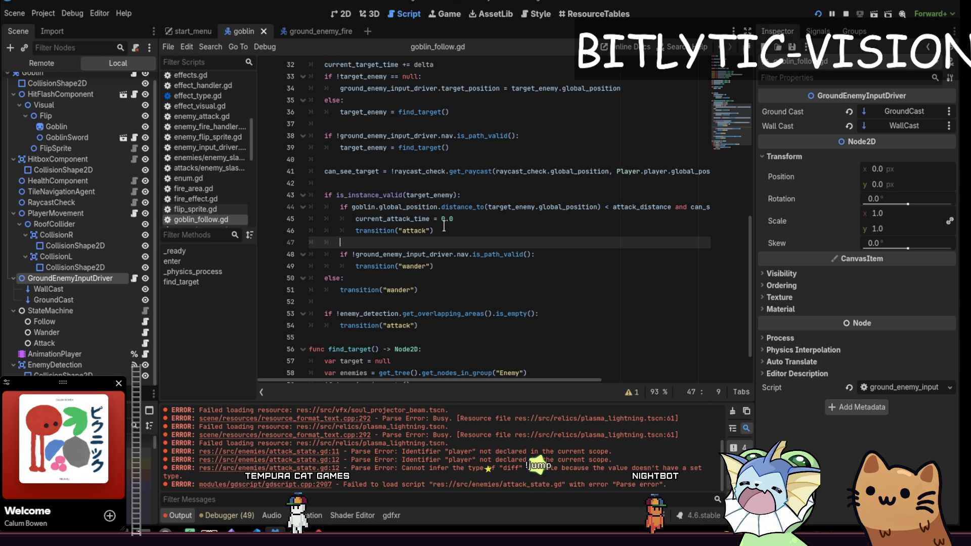
{"action": "key", "text": "Up"}
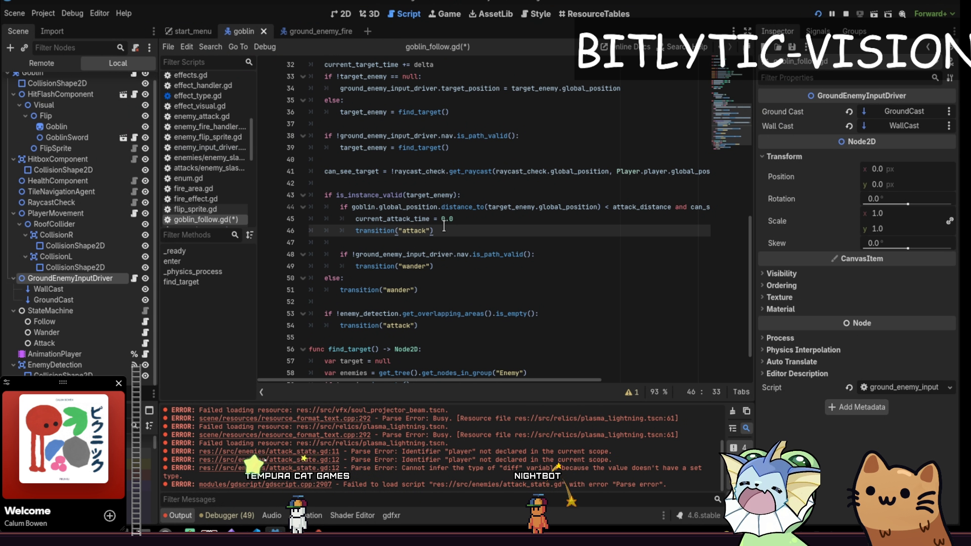
{"action": "left_click", "coordinate": [444, 227], "text": "ctrl"}
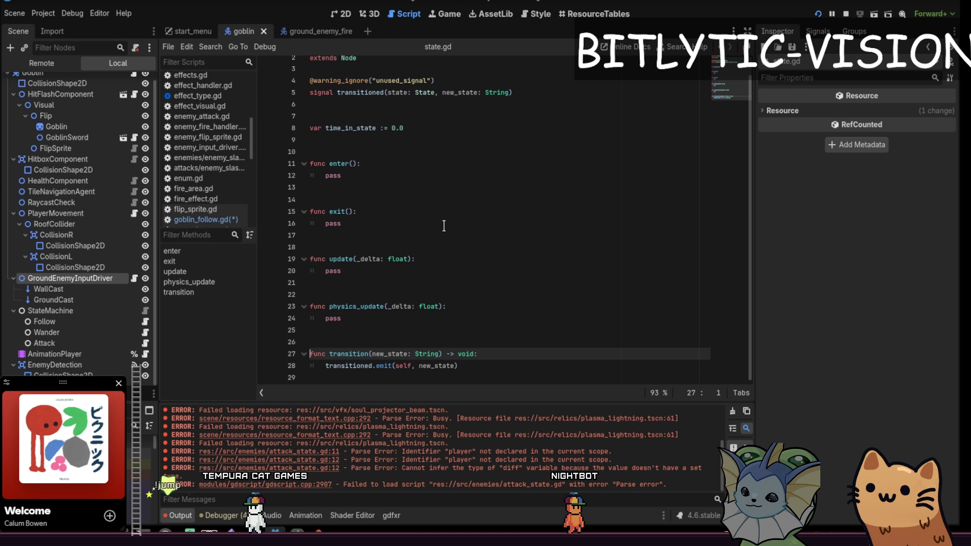
Step: Back in goblin_follow.gd, add a trial 'return' line after the attack transition
{"action": "key", "text": "alt+Left"}
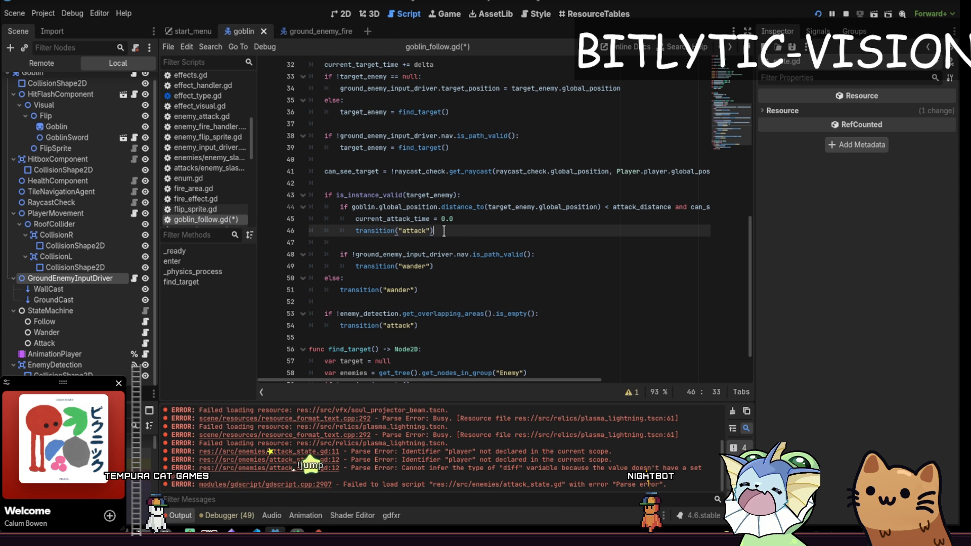
{"action": "key", "text": "Up"}
{"action": "key", "text": "Up"}
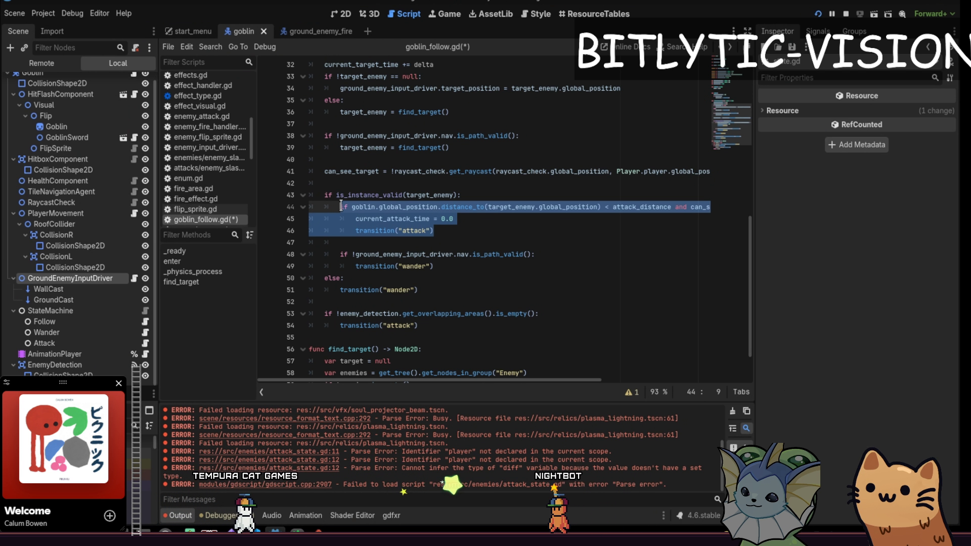
{"action": "key", "text": "Home"}
{"action": "left_click_drag", "start_coordinate": [434, 231], "coordinate": [343, 204]}
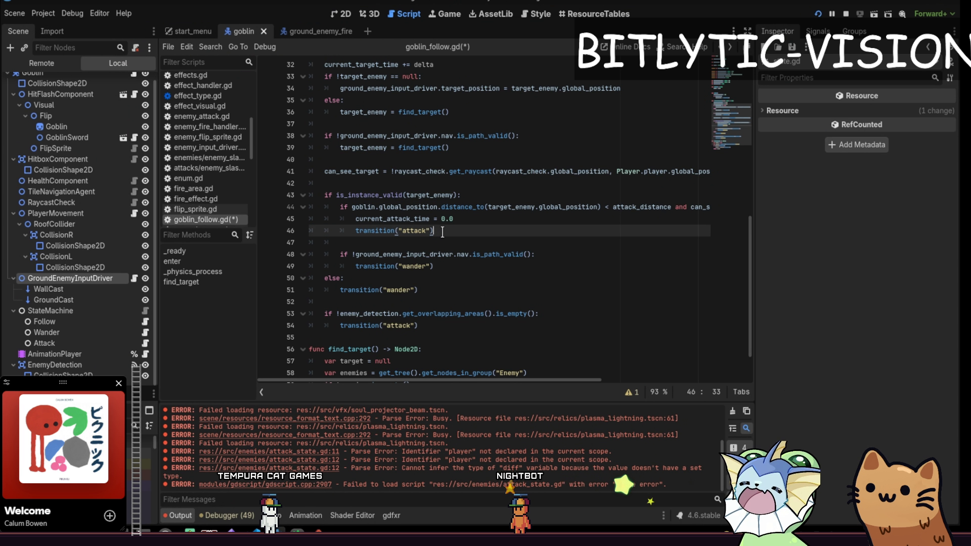
{"action": "key", "text": "shift+Left"}
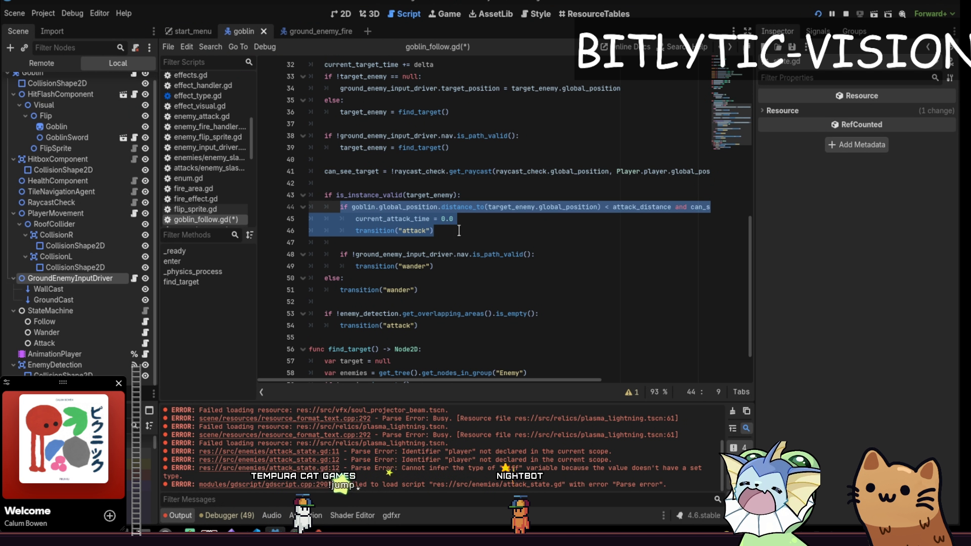
{"action": "left_click", "coordinate": [324, 230], "text": "shift"}
{"action": "left_click_drag", "start_coordinate": [352, 195], "coordinate": [431, 337]}
{"action": "left_click", "coordinate": [451, 231]}
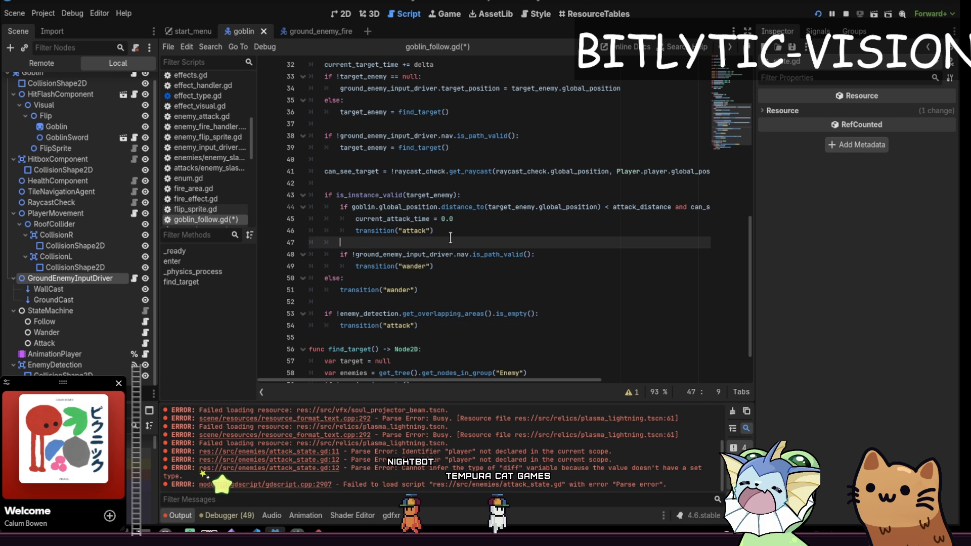
{"action": "key", "text": "Return"}
{"action": "type", "text": "return"}
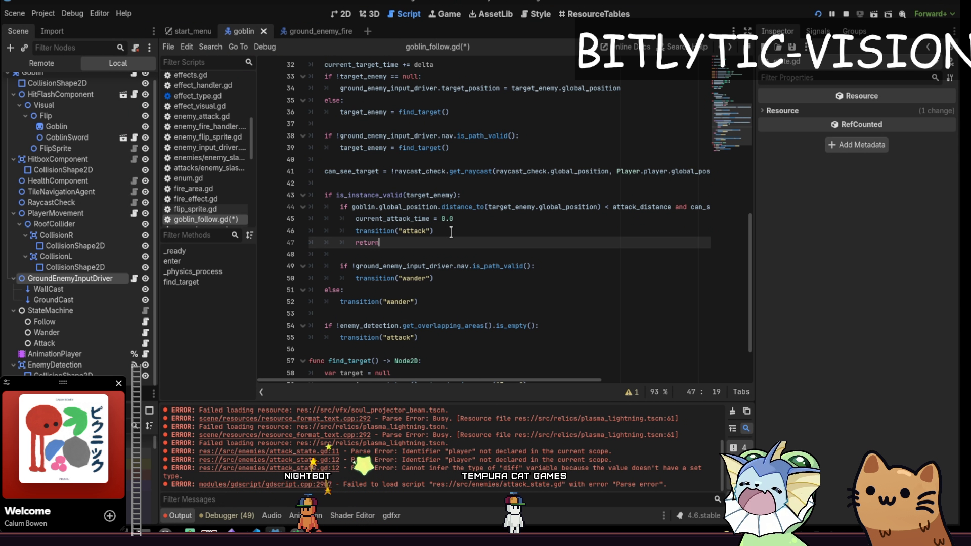
Step: Remove the trial return line and blank line 47, then save goblin_follow.gd
{"action": "key", "text": "Down"}
{"action": "key", "text": "Down"}
{"action": "key", "text": "Down"}
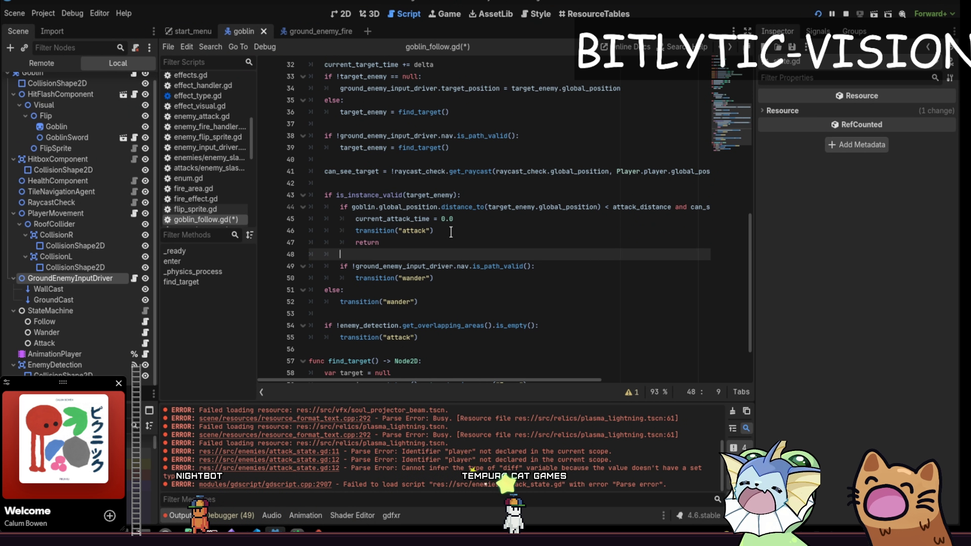
{"action": "key", "text": "shift+Up"}
{"action": "key", "text": "shift+Down"}
{"action": "key", "text": "shift+Down"}
{"action": "key", "text": "shift+Down"}
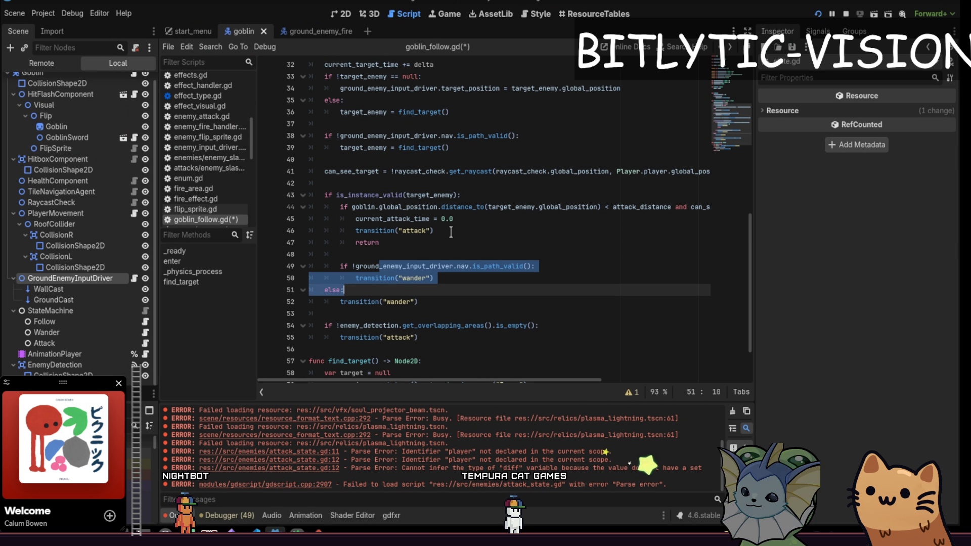
{"action": "key", "text": "Up"}
{"action": "key", "text": "Up"}
{"action": "key", "text": "Up"}
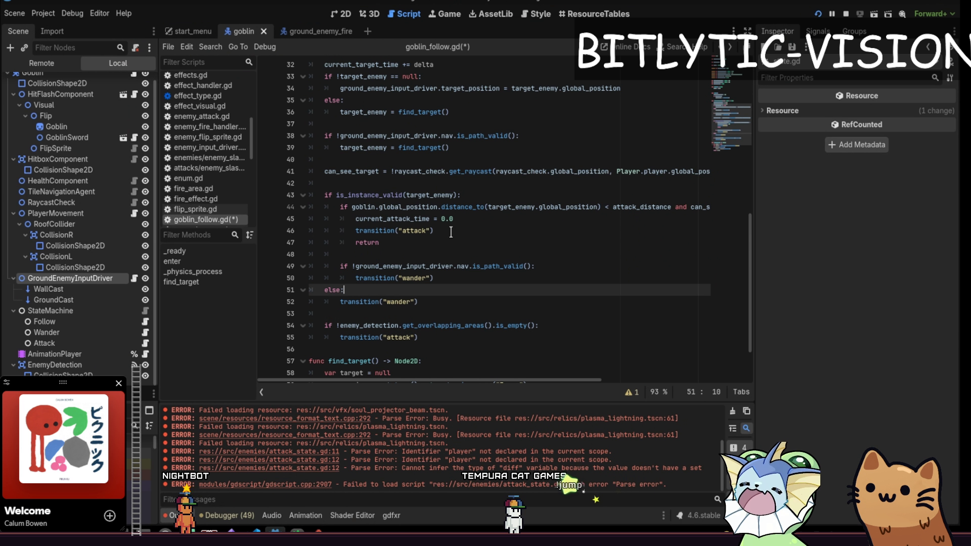
{"action": "key", "text": "Up"}
{"action": "key", "text": "Up"}
{"action": "key", "text": "Up"}
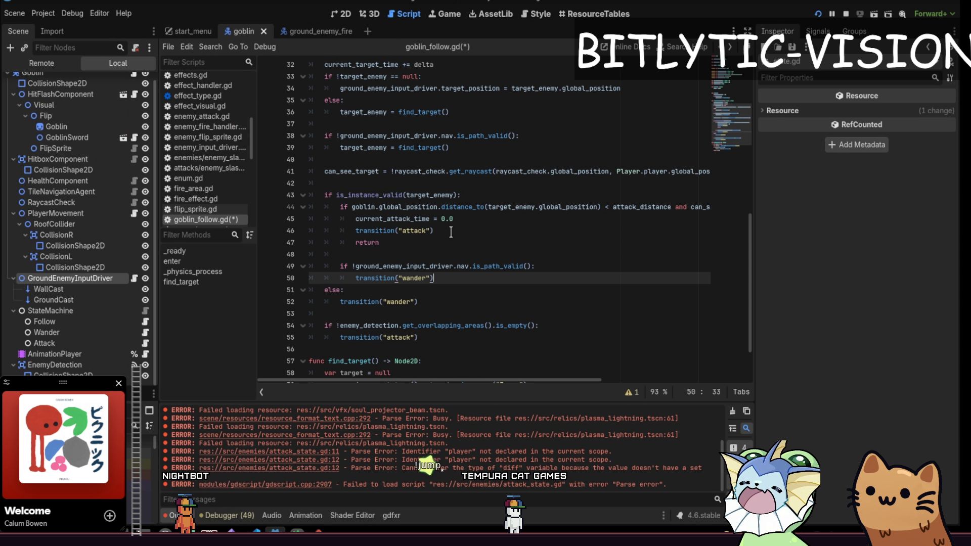
{"action": "key", "text": "End"}
{"action": "key", "text": "BackSpace"}
{"action": "key", "text": "BackSpace"}
{"action": "key", "text": "BackSpace"}
{"action": "key", "text": "Delete"}
{"action": "key", "text": "ctrl+s"}
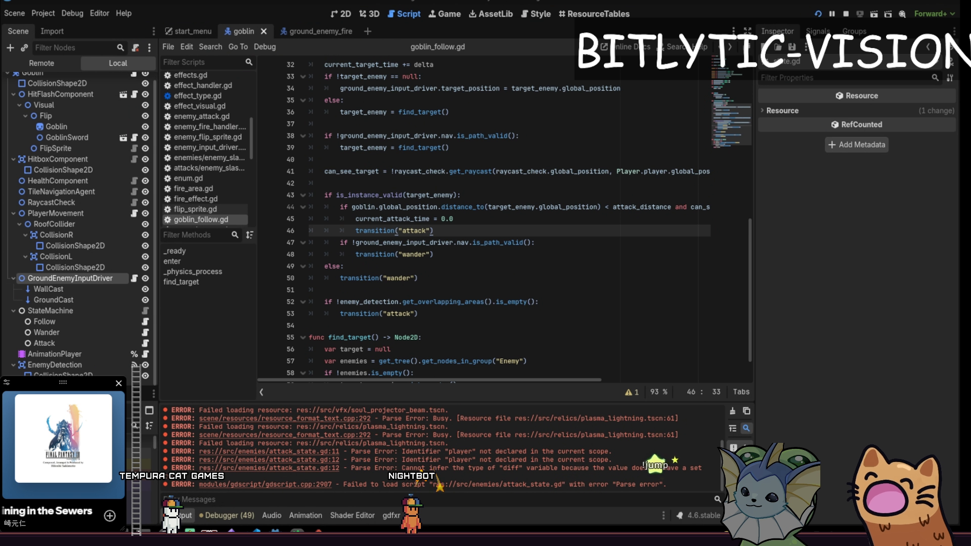
Step: Insert a blank line above func find_target() and switch to the running game window
{"action": "left_click", "coordinate": [558, 208]}
{"action": "key", "text": "Down"}
{"action": "key", "text": "Down"}
{"action": "key", "text": "Down"}
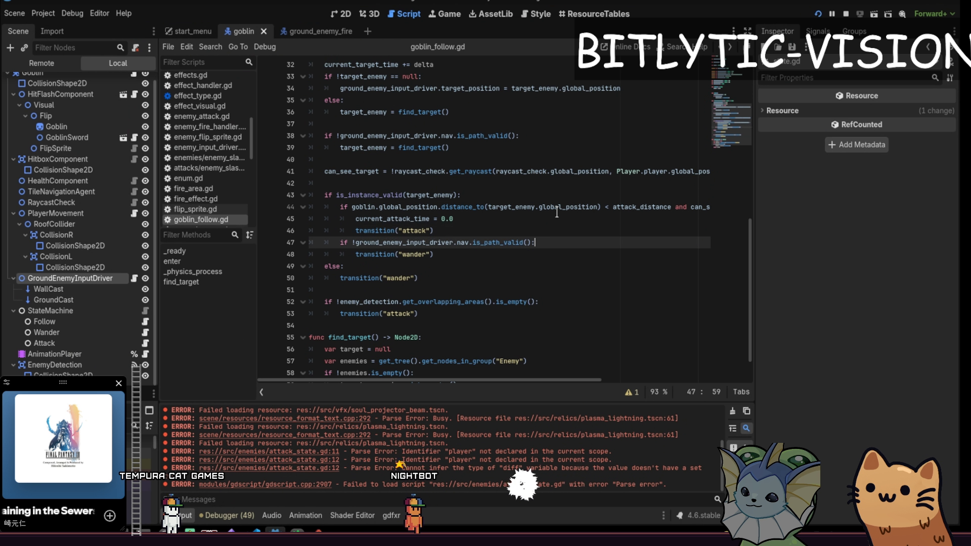
{"action": "key", "text": "Up"}
{"action": "key", "text": "Up"}
{"action": "key", "text": "Up"}
{"action": "key", "text": "Up"}
{"action": "key", "text": "Up"}
{"action": "key", "text": "Up"}
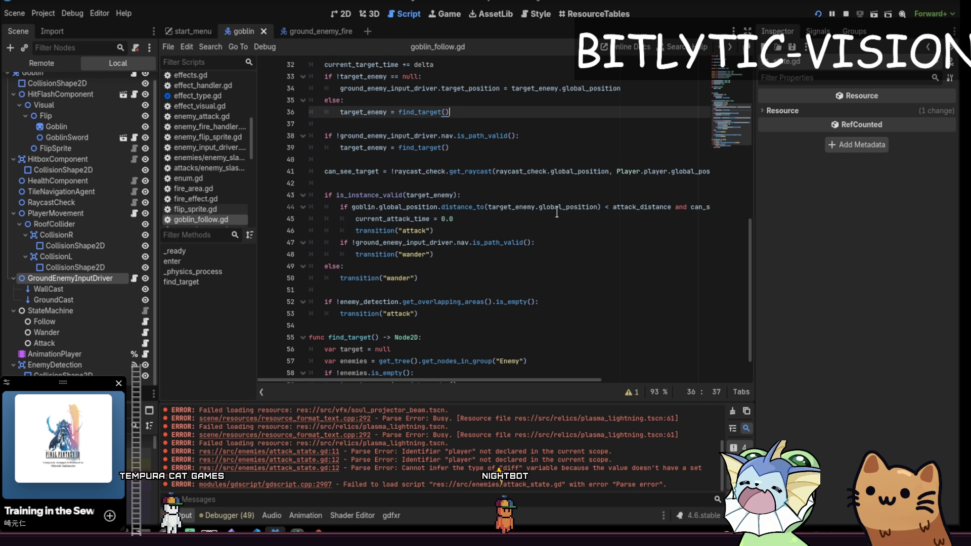
{"action": "key", "text": "Up"}
{"action": "key", "text": "Up"}
{"action": "key", "text": "Up"}
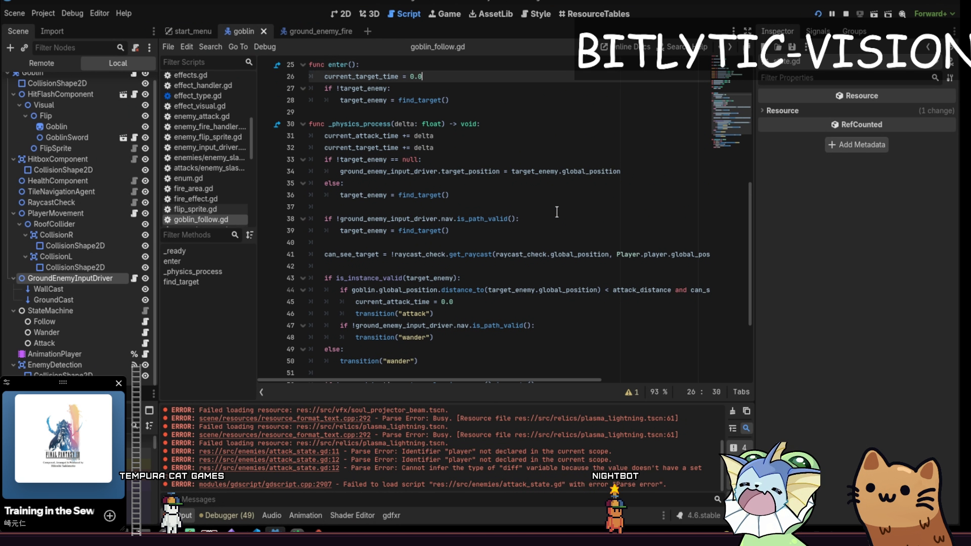
{"action": "key", "text": "Down"}
{"action": "key", "text": "Down"}
{"action": "key", "text": "Down"}
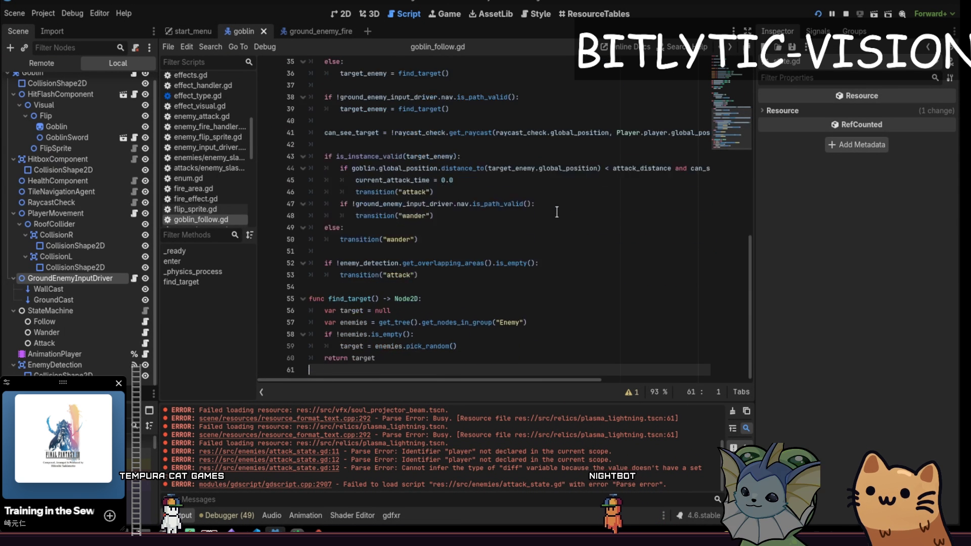
{"action": "key", "text": "Up"}
{"action": "key", "text": "Up"}
{"action": "key", "text": "Up"}
{"action": "key", "text": "Down"}
{"action": "key", "text": "Down"}
{"action": "key", "text": "Down"}
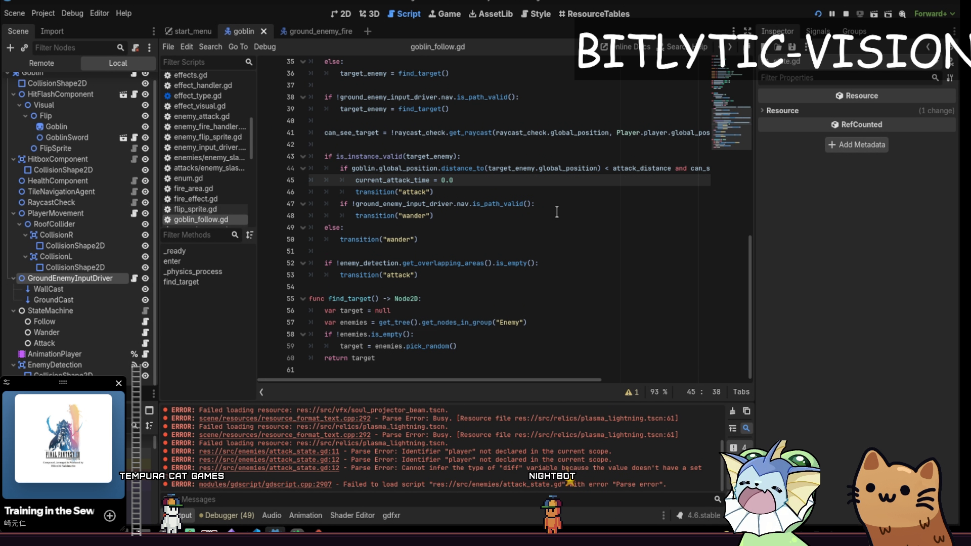
{"action": "key", "text": "End"}
{"action": "key", "text": "Down"}
{"action": "key", "text": "Down"}
{"action": "key", "text": "Down"}
{"action": "key", "text": "Return"}
{"action": "key", "text": "Up"}
{"action": "key", "text": "Up"}
{"action": "key", "text": "Up"}
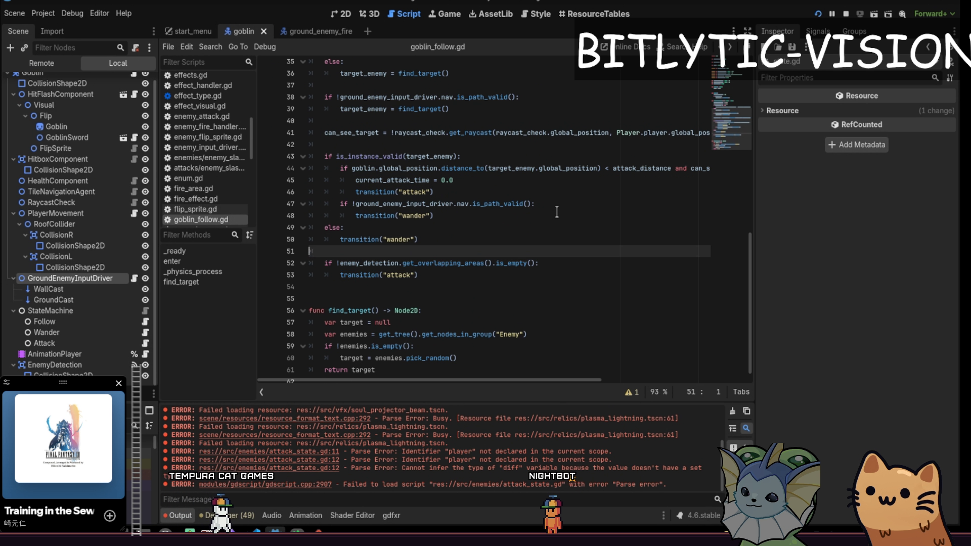
{"action": "key", "text": "F5"}
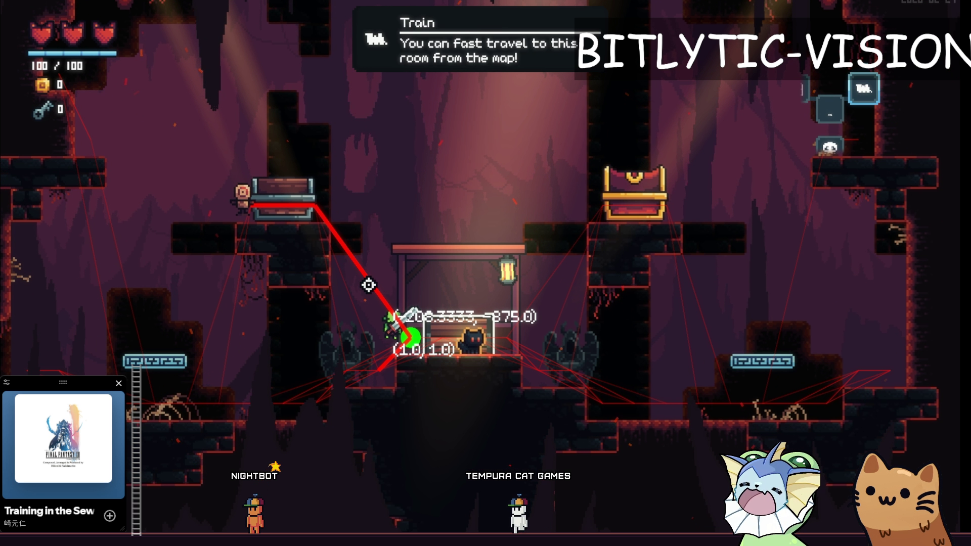
Step: Screenshot the area around the player and shrine, mark the green circle in green pen, then dismiss it
{"action": "key", "text": "Print"}
{"action": "left_click_drag", "start_coordinate": [265, 172], "coordinate": [475, 433]}
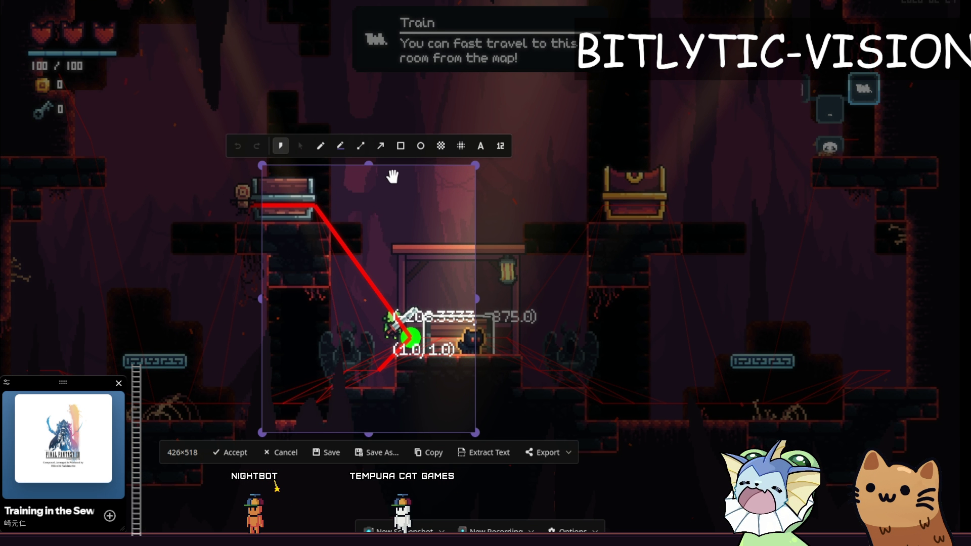
{"action": "left_click", "coordinate": [321, 147]}
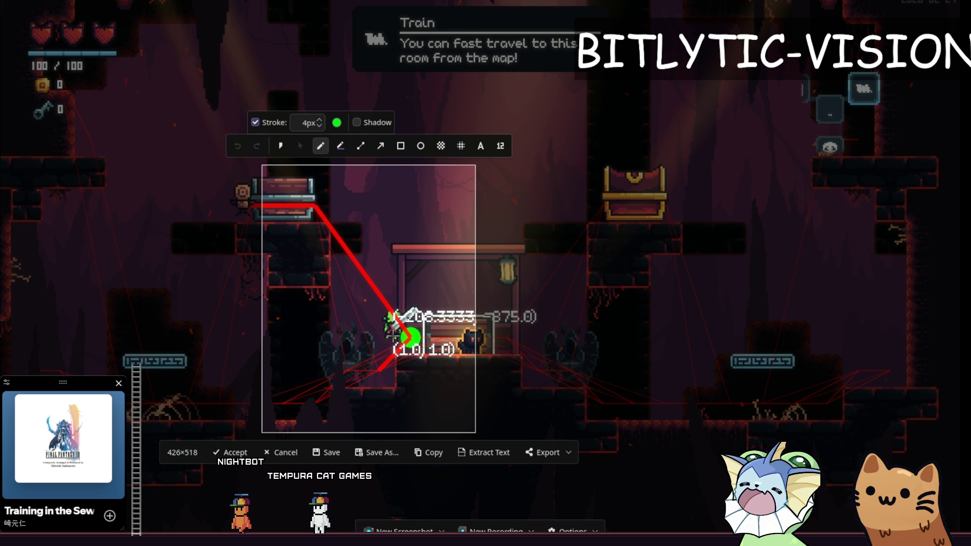
{"action": "left_click", "coordinate": [392, 336]}
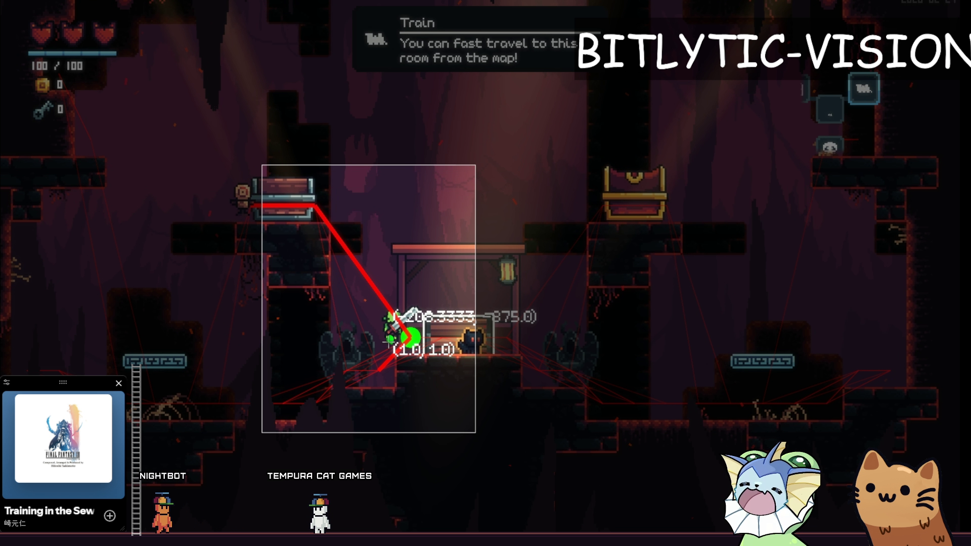
{"action": "left_click_drag", "start_coordinate": [390, 338], "coordinate": [382, 373]}
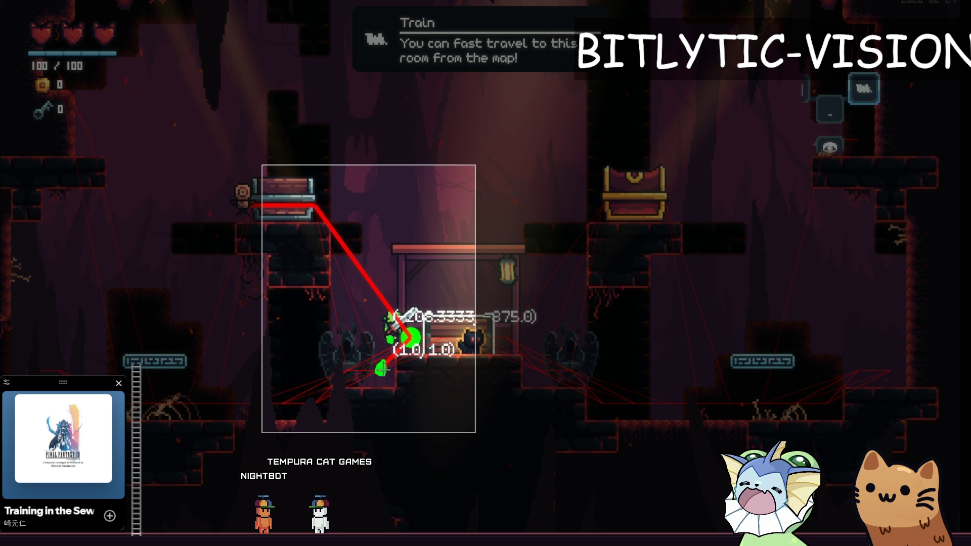
{"action": "left_click_drag", "start_coordinate": [379, 372], "coordinate": [380, 373]}
{"action": "left_click_drag", "start_coordinate": [412, 336], "coordinate": [398, 337]}
{"action": "left_click_drag", "start_coordinate": [398, 338], "coordinate": [400, 337]}
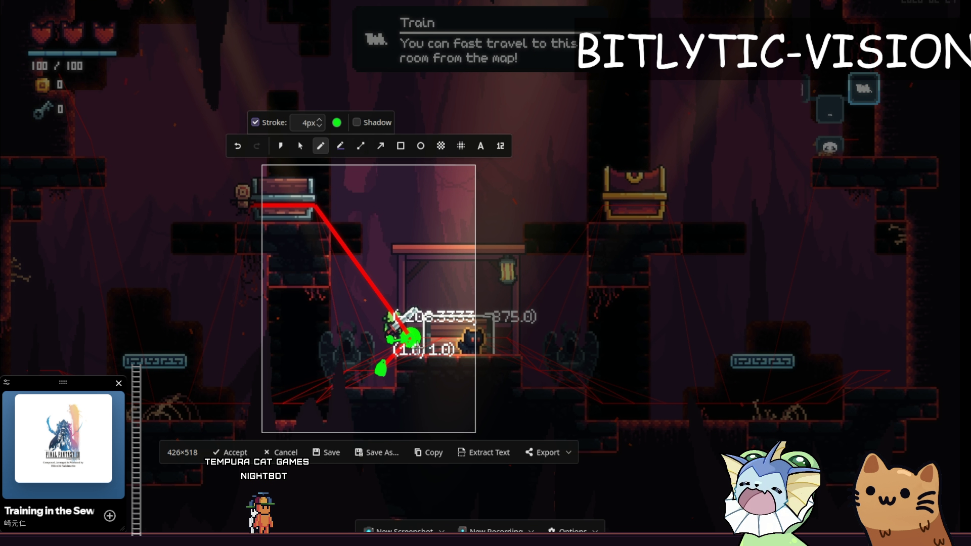
{"action": "key", "text": "Escape"}
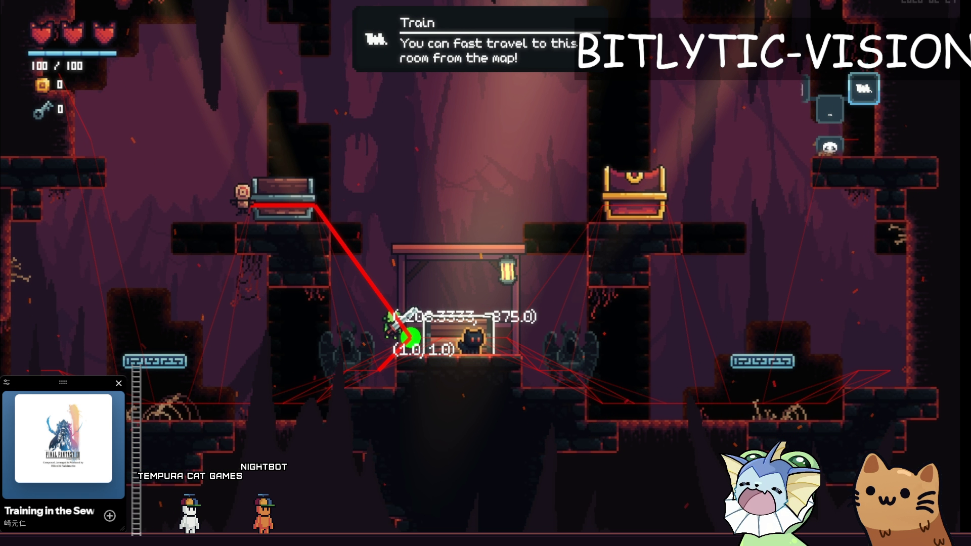
{"action": "key", "text": "alt+Tab"}
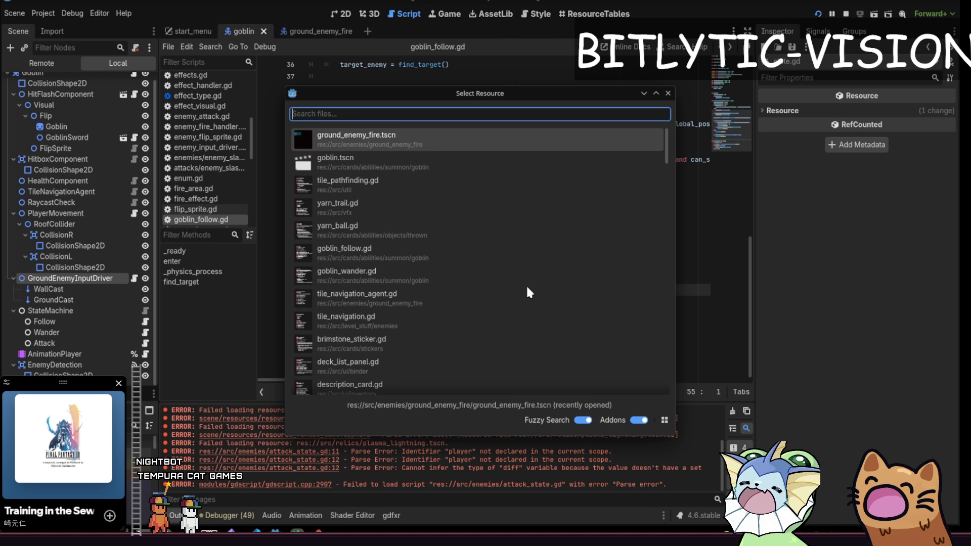
Step: Return to text_box.gd, save it, and scroll to its variables and the create_text_box signature
{"action": "key", "text": "alt+Tab"}
{"action": "left_click", "coordinate": [285, 210]}
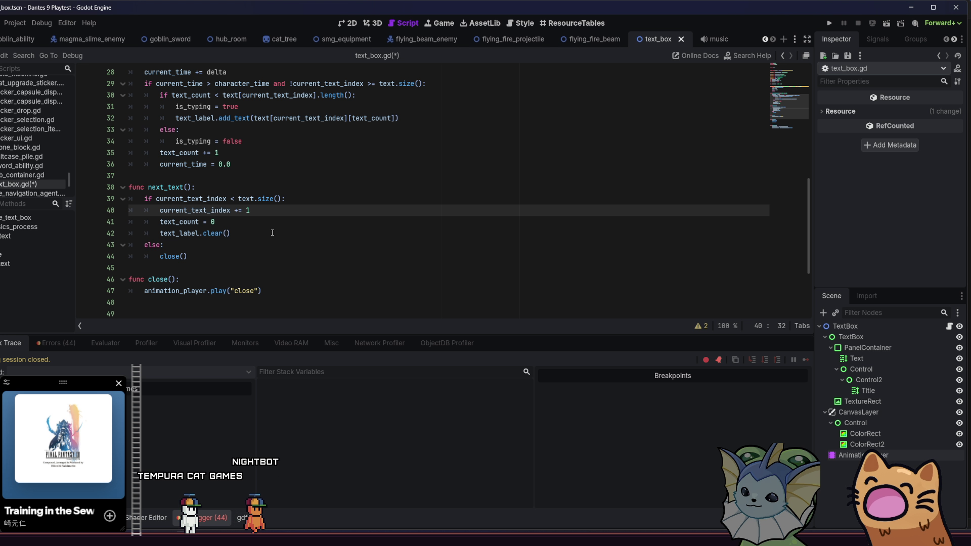
{"action": "left_click", "coordinate": [280, 279]}
{"action": "left_click", "coordinate": [280, 234]}
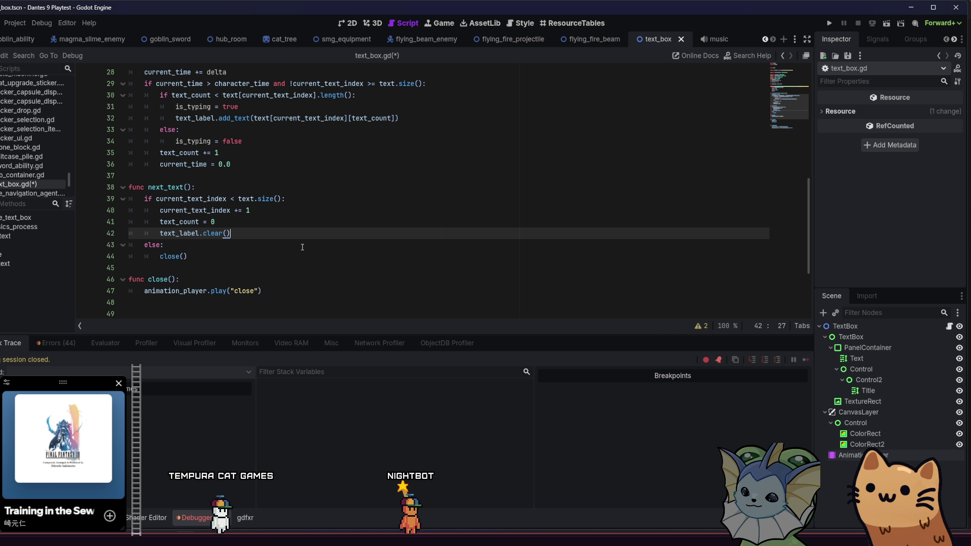
{"action": "scroll", "coordinate": [303, 245], "scroll_direction": "up", "scroll_amount": 2}
{"action": "left_click", "coordinate": [352, 194]}
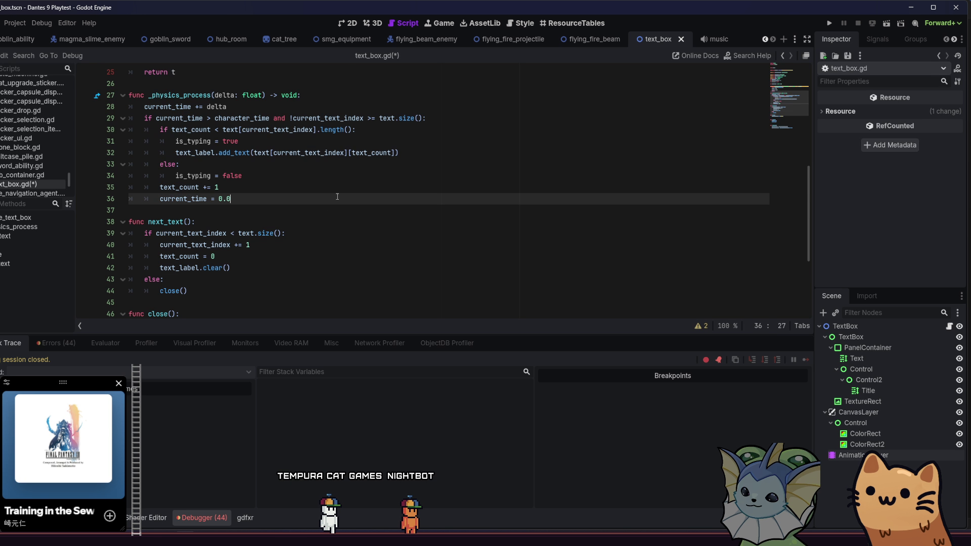
{"action": "key", "text": "ctrl+s"}
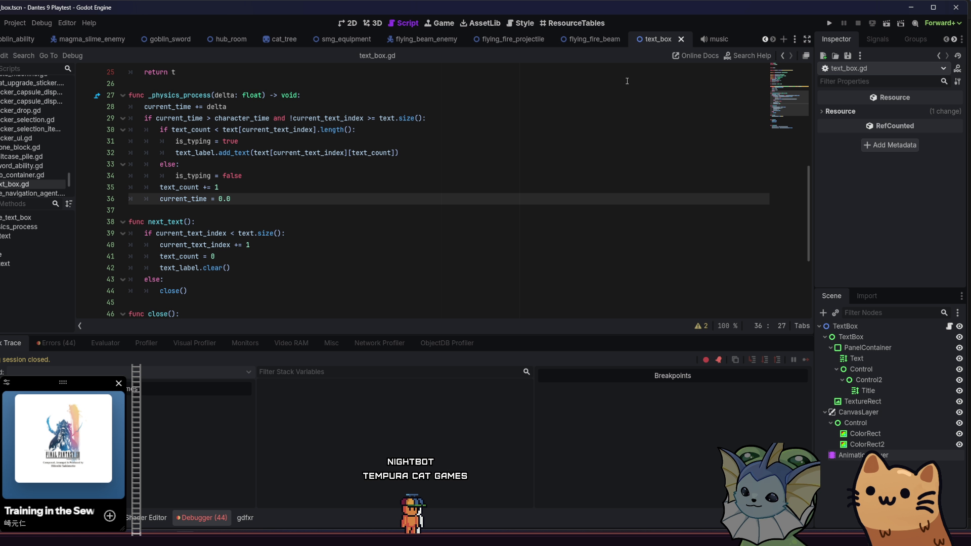
{"action": "scroll", "coordinate": [627, 81], "scroll_direction": "down", "scroll_amount": 4}
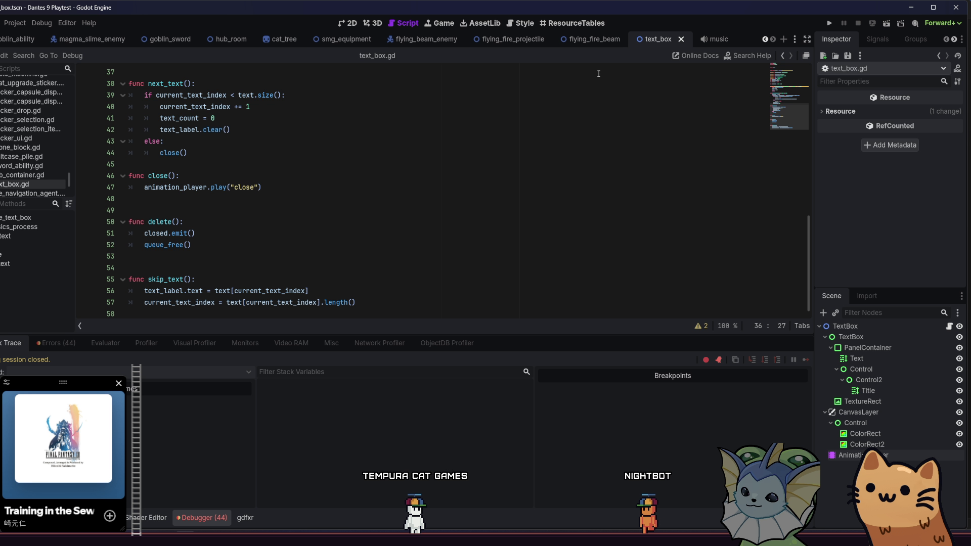
{"action": "scroll", "coordinate": [519, 174], "scroll_direction": "up", "scroll_amount": 12}
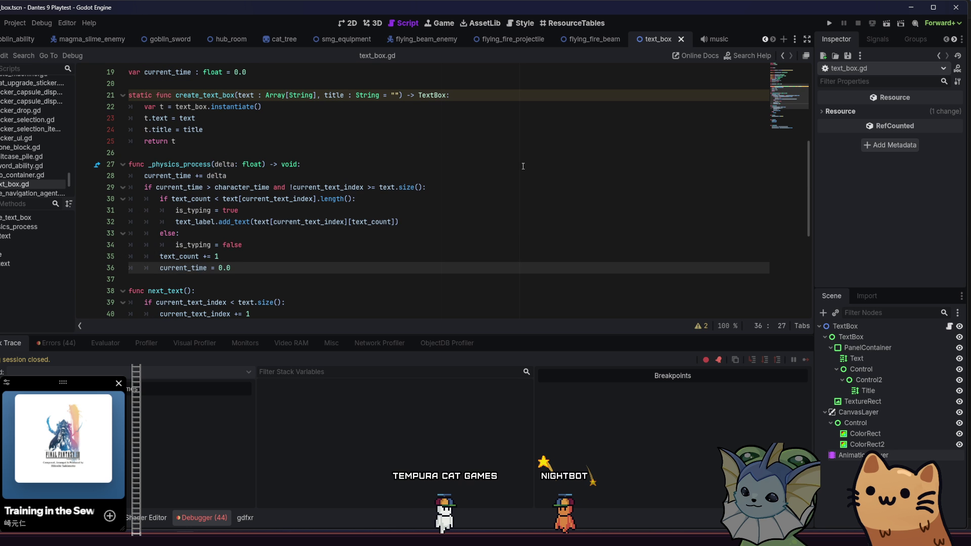
{"action": "scroll", "coordinate": [443, 209], "scroll_direction": "down", "scroll_amount": 3}
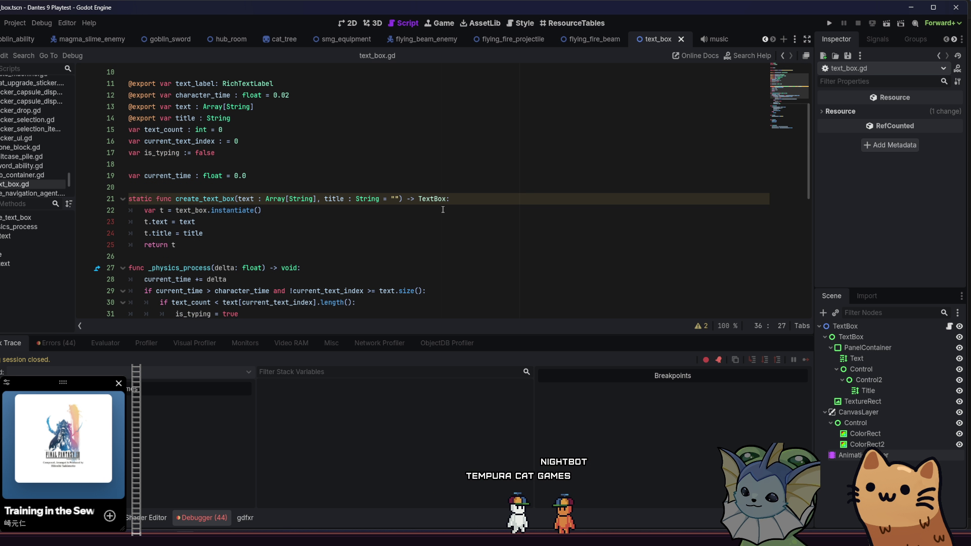
{"action": "left_click", "coordinate": [399, 198]}
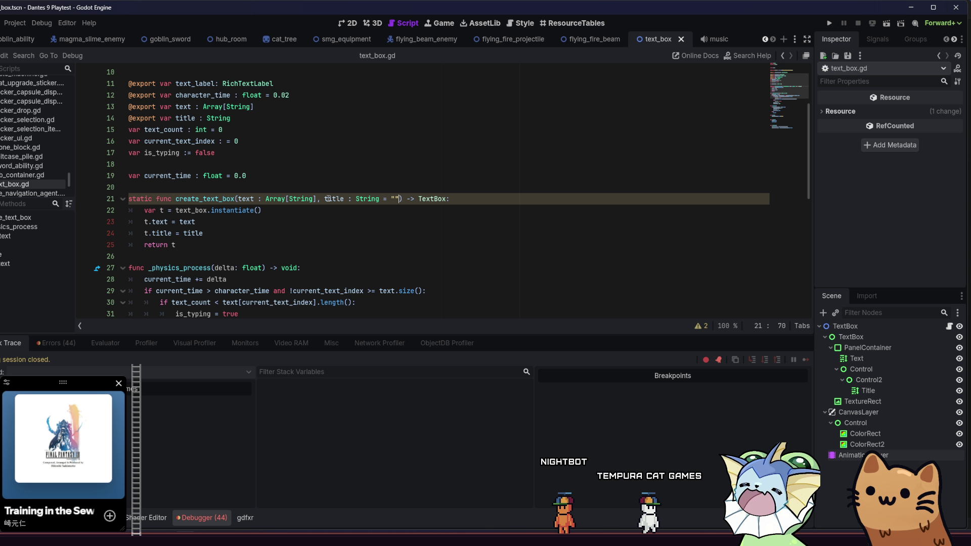
Step: Append ', autoplay : bool = true, duration : float = 0.0' to create_text_box's parameters on line 21
{"action": "type", "text": ", autoplay : fals"}
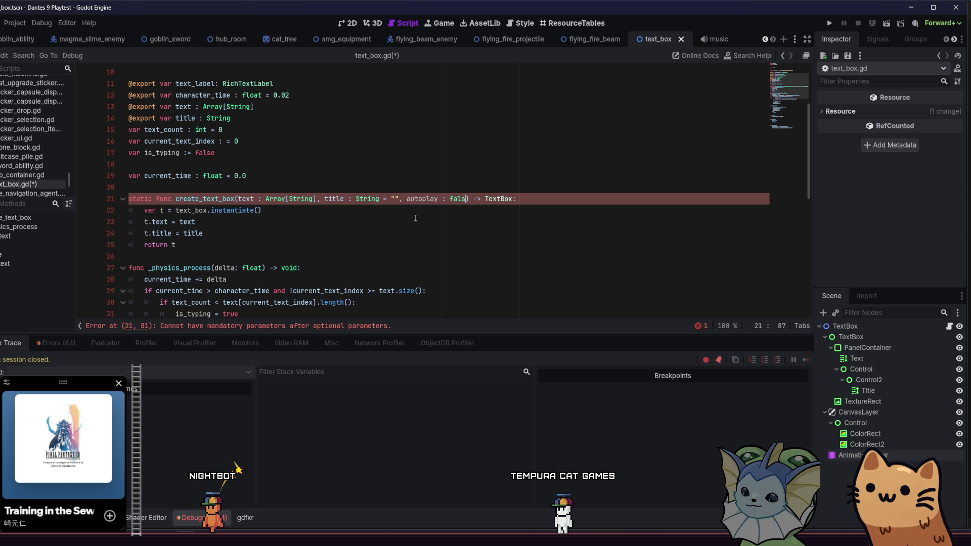
{"action": "key", "text": "BackSpace"}
{"action": "key", "text": "BackSpace"}
{"action": "key", "text": "BackSpace"}
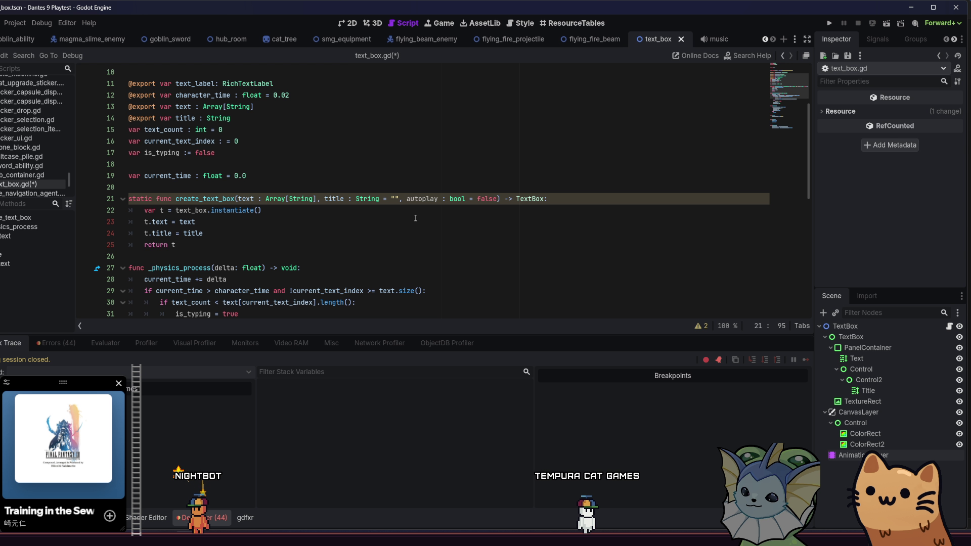
{"action": "double_click", "coordinate": [487, 199]}
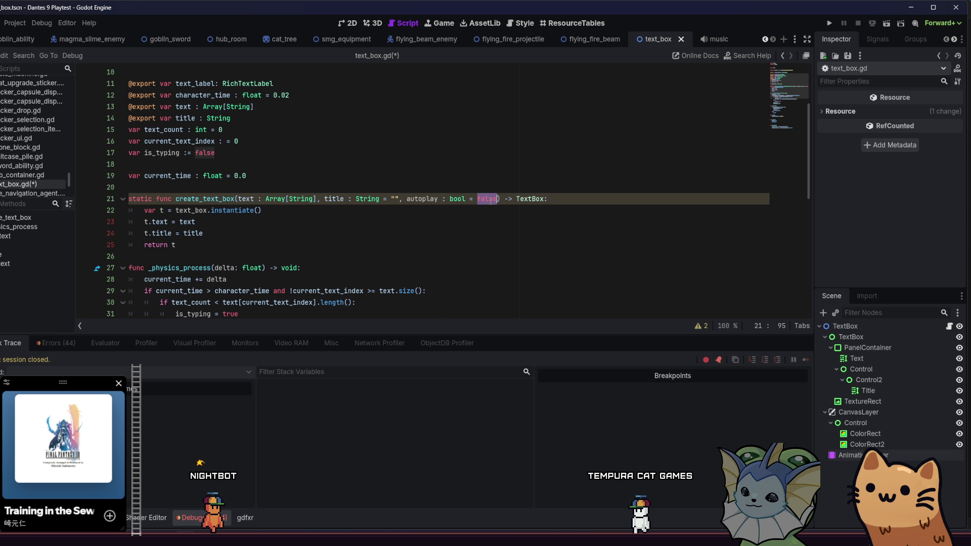
{"action": "type", "text": "true"}
{"action": "left_click", "coordinate": [542, 200]}
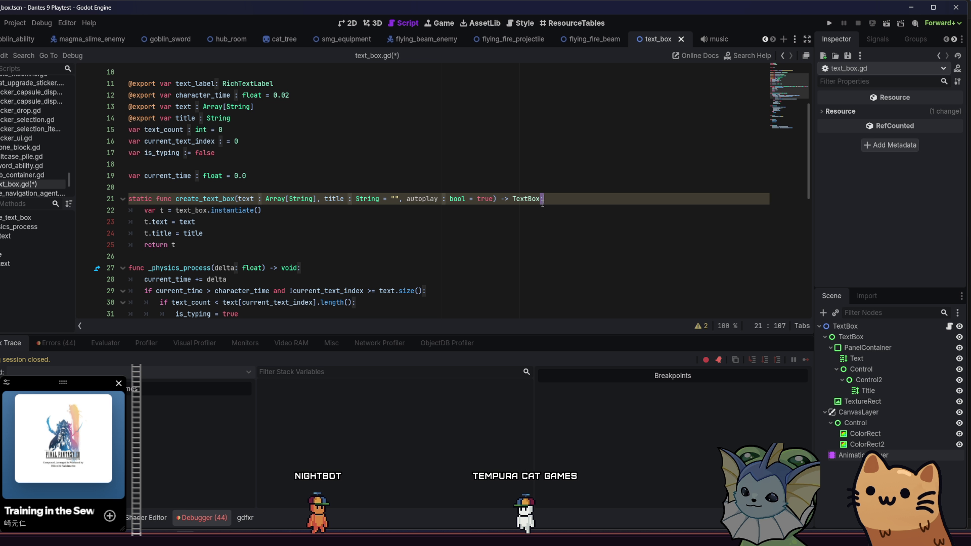
{"action": "key", "text": "Left"}
{"action": "key", "text": "Left"}
{"action": "key", "text": "Left"}
{"action": "type", "text": ","}
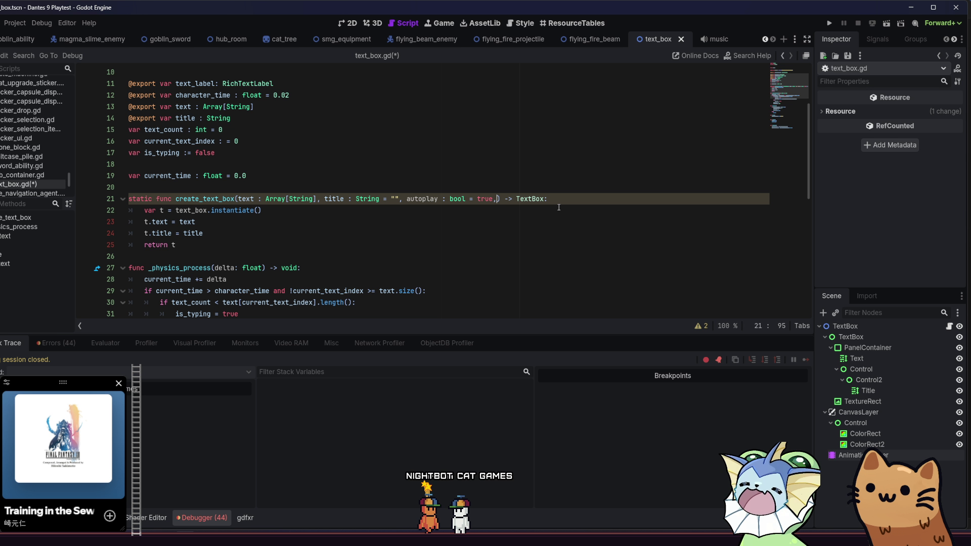
{"action": "type", "text": " duration"}
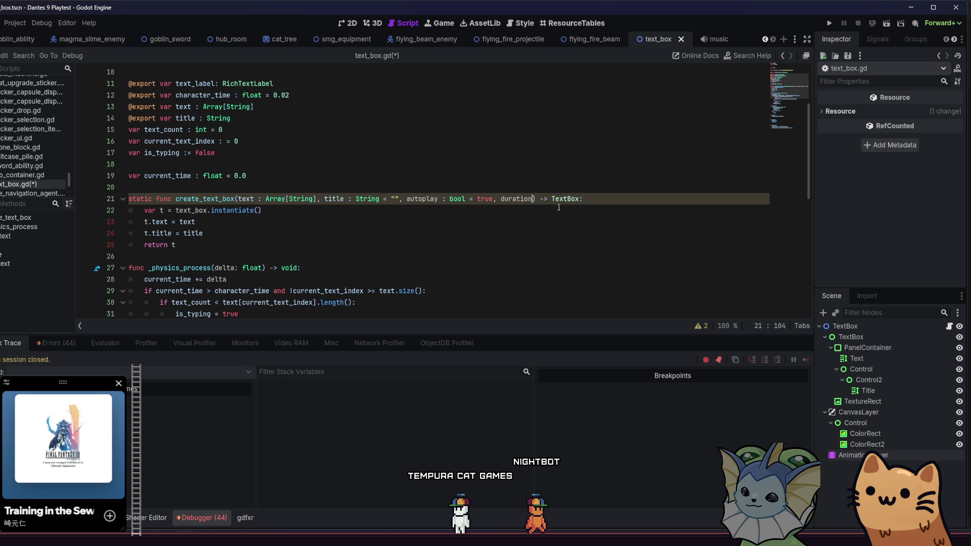
{"action": "type", "text": " : float ="}
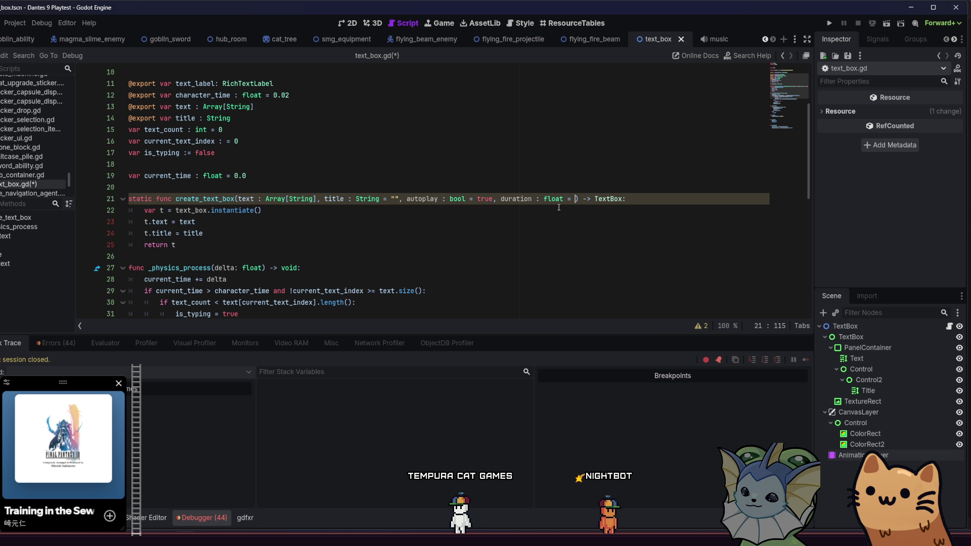
{"action": "type", "text": "0.0"}
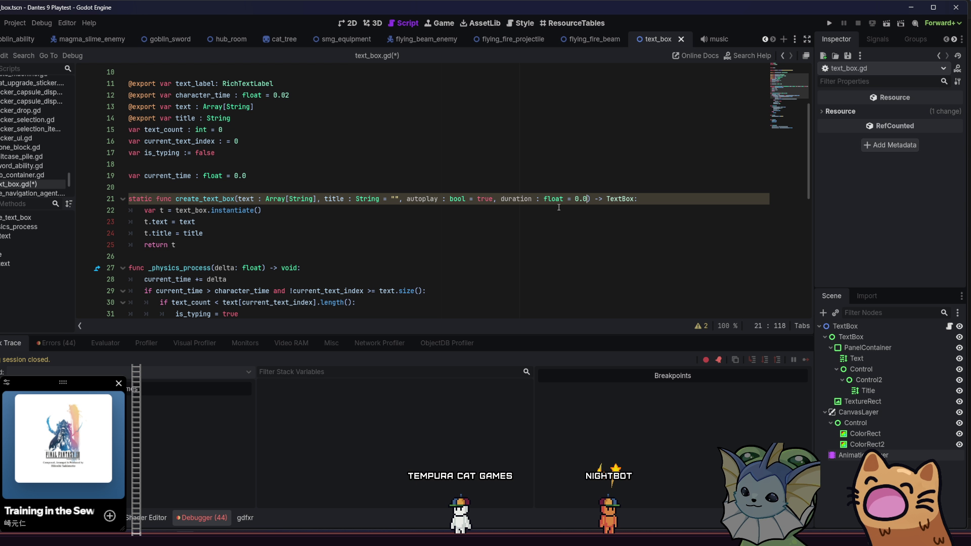
{"action": "left_click", "coordinate": [512, 209]}
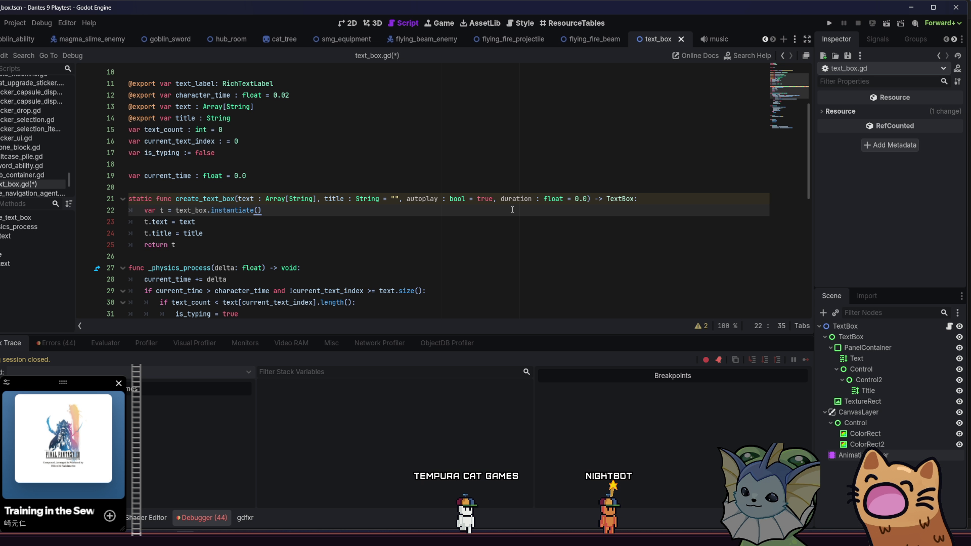
{"action": "double_click", "coordinate": [226, 199]}
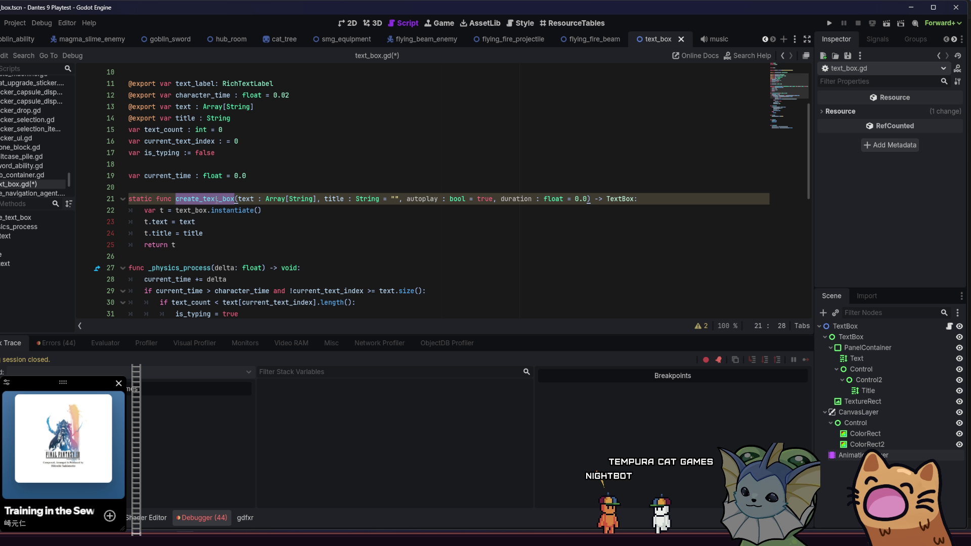
Step: Delete the autoplay and duration parameters from line 21, leaving create_text_box(text, title)
{"action": "left_click_drag", "start_coordinate": [327, 198], "coordinate": [415, 199]}
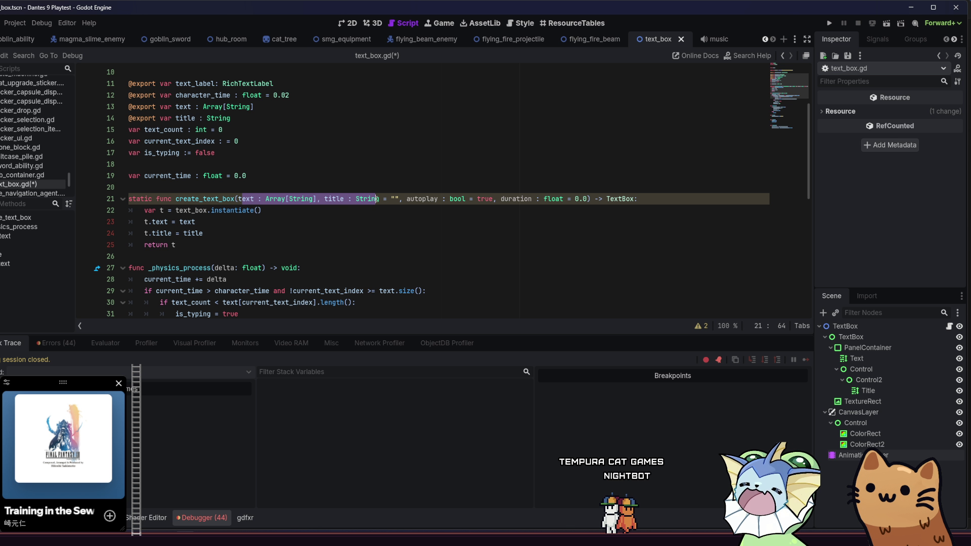
{"action": "left_click", "coordinate": [453, 198]}
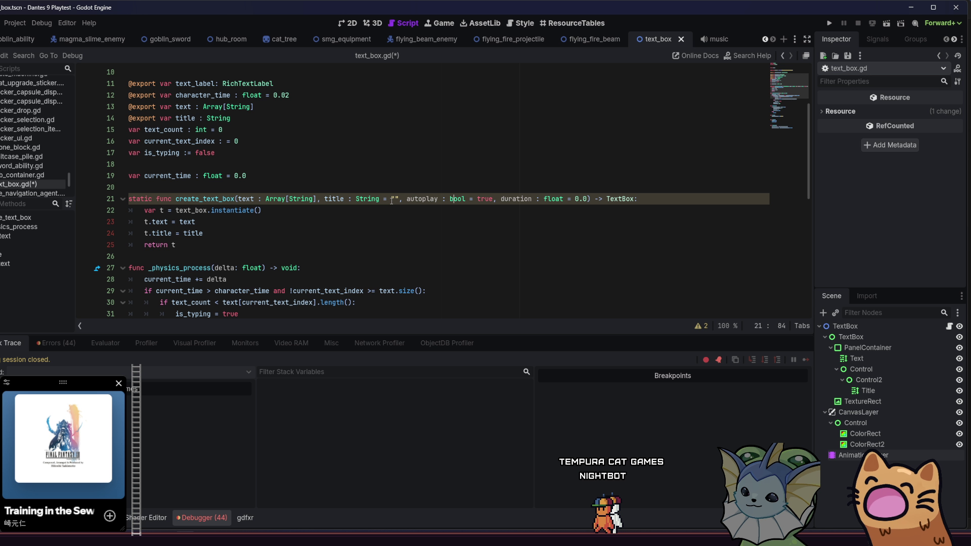
{"action": "left_click_drag", "start_coordinate": [420, 201], "coordinate": [587, 203]}
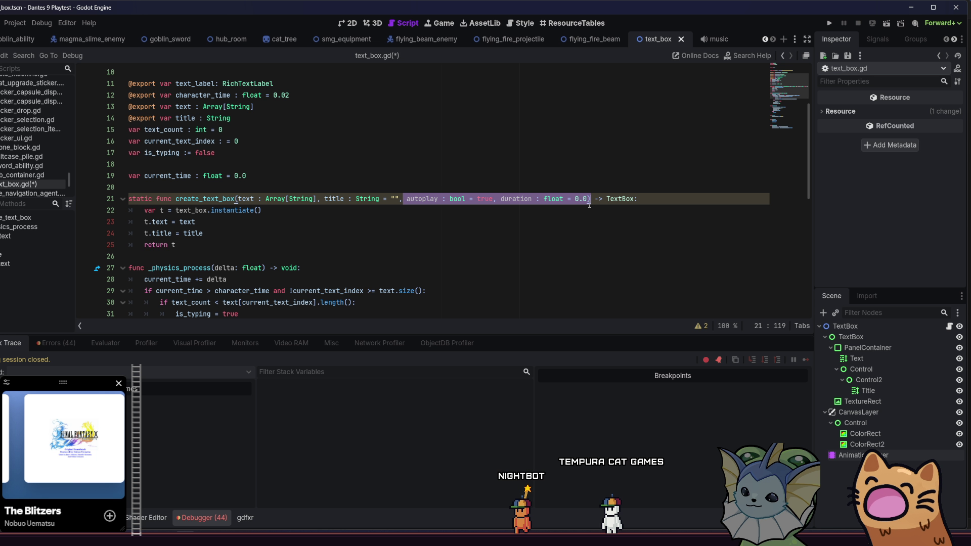
{"action": "left_click", "coordinate": [433, 211]}
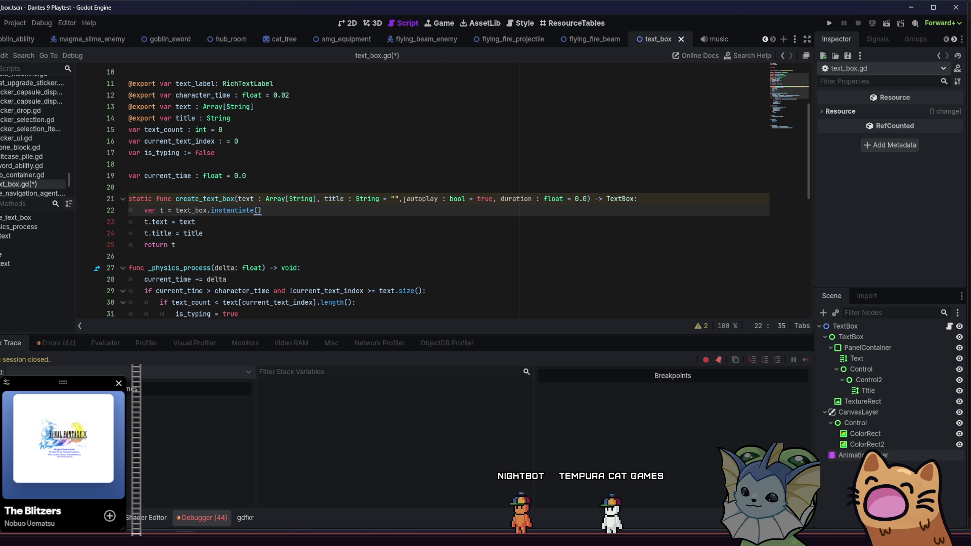
{"action": "left_click_drag", "start_coordinate": [405, 200], "coordinate": [547, 201]}
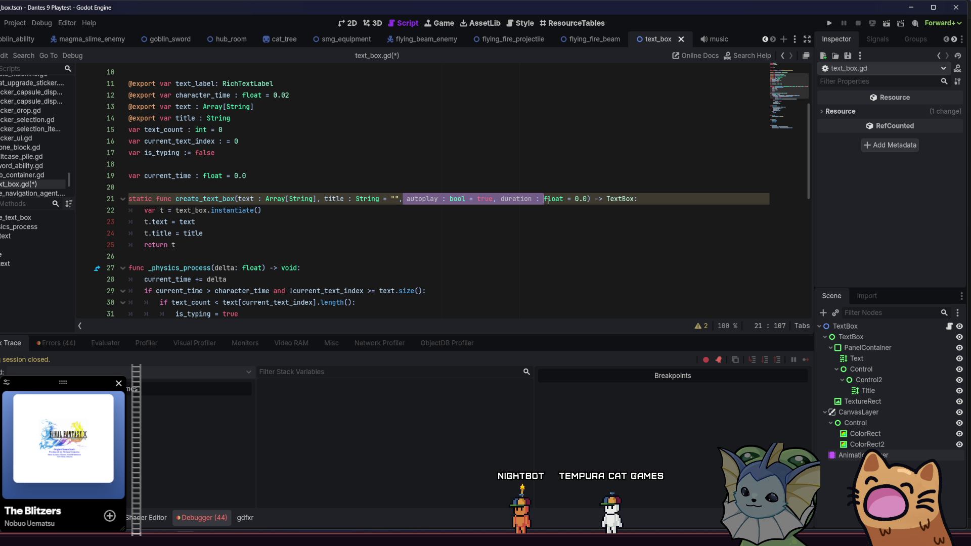
{"action": "left_click", "coordinate": [422, 225]}
{"action": "scroll", "coordinate": [420, 228], "scroll_direction": "down", "scroll_amount": 1}
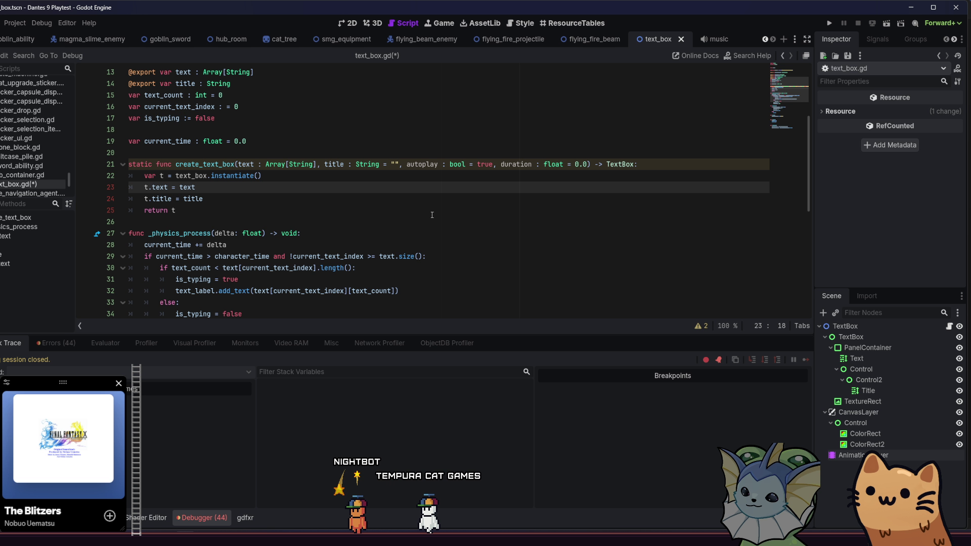
{"action": "left_click", "coordinate": [586, 164]}
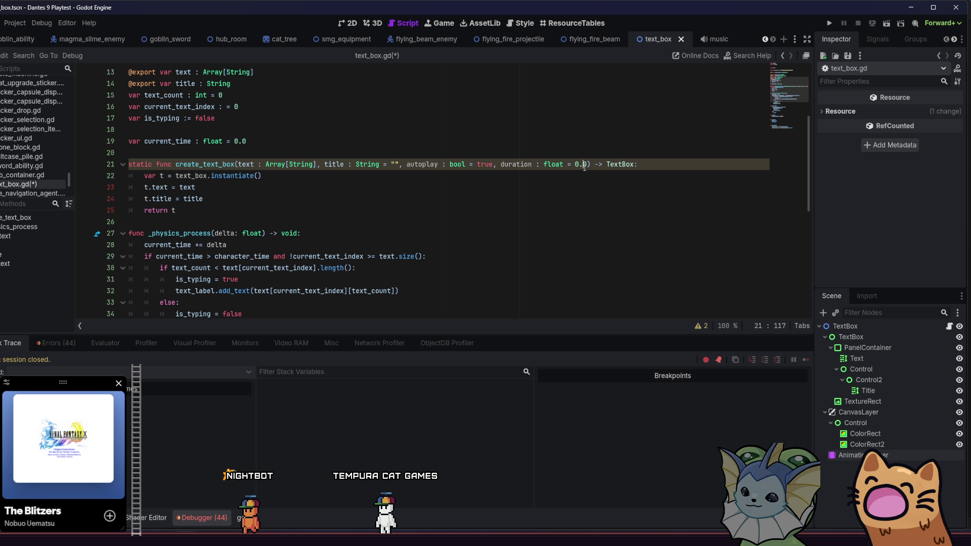
{"action": "type", "text": "8"}
{"action": "left_click_drag", "start_coordinate": [585, 165], "coordinate": [406, 165]}
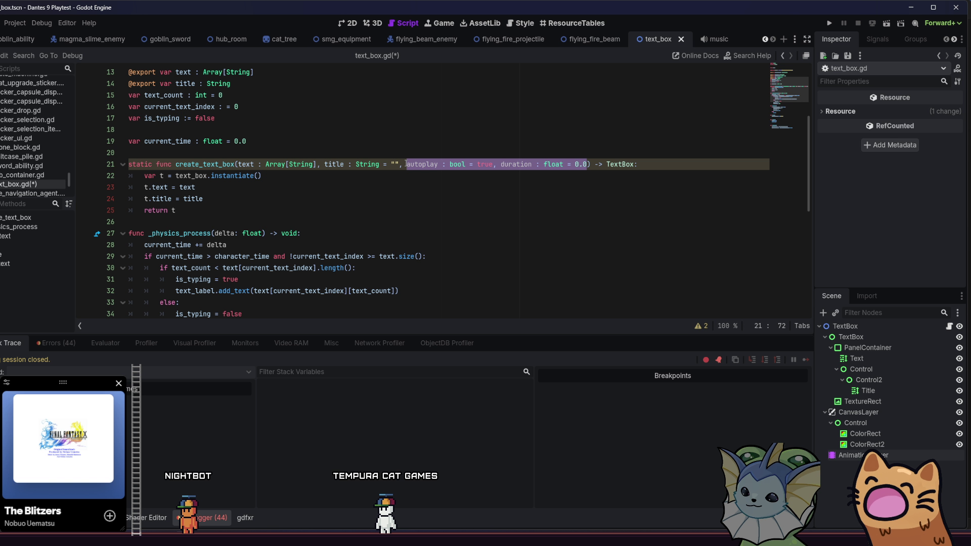
{"action": "key", "text": "BackSpace"}
{"action": "key", "text": "BackSpace"}
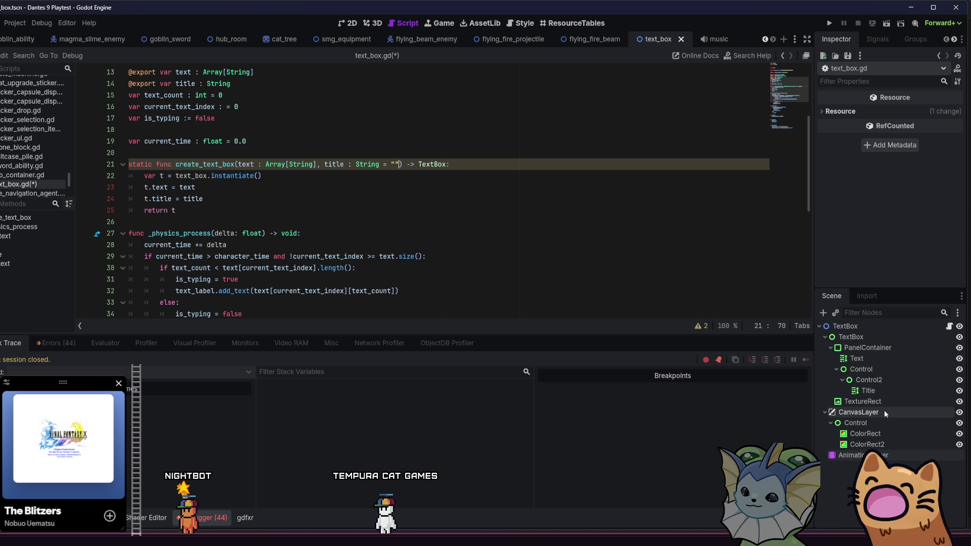
{"action": "left_click", "coordinate": [562, 250]}
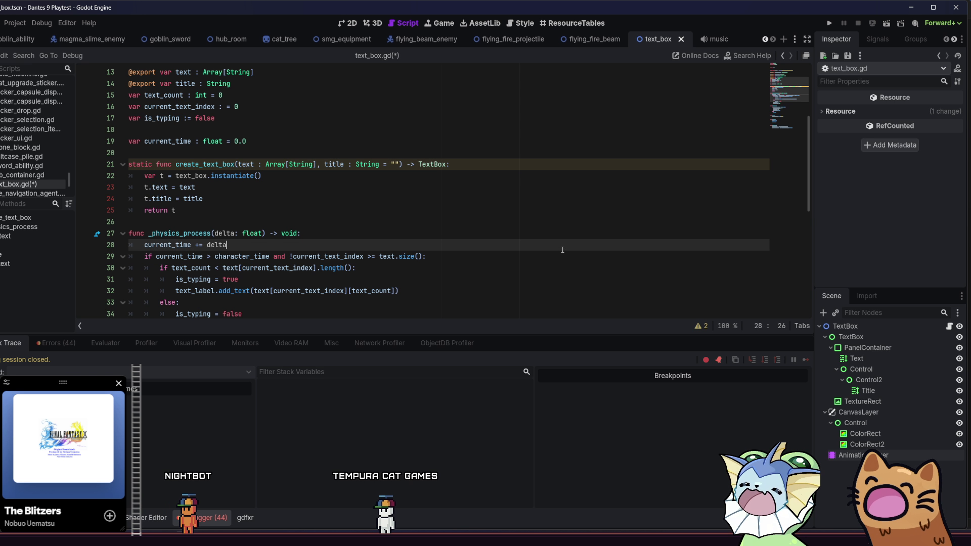
{"action": "left_click", "coordinate": [511, 192]}
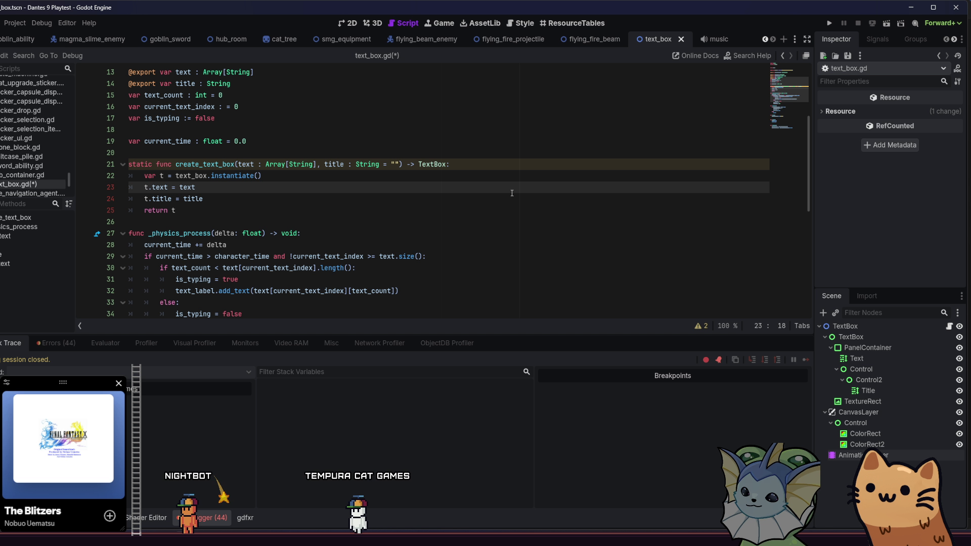
Step: Save text_box.gd and scroll through it to check the restored create_text_box
{"action": "key", "text": "ctrl+s"}
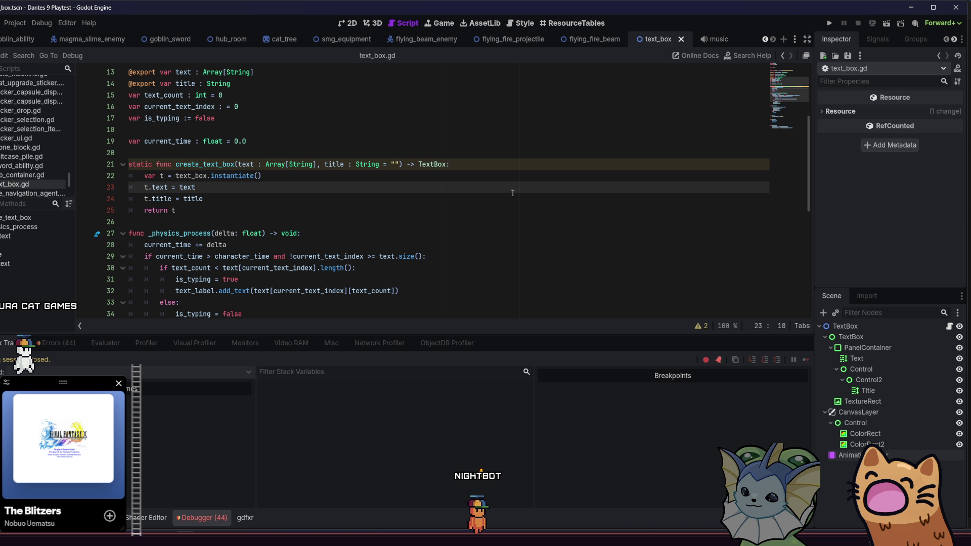
{"action": "scroll", "coordinate": [479, 211], "scroll_direction": "up", "scroll_amount": 4}
{"action": "scroll", "coordinate": [478, 212], "scroll_direction": "down", "scroll_amount": 2}
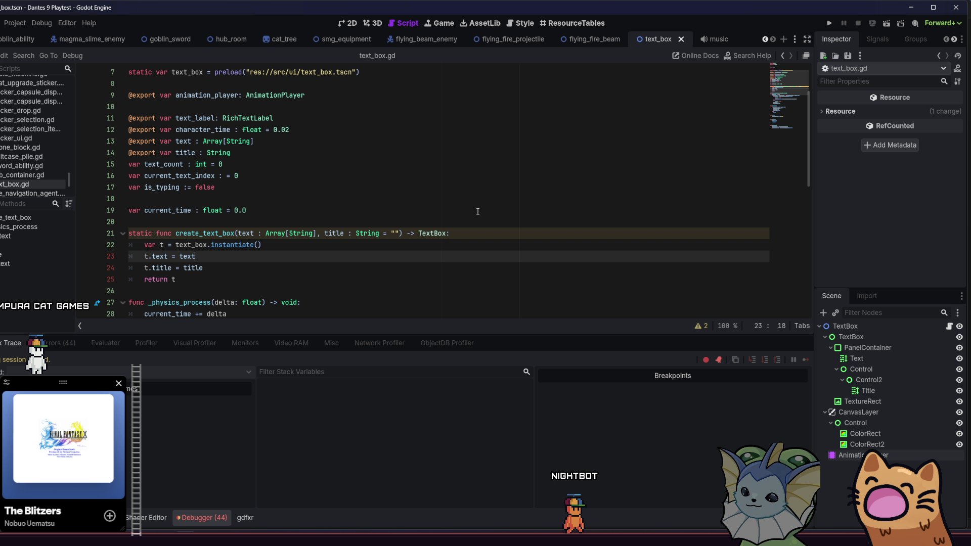
{"action": "scroll", "coordinate": [477, 212], "scroll_direction": "down", "scroll_amount": 2}
{"action": "left_click", "coordinate": [477, 213]}
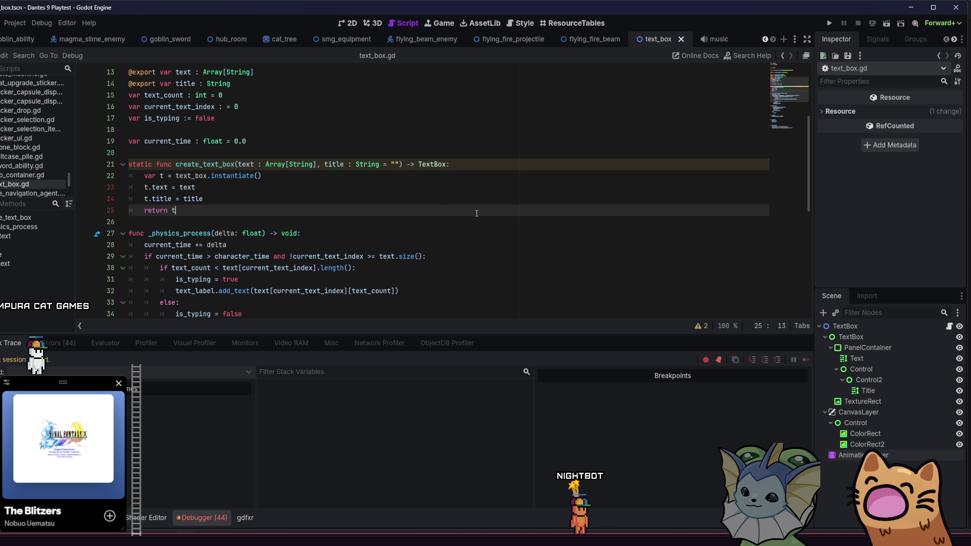
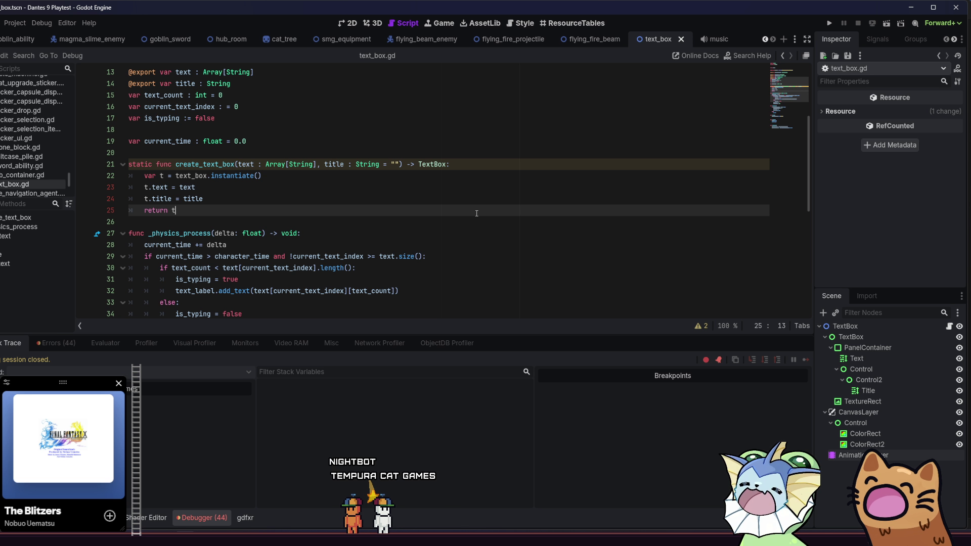
Step: Review text_box.gd from the class_name TextBox line down to create_text_box's return t
{"action": "scroll", "coordinate": [476, 213], "scroll_direction": "up", "scroll_amount": 4}
{"action": "left_click", "coordinate": [181, 73]}
{"action": "double_click", "coordinate": [185, 84]}
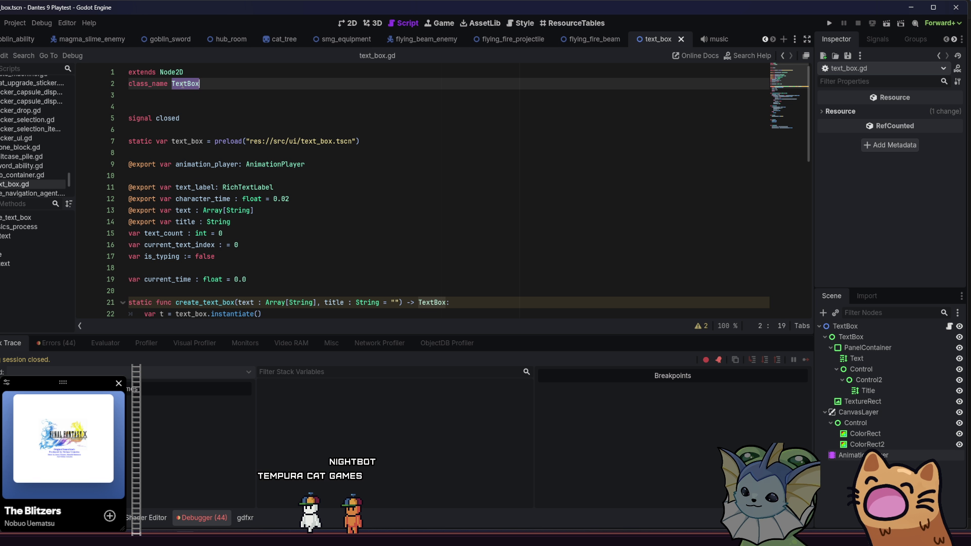
{"action": "left_click", "coordinate": [218, 83]}
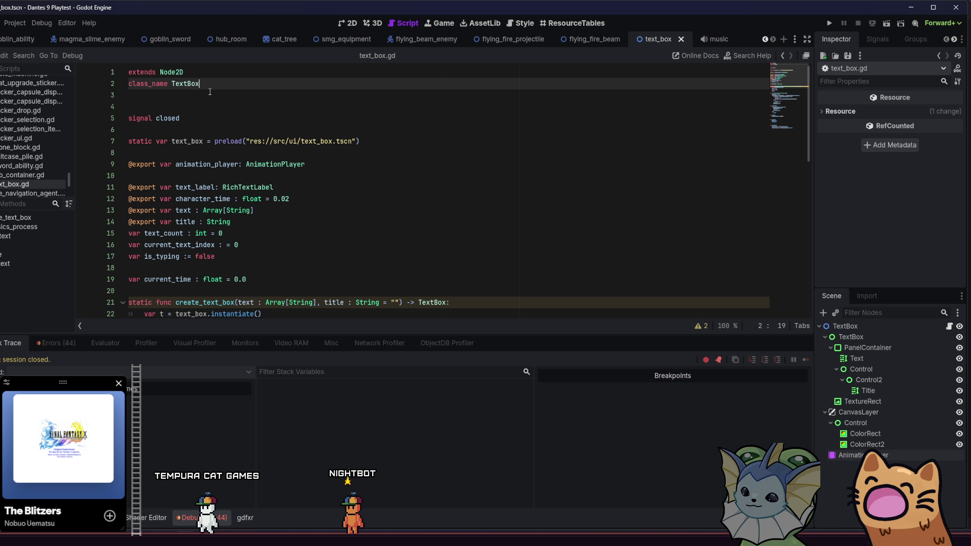
{"action": "scroll", "coordinate": [202, 91], "scroll_direction": "down", "scroll_amount": 2}
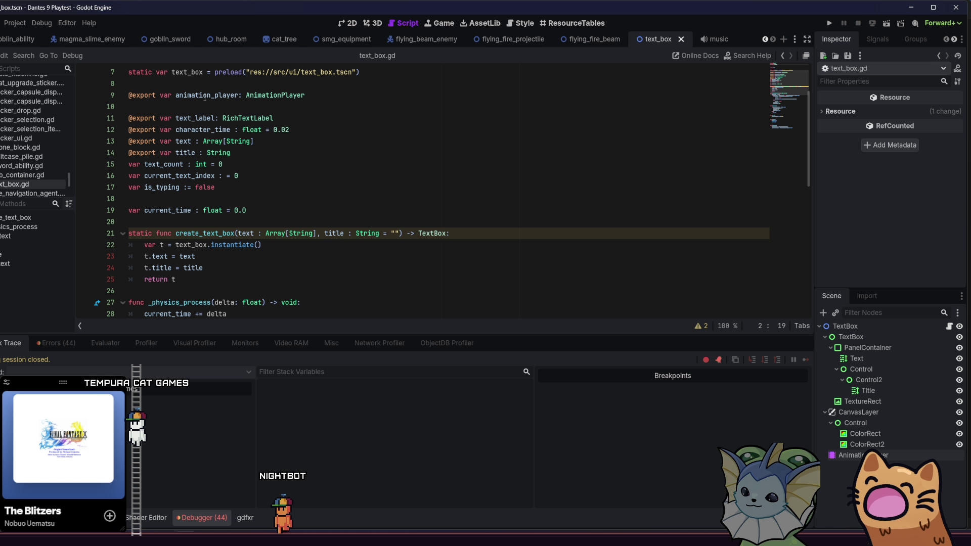
{"action": "scroll", "coordinate": [340, 213], "scroll_direction": "down", "scroll_amount": 2}
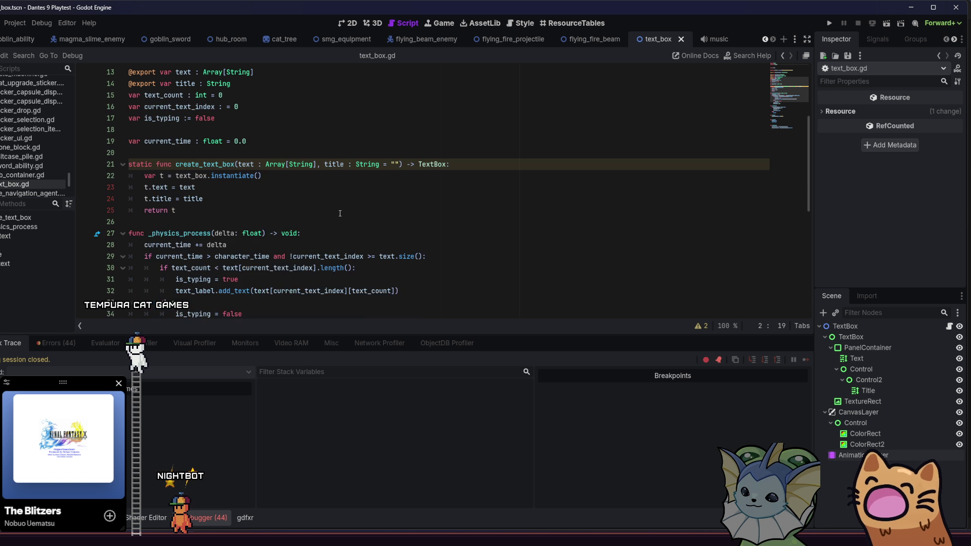
{"action": "left_click", "coordinate": [283, 204]}
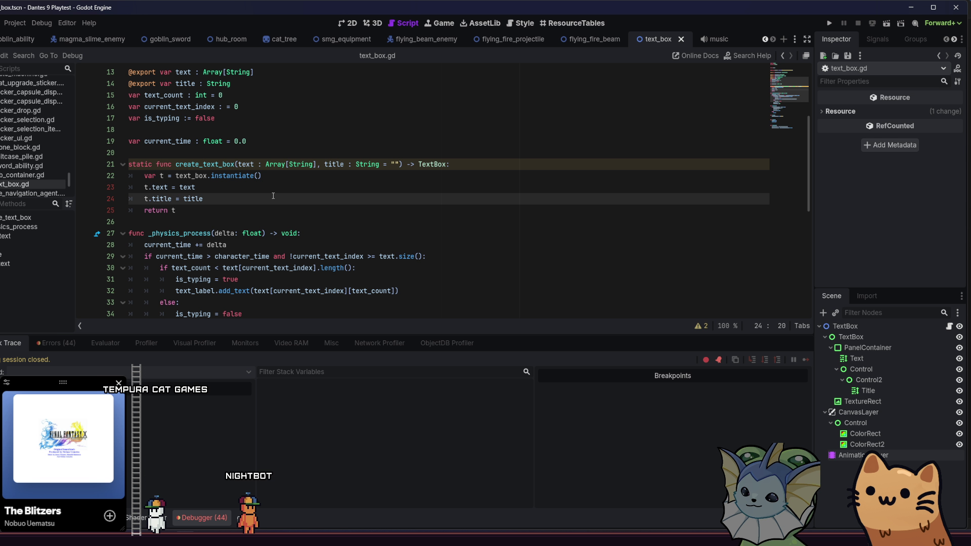
{"action": "scroll", "coordinate": [273, 196], "scroll_direction": "up", "scroll_amount": 4}
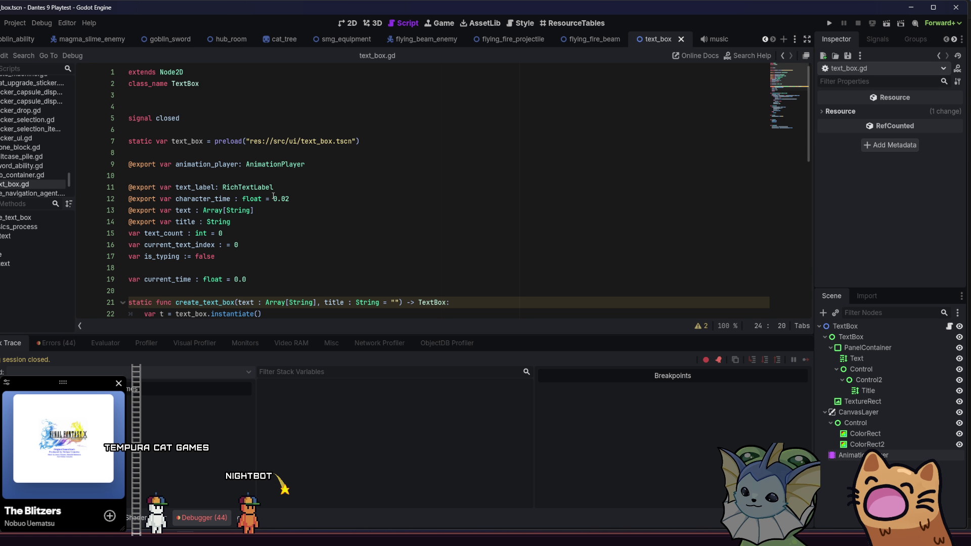
{"action": "scroll", "coordinate": [274, 198], "scroll_direction": "down", "scroll_amount": 2}
{"action": "left_click", "coordinate": [281, 233]}
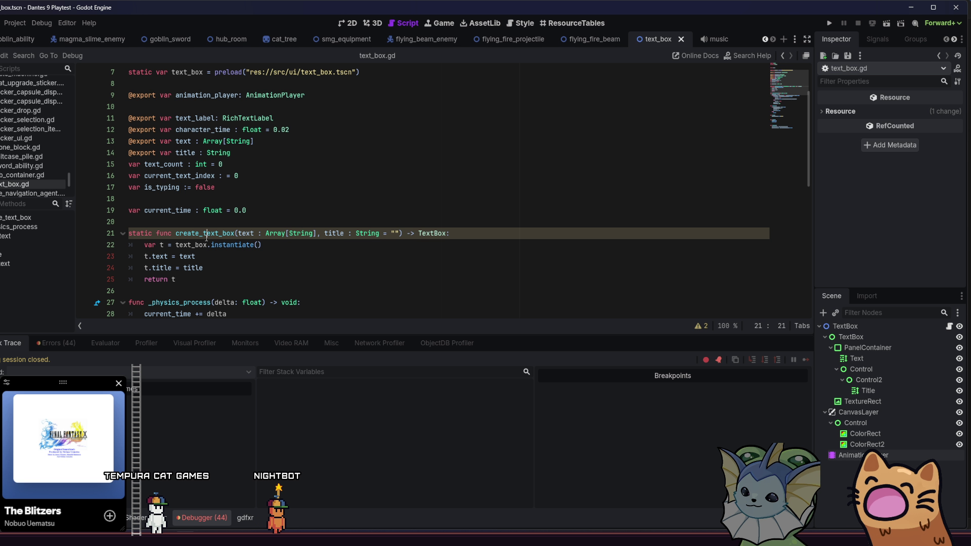
{"action": "key", "text": "Down"}
{"action": "key", "text": "Down"}
{"action": "key", "text": "Down"}
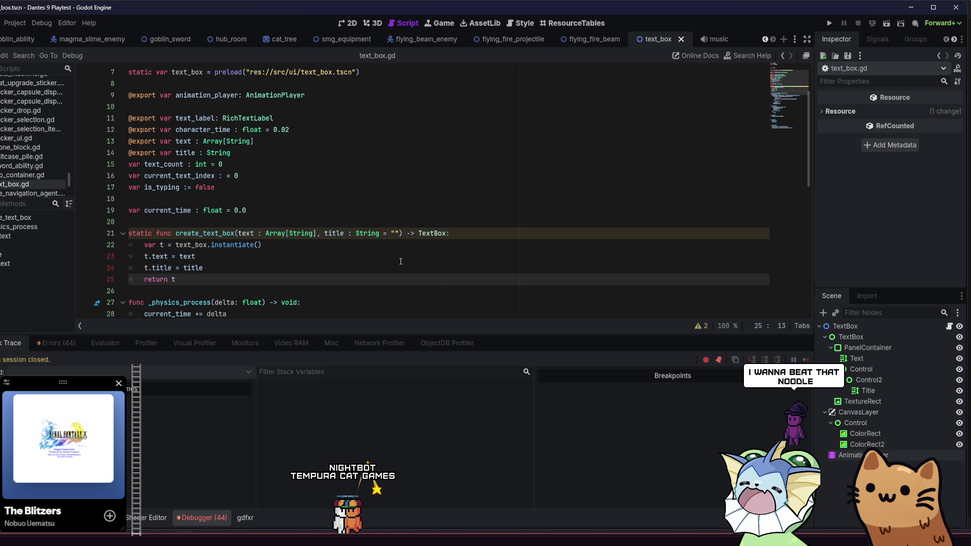
Step: Select the TextBox root node in the Scene dock to view Character Time 0.02 beside the script
{"action": "left_click", "coordinate": [858, 326]}
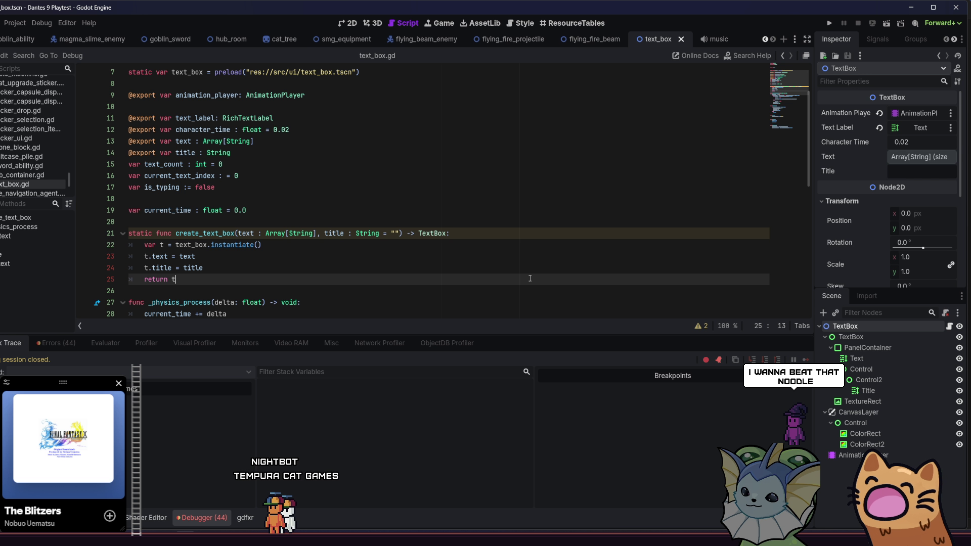
{"action": "scroll", "coordinate": [526, 276], "scroll_direction": "up", "scroll_amount": 2}
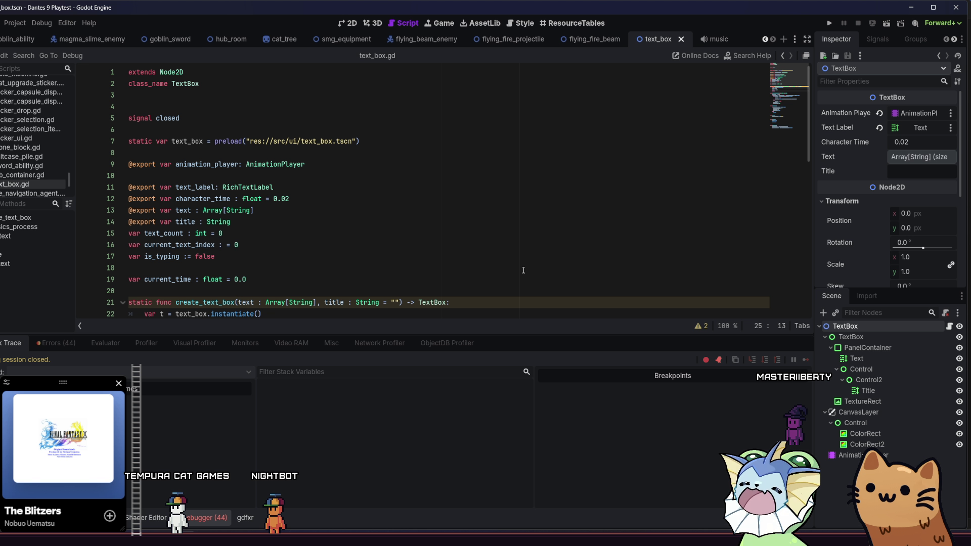
{"action": "scroll", "coordinate": [524, 270], "scroll_direction": "down", "scroll_amount": 2}
{"action": "left_click", "coordinate": [501, 290]}
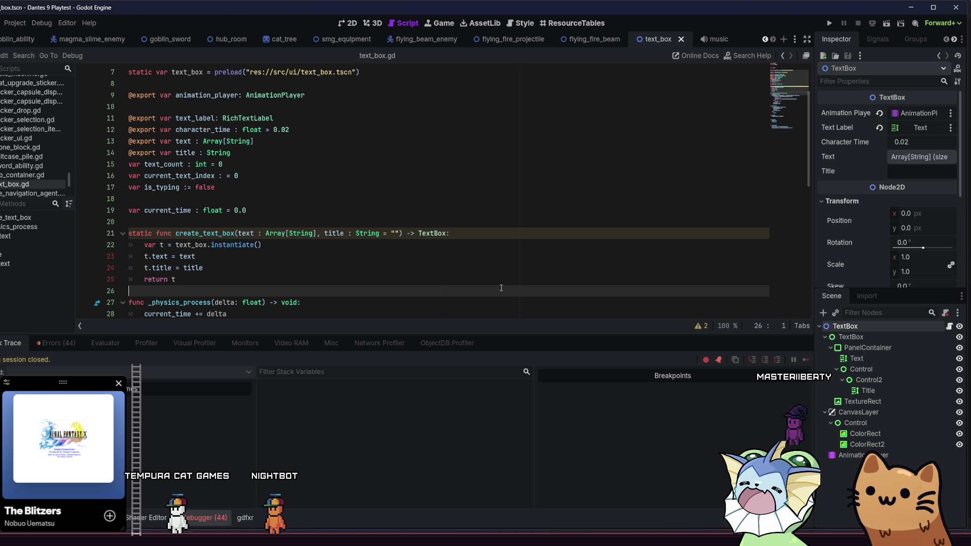
{"action": "left_click", "coordinate": [499, 281]}
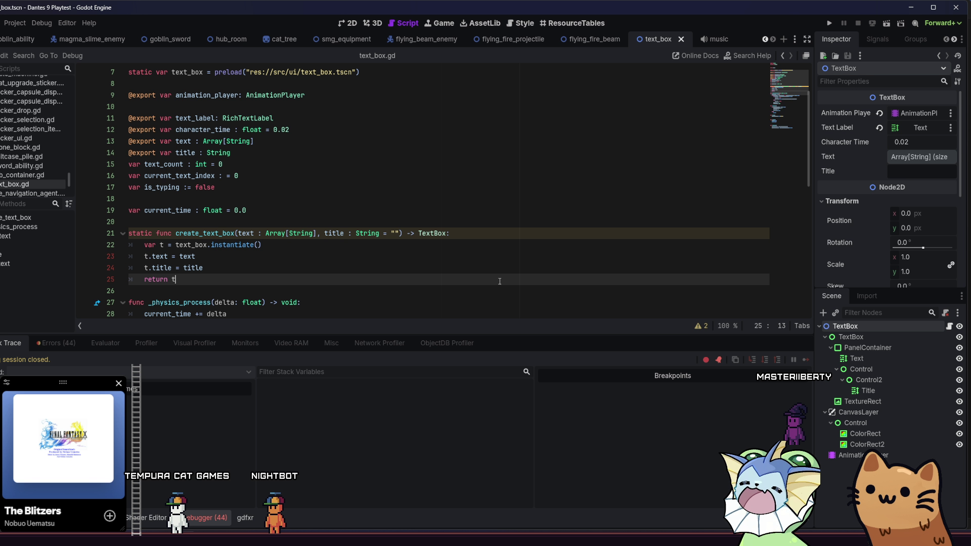
{"action": "left_click", "coordinate": [418, 260]}
{"action": "left_click", "coordinate": [341, 285]}
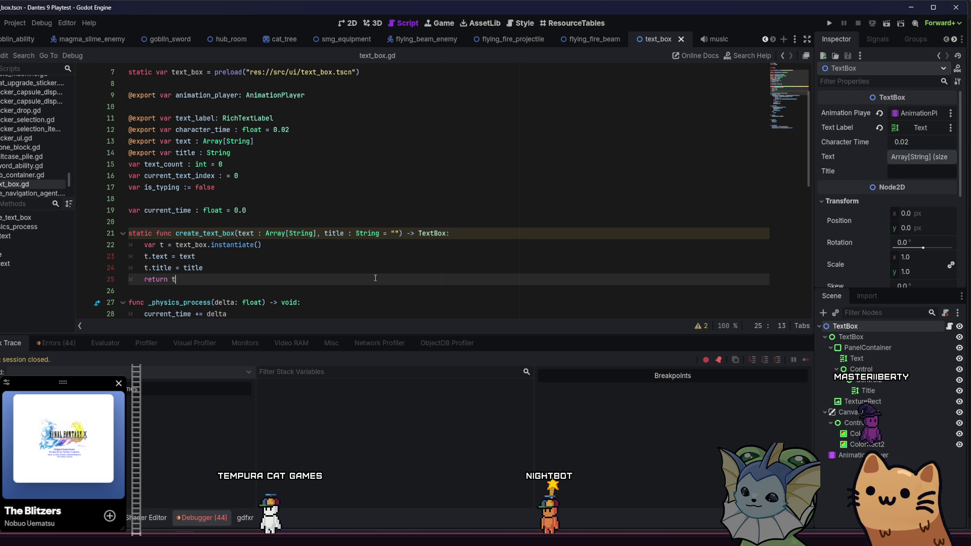
{"action": "scroll", "coordinate": [376, 277], "scroll_direction": "down", "scroll_amount": 6}
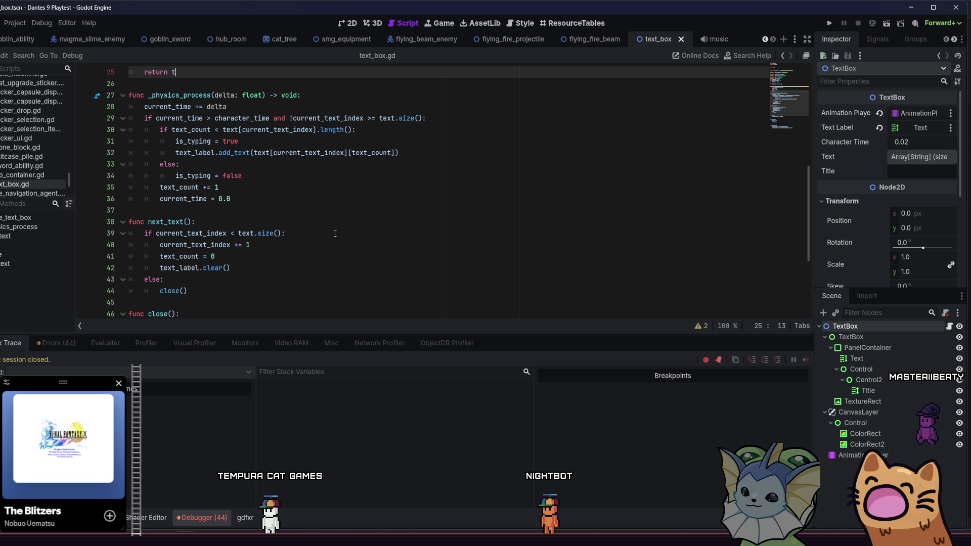
{"action": "left_click", "coordinate": [216, 224]}
{"action": "scroll", "coordinate": [203, 232], "scroll_direction": "down", "scroll_amount": 1}
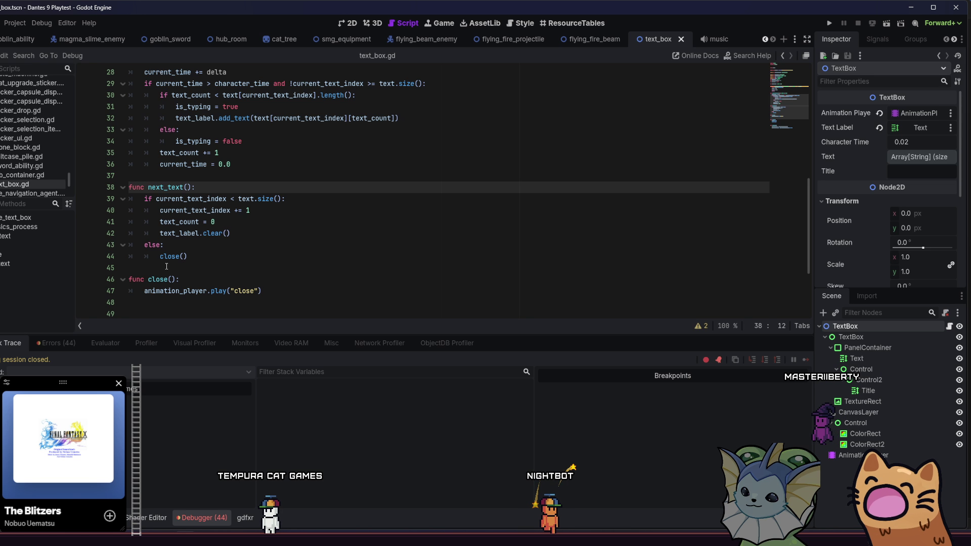
{"action": "left_click", "coordinate": [156, 280]}
{"action": "scroll", "coordinate": [258, 202], "scroll_direction": "up", "scroll_amount": 2}
{"action": "left_click", "coordinate": [258, 203]}
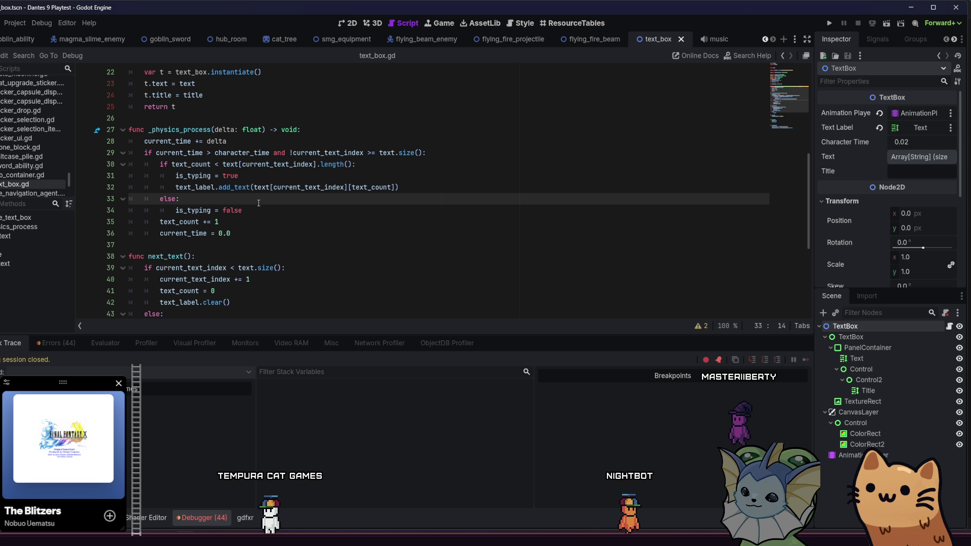
{"action": "scroll", "coordinate": [258, 202], "scroll_direction": "up", "scroll_amount": 7}
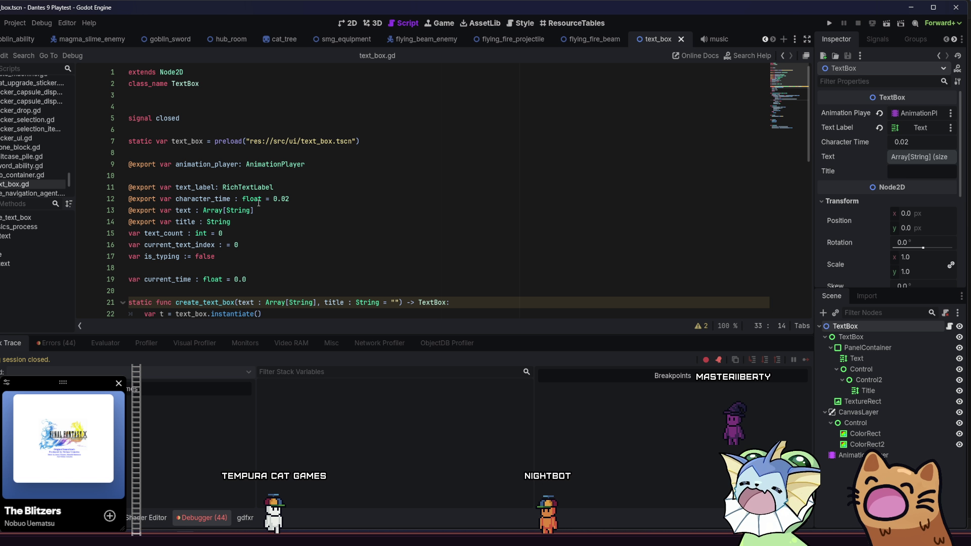
{"action": "scroll", "coordinate": [342, 254], "scroll_direction": "down", "scroll_amount": 1}
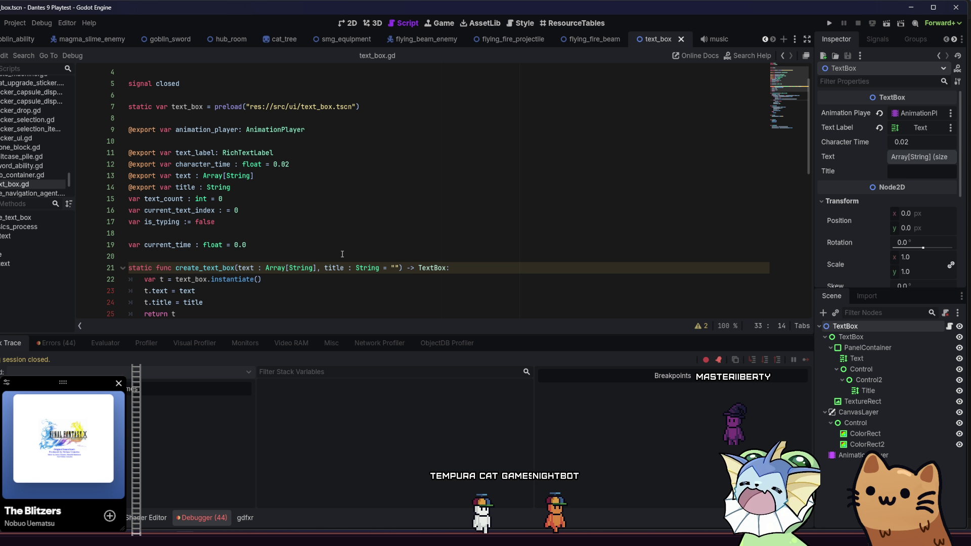
{"action": "scroll", "coordinate": [448, 273], "scroll_direction": "up", "scroll_amount": 1}
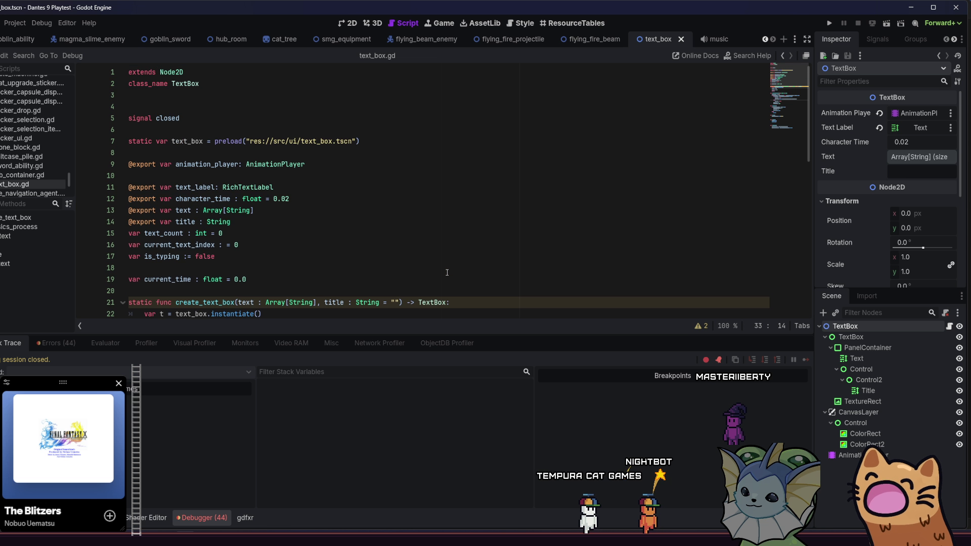
{"action": "left_click", "coordinate": [189, 95]}
{"action": "double_click", "coordinate": [190, 83]}
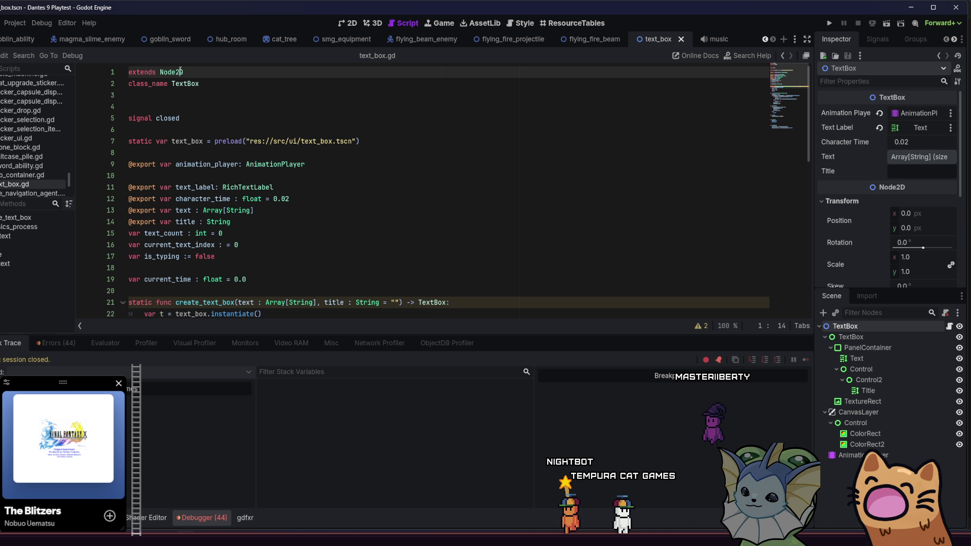
{"action": "left_click", "coordinate": [213, 87]}
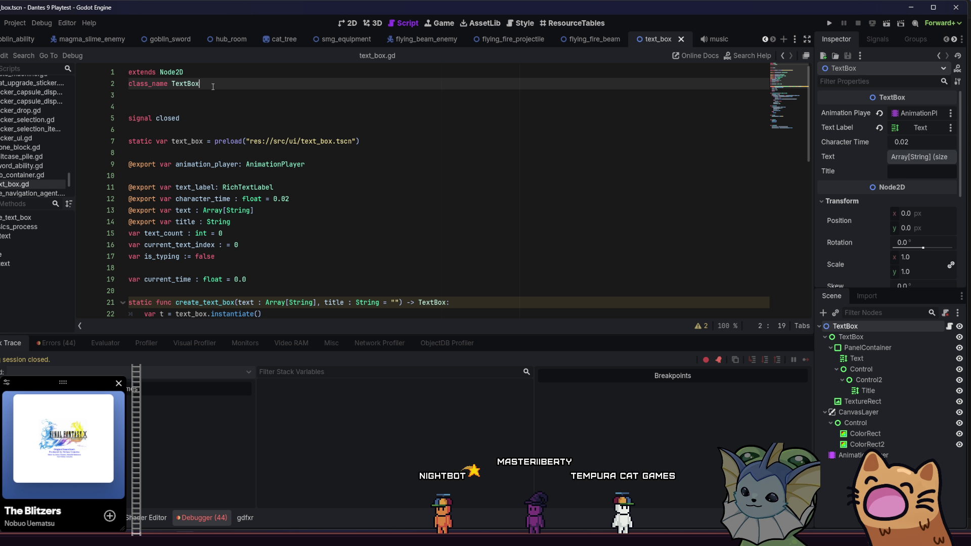
{"action": "scroll", "coordinate": [257, 194], "scroll_direction": "down", "scroll_amount": 2}
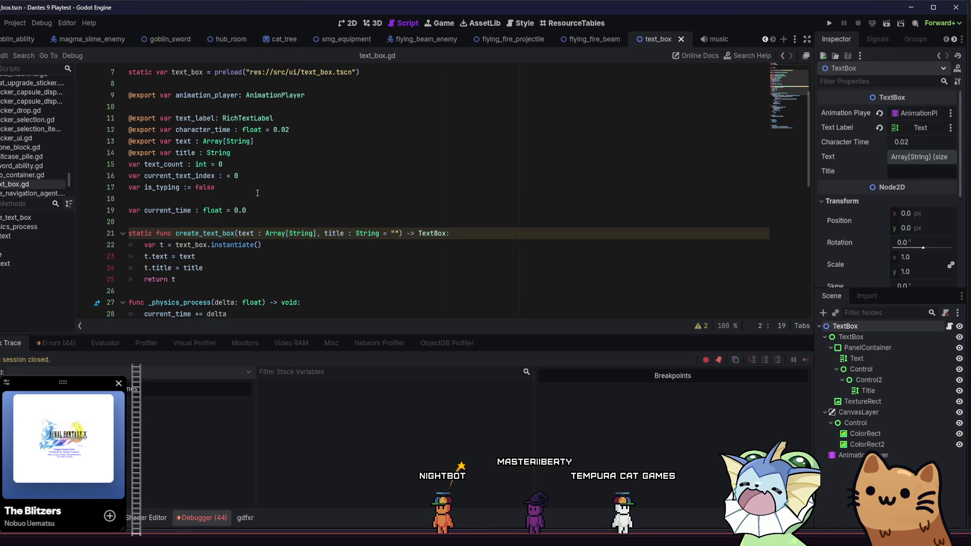
{"action": "left_click", "coordinate": [208, 275]}
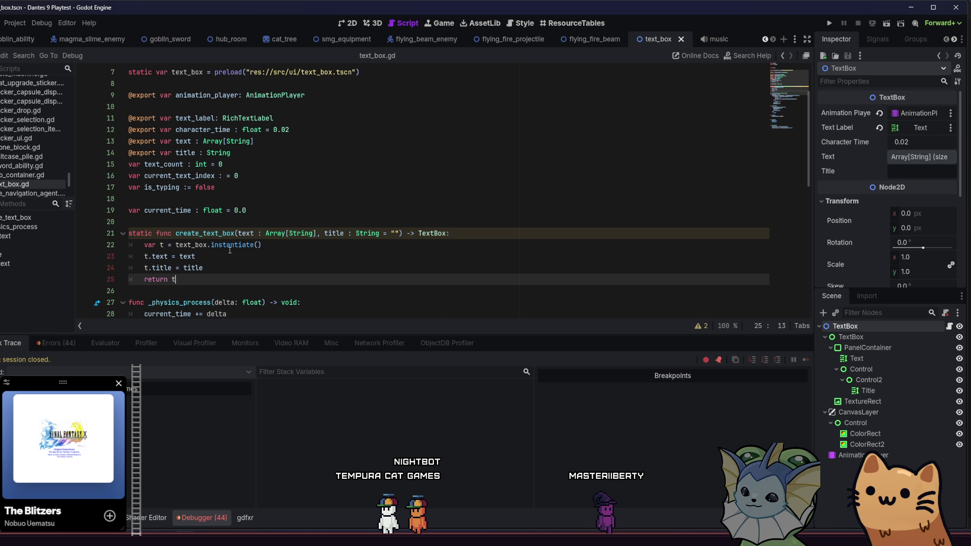
{"action": "mouse_move", "coordinate": [230, 250]}
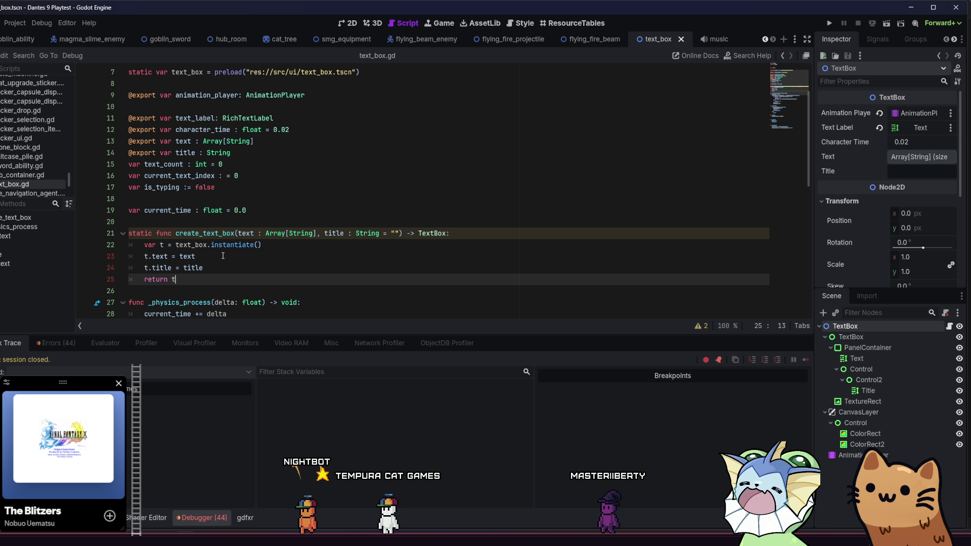
{"action": "left_click_drag", "start_coordinate": [203, 268], "coordinate": [112, 242]}
{"action": "mouse_move", "coordinate": [176, 280]}
{"action": "left_mouse_down"}
{"action": "mouse_move", "coordinate": [162, 233]}
{"action": "mouse_move", "coordinate": [175, 233]}
{"action": "left_mouse_up"}
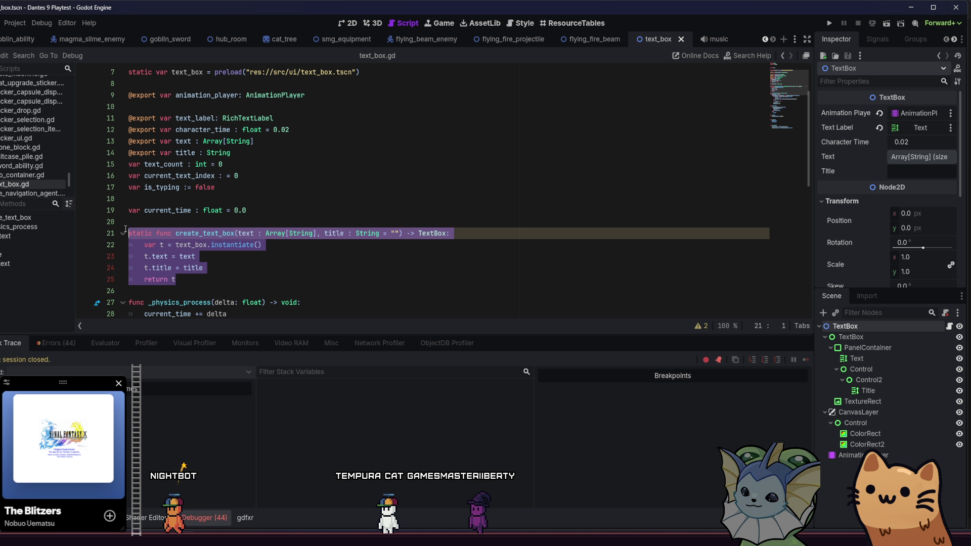
{"action": "left_click", "coordinate": [212, 257]}
{"action": "left_click", "coordinate": [211, 277]}
{"action": "left_click_drag", "start_coordinate": [212, 276], "coordinate": [162, 233]}
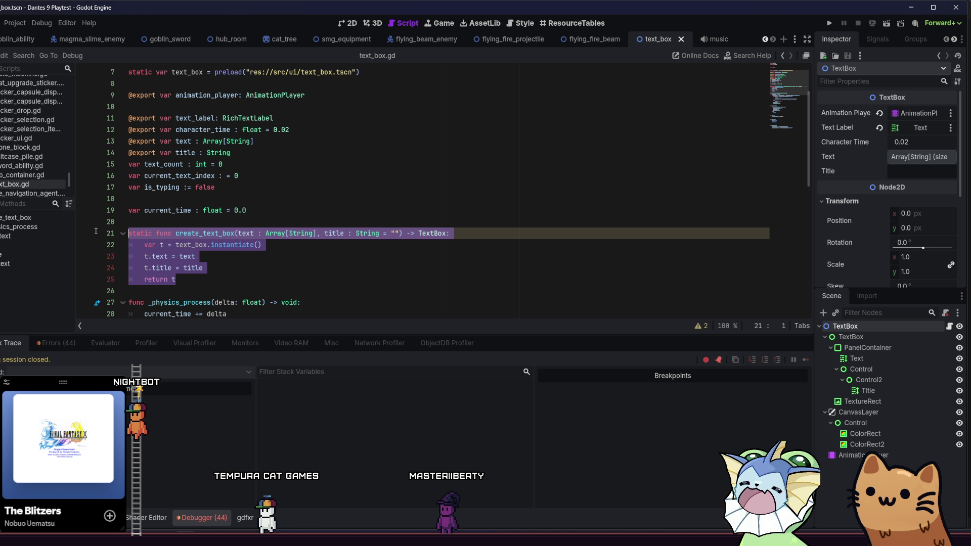
{"action": "left_click", "coordinate": [219, 278]}
{"action": "scroll", "coordinate": [219, 278], "scroll_direction": "down", "scroll_amount": 1}
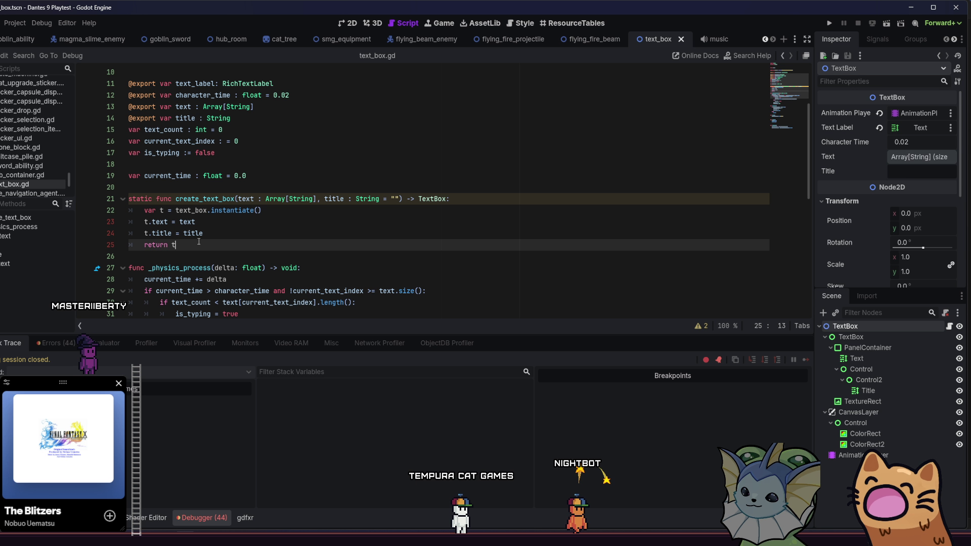
{"action": "mouse_move", "coordinate": [198, 241]}
{"action": "left_mouse_down"}
{"action": "mouse_move", "coordinate": [130, 199]}
{"action": "mouse_move", "coordinate": [141, 222]}
{"action": "mouse_move", "coordinate": [226, 246]}
{"action": "left_mouse_up"}
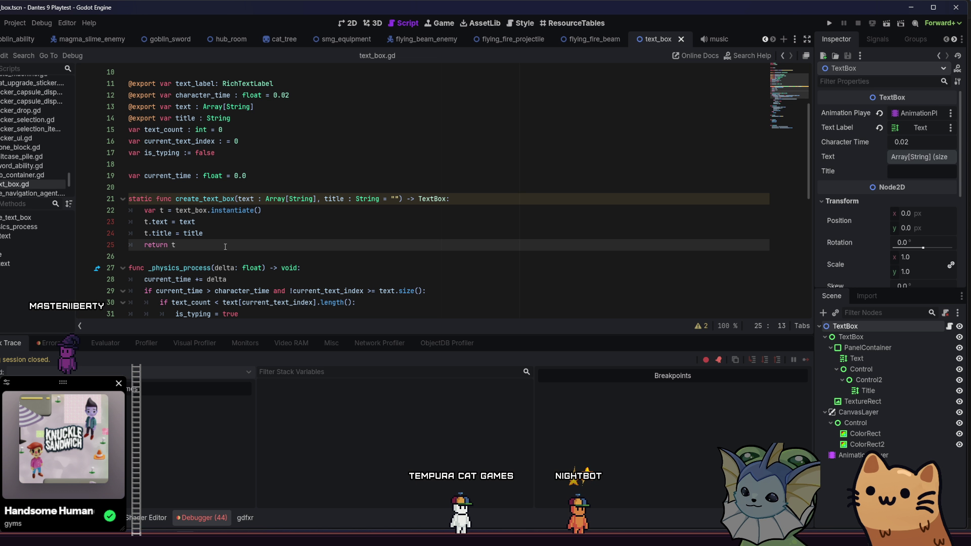
{"action": "scroll", "coordinate": [225, 246], "scroll_direction": "down", "scroll_amount": 1}
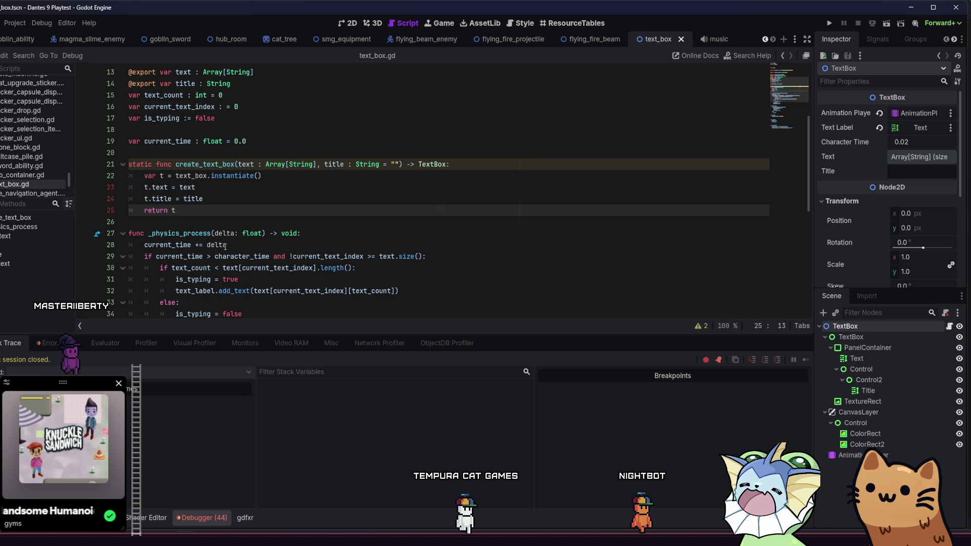
{"action": "scroll", "coordinate": [226, 246], "scroll_direction": "up", "scroll_amount": 2}
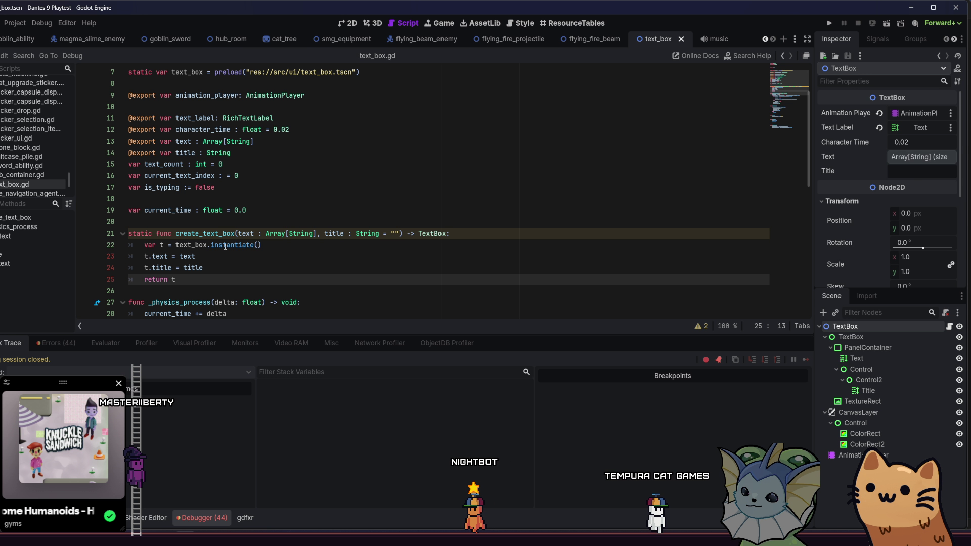
{"action": "scroll", "coordinate": [225, 246], "scroll_direction": "up", "scroll_amount": 1}
{"action": "scroll", "coordinate": [225, 247], "scroll_direction": "down", "scroll_amount": 1}
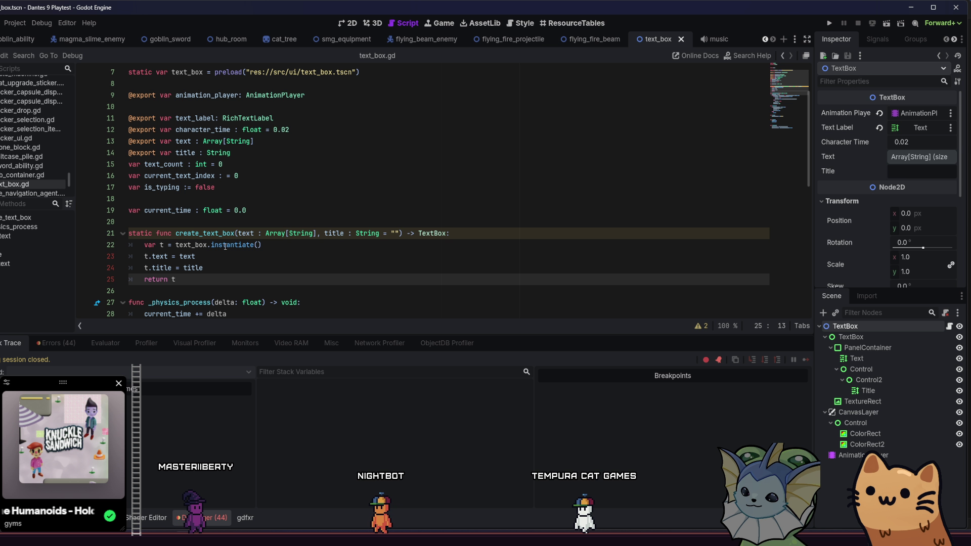
{"action": "mouse_move", "coordinate": [222, 248]}
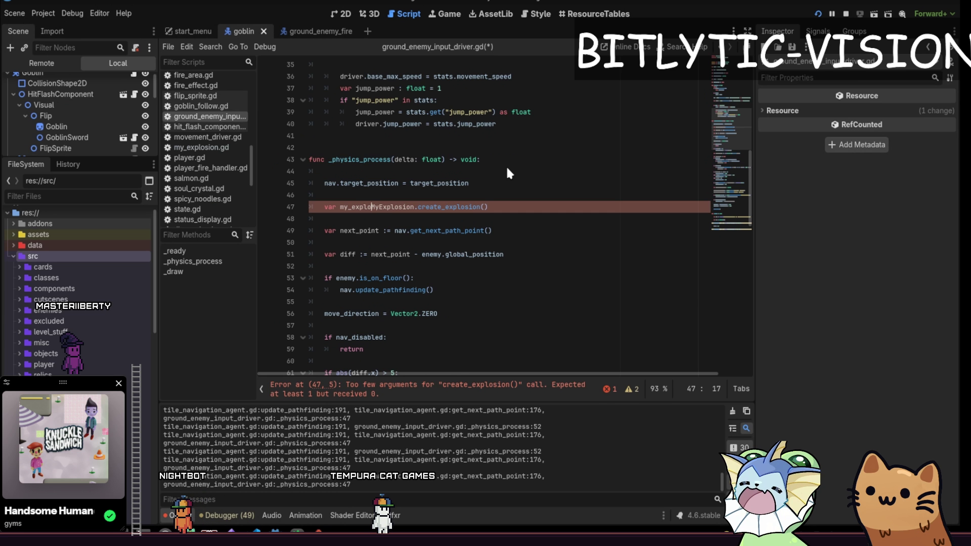
Step: Edit line 47's MyExplosion creation to use :=, pass Attack.new() and cast as MyExplosion
{"action": "type", "text": "sion :="}
{"action": "key", "text": "End"}
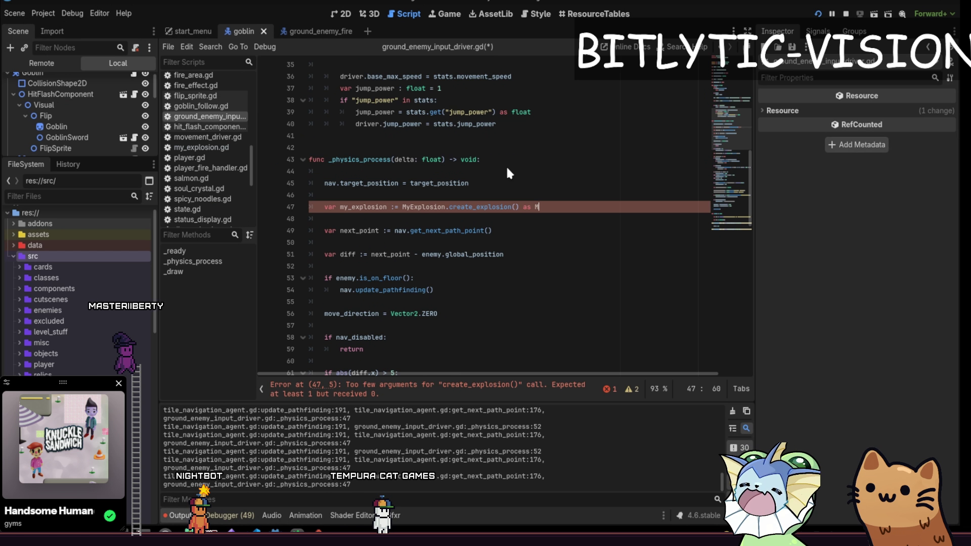
{"action": "type", "text": "as MyExplosion"}
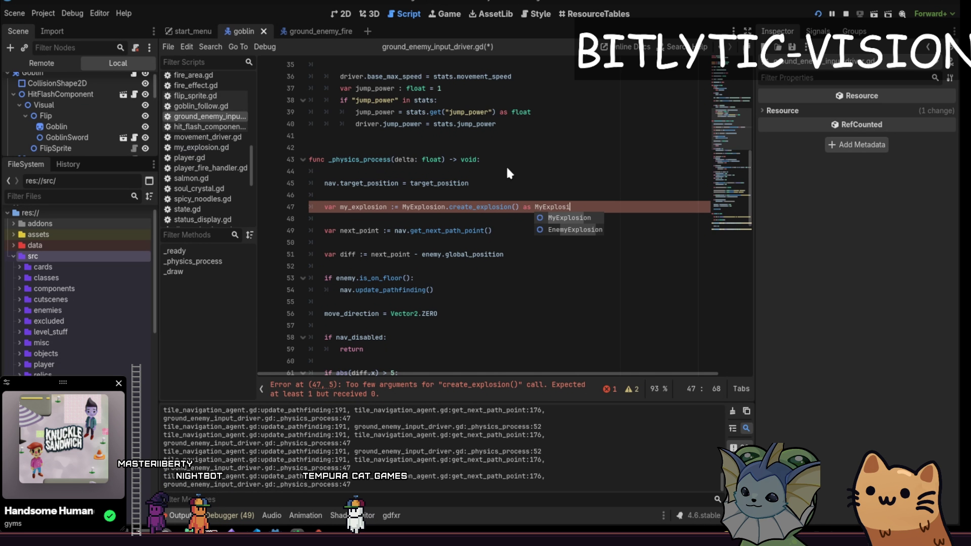
{"action": "key", "text": "ctrl+Left"}
{"action": "key", "text": "ctrl+Left"}
{"action": "key", "text": "Left"}
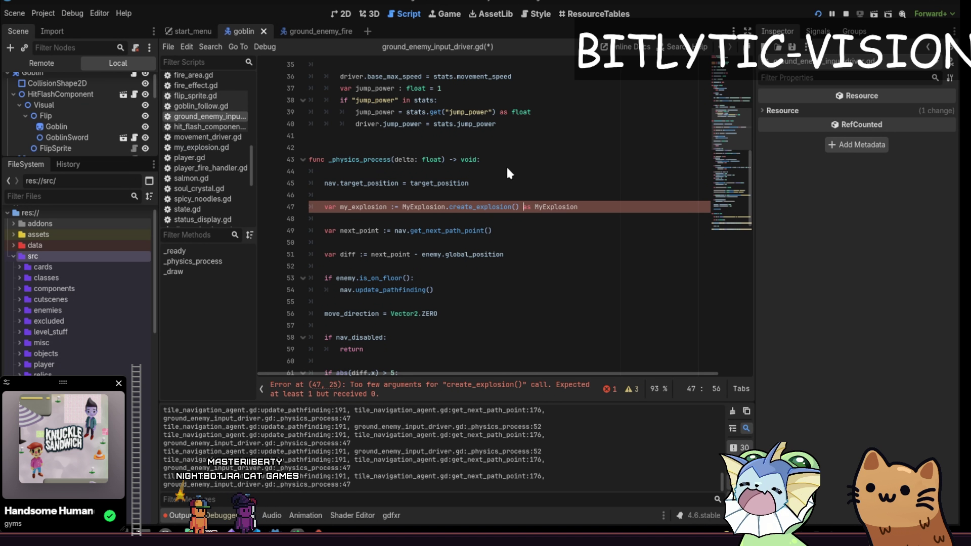
{"action": "key", "text": "BackSpace"}
{"action": "key", "text": "Left"}
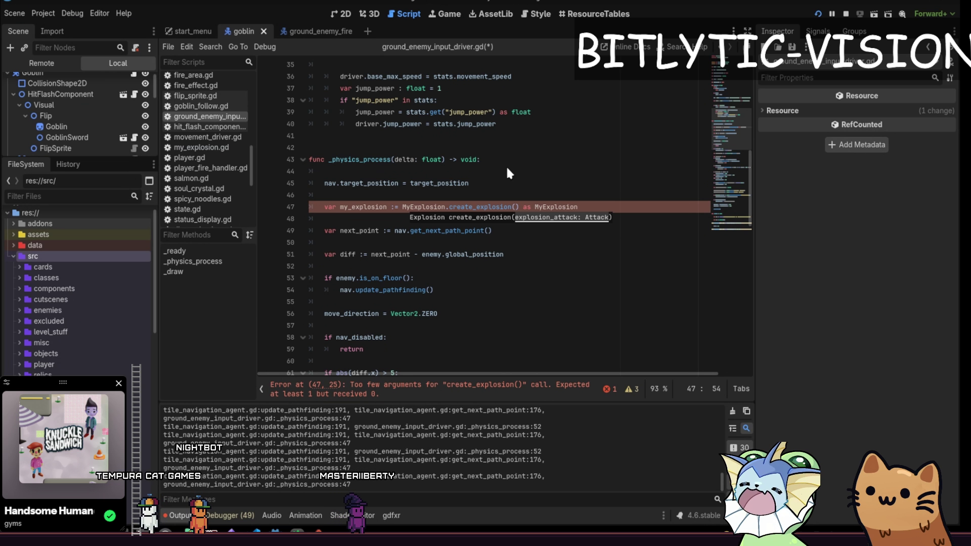
{"action": "type", "text": "Attack.new()"}
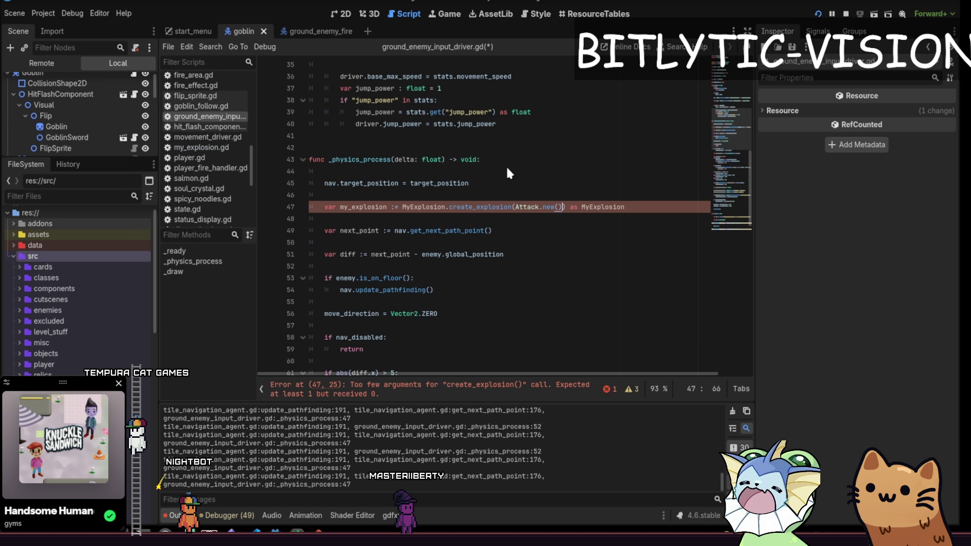
{"action": "key", "text": "End"}
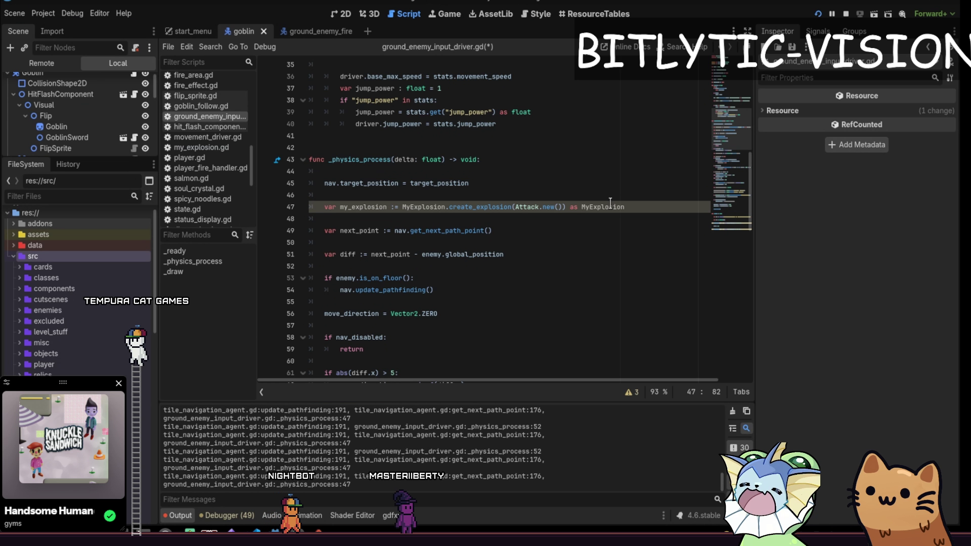
Step: Compare create_explosion in explosion.gd with the class declaration in my_explosion.gd
{"action": "left_click", "coordinate": [611, 209], "text": "ctrl"}
{"action": "key", "text": "alt+Left"}
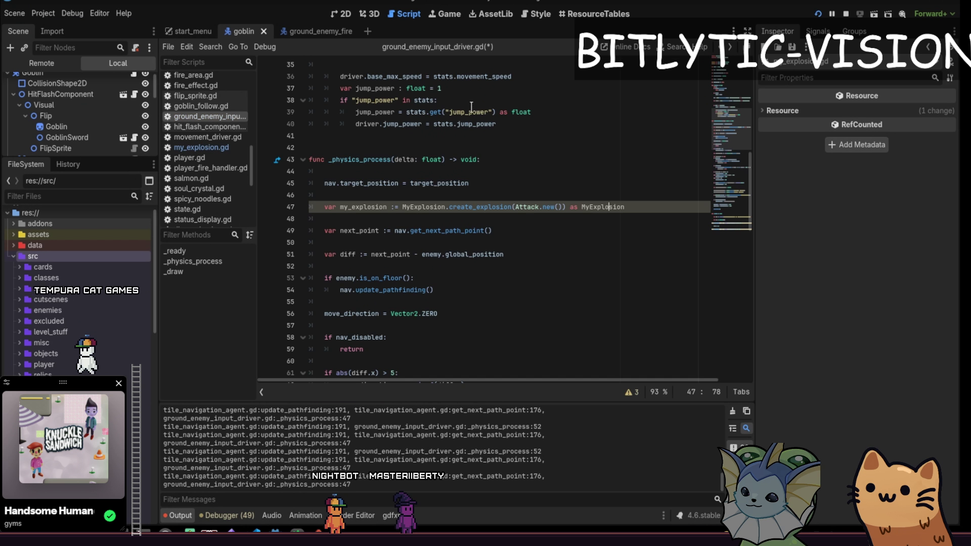
{"action": "left_click", "coordinate": [536, 217]}
{"action": "left_click", "coordinate": [481, 208], "text": "ctrl"}
{"action": "left_click", "coordinate": [526, 267]}
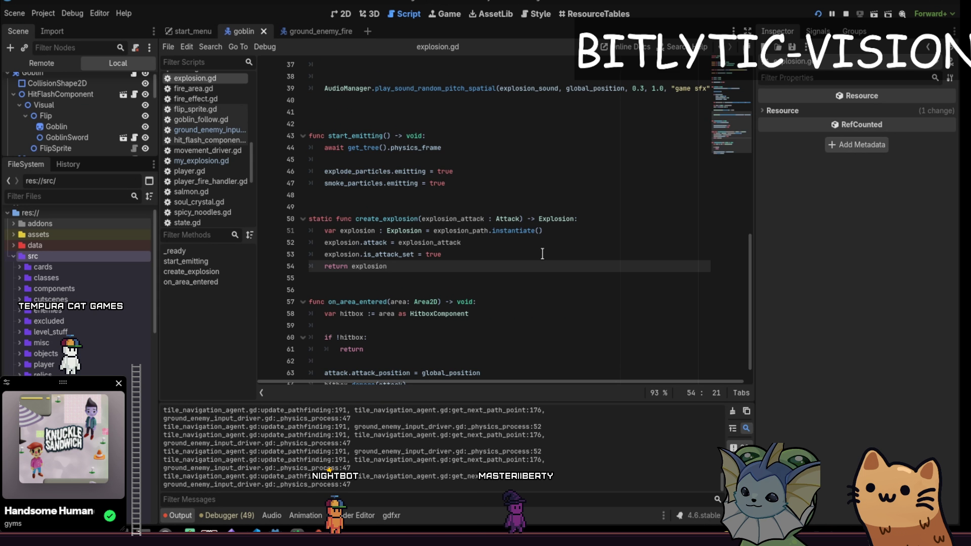
{"action": "left_click_drag", "start_coordinate": [410, 273], "coordinate": [297, 221]}
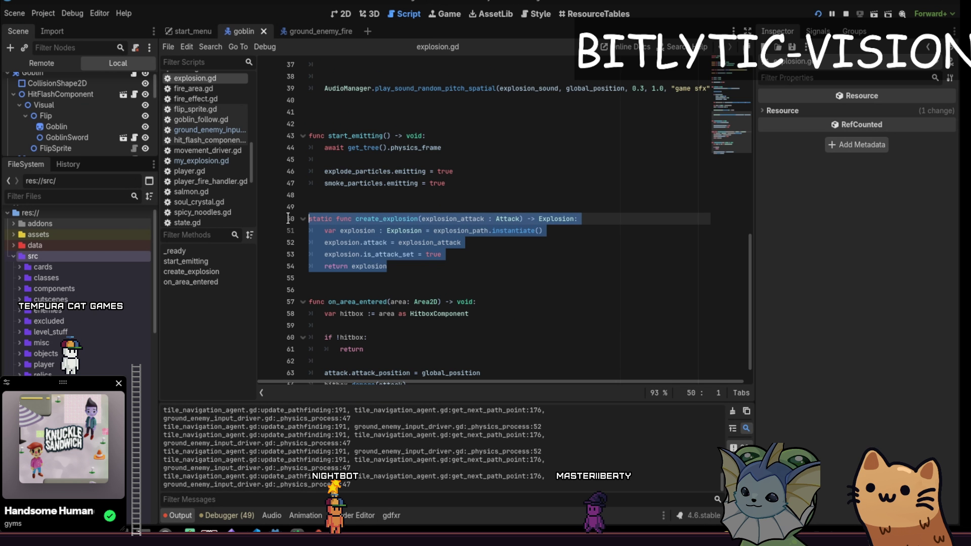
{"action": "left_click", "coordinate": [400, 219]}
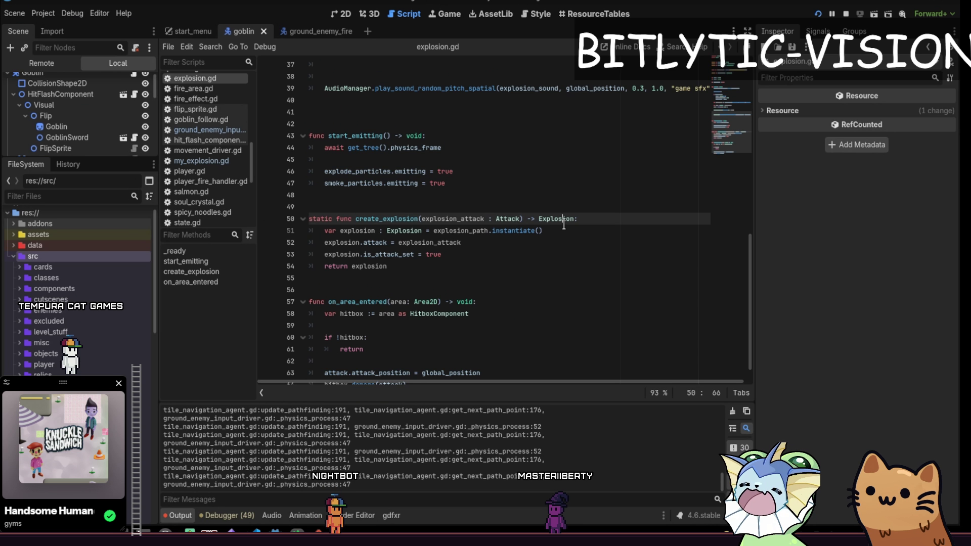
{"action": "scroll", "coordinate": [397, 223], "scroll_direction": "up", "scroll_amount": 10}
{"action": "key", "text": "alt+Left"}
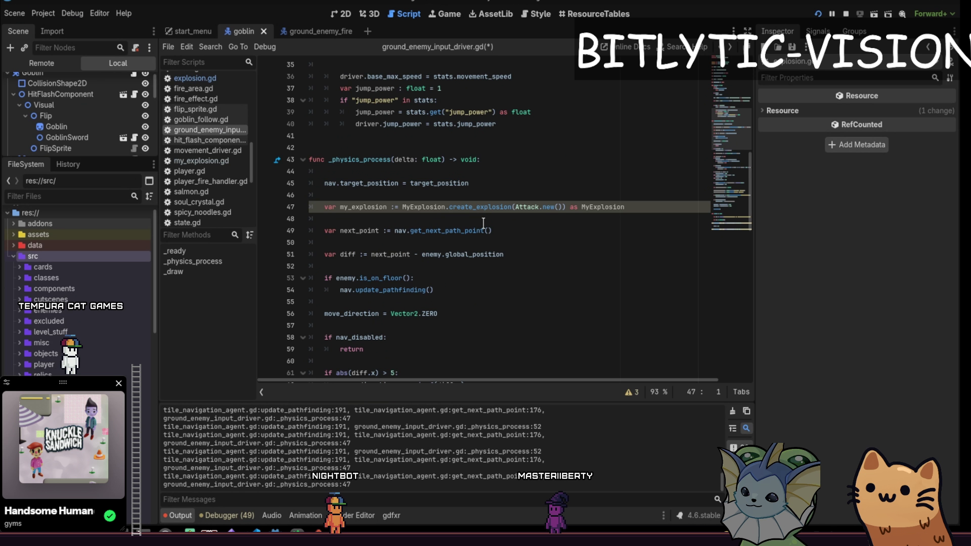
{"action": "left_click", "coordinate": [409, 206], "text": "ctrl"}
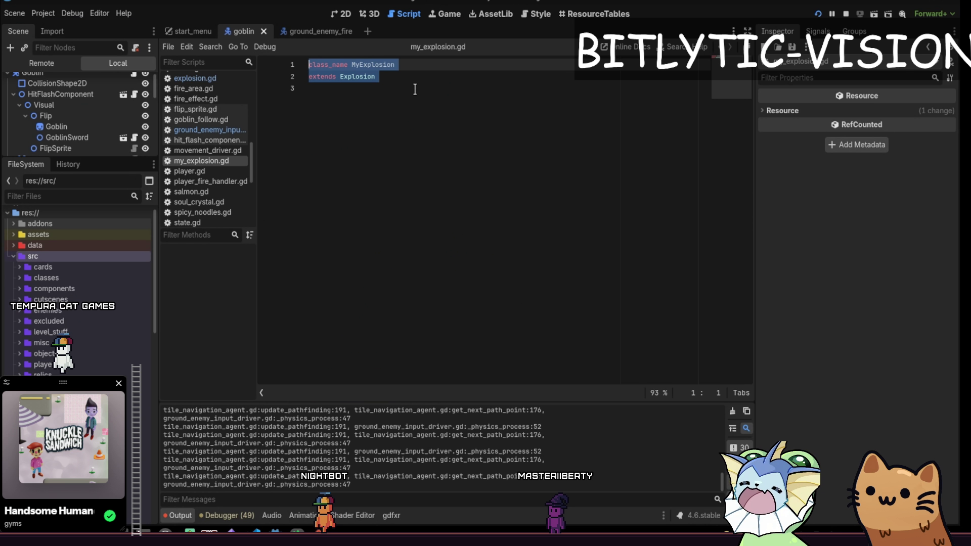
{"action": "key", "text": "shift+Up"}
{"action": "key", "text": "shift+Up"}
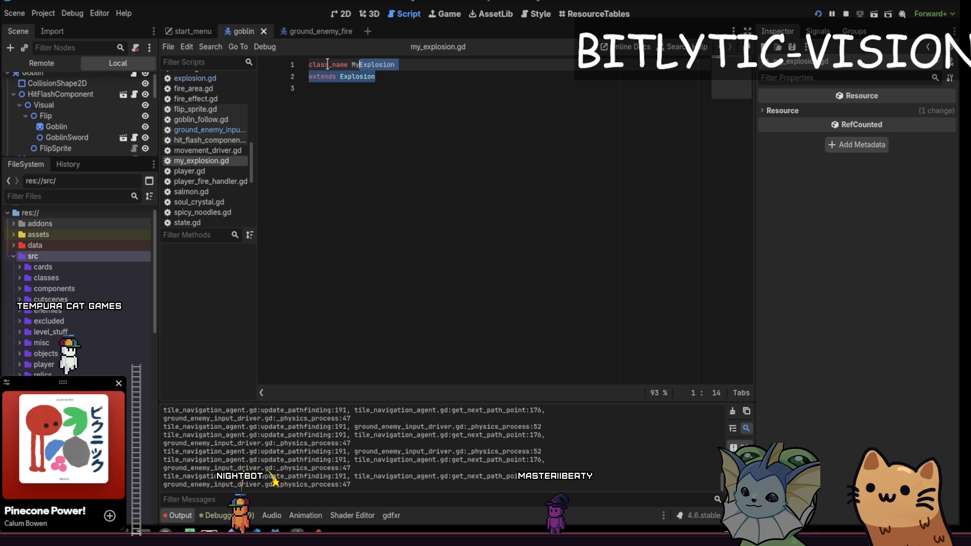
{"action": "key", "text": "alt+Left"}
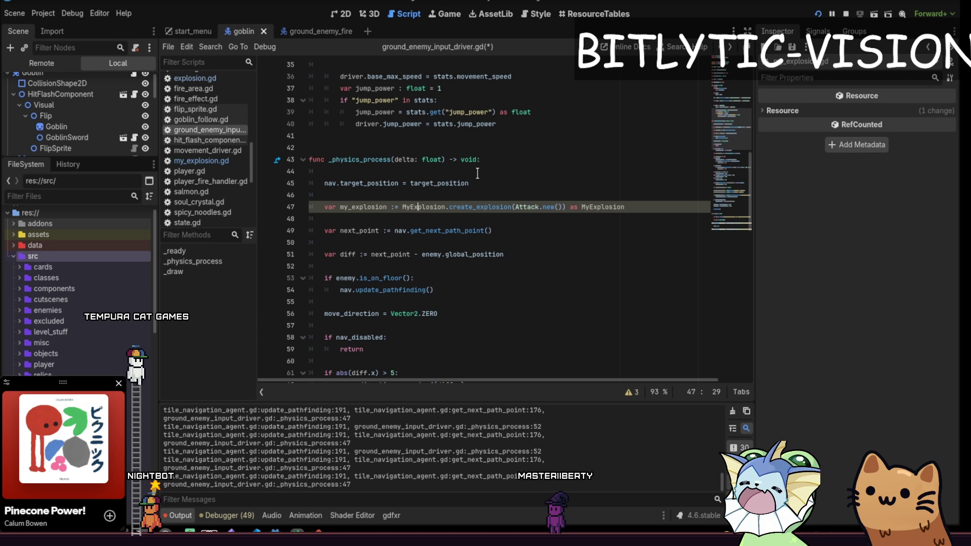
Step: Select the MyExplosion creation line 47, delete it, and save ground_enemy_input_driver.gd
{"action": "left_click", "coordinate": [476, 207]}
{"action": "double_click", "coordinate": [475, 207]}
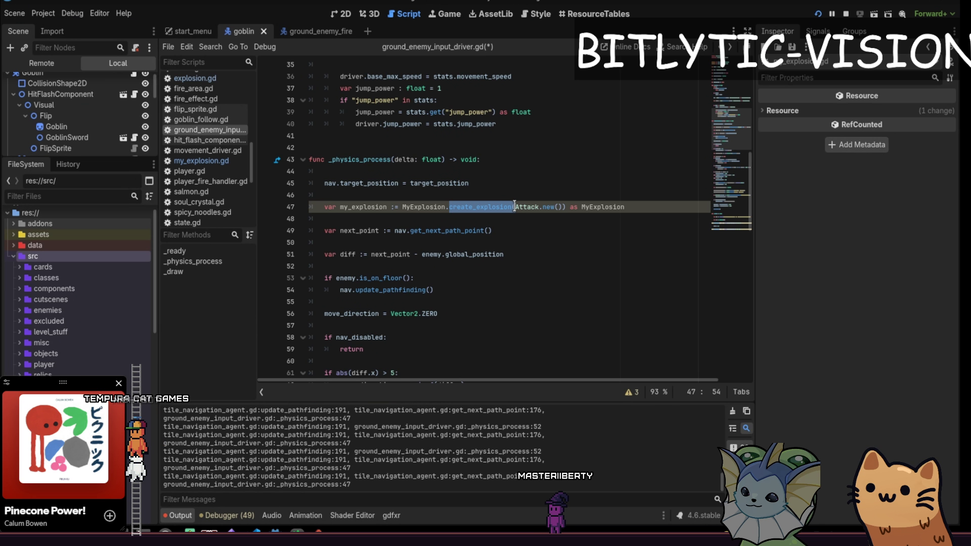
{"action": "left_click", "coordinate": [635, 204]}
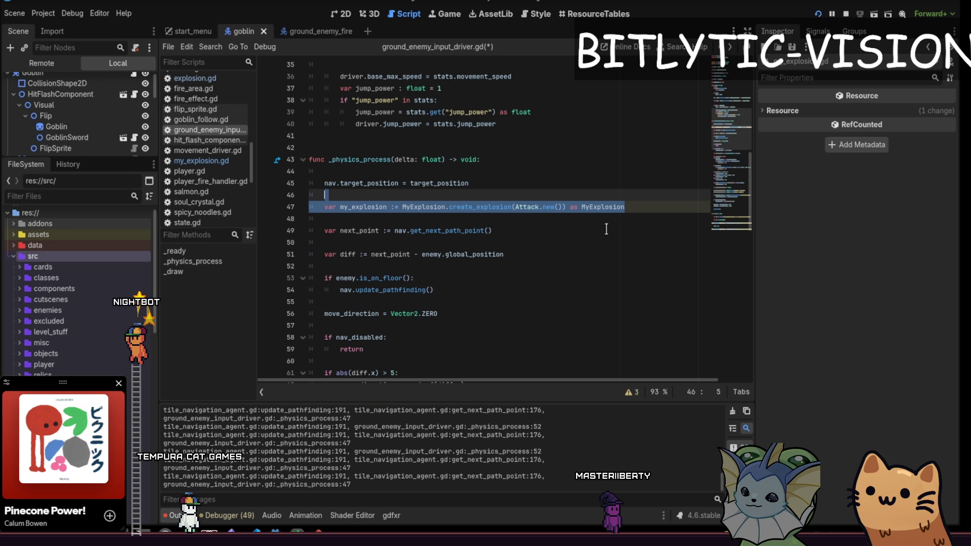
{"action": "left_click", "coordinate": [637, 216]}
{"action": "key", "text": "shift+Up"}
{"action": "key", "text": "shift+Up"}
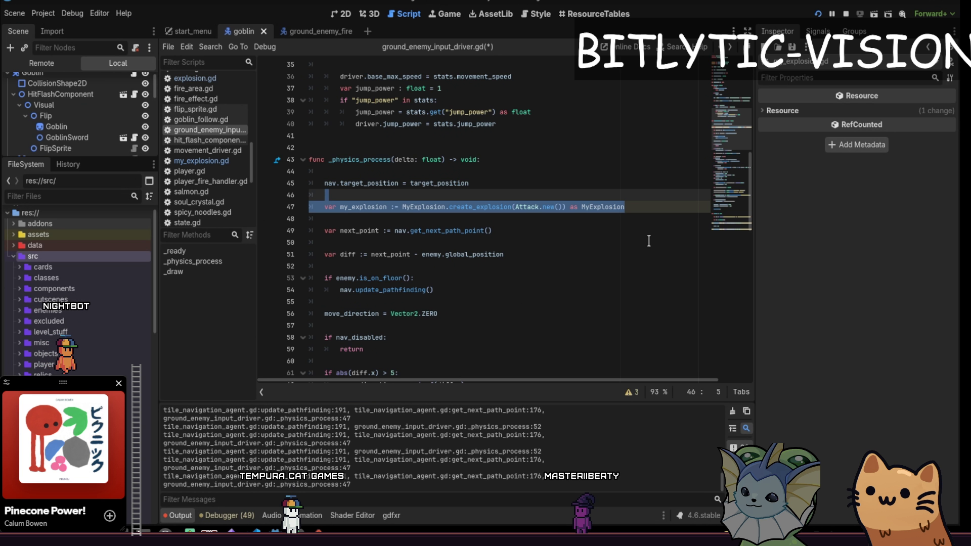
{"action": "key", "text": "Down"}
{"action": "key", "text": "End"}
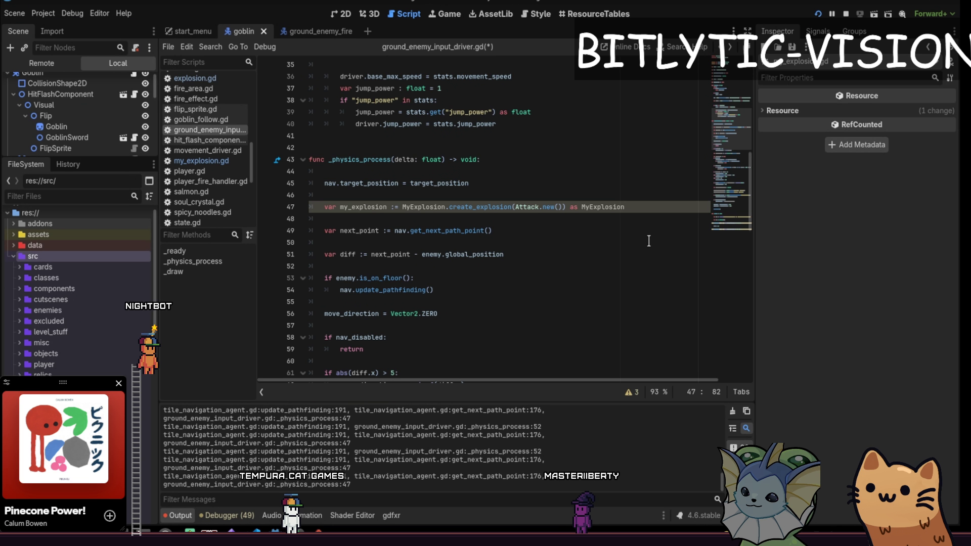
{"action": "key", "text": "shift+Up"}
{"action": "key", "text": "shift+Up"}
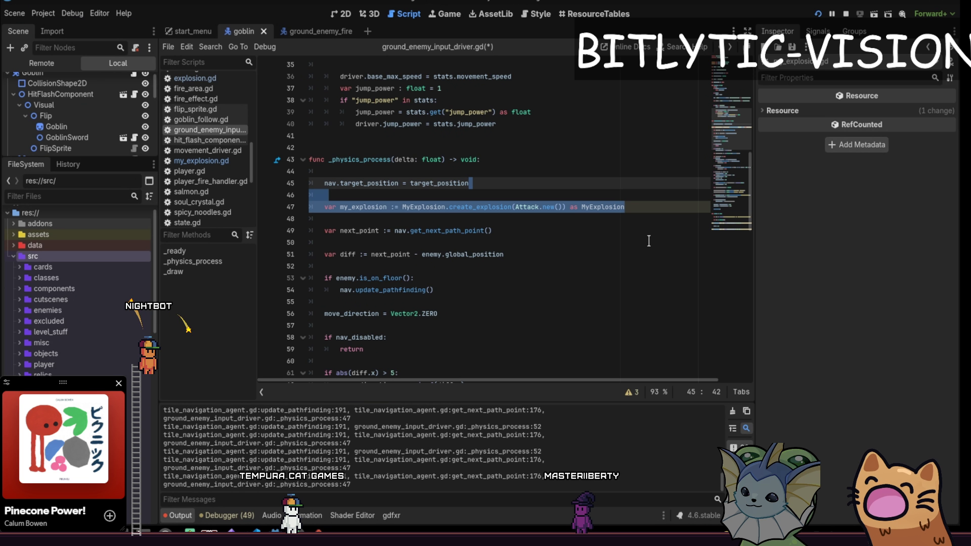
{"action": "key", "text": "BackSpace"}
{"action": "key", "text": "ctrl+s"}
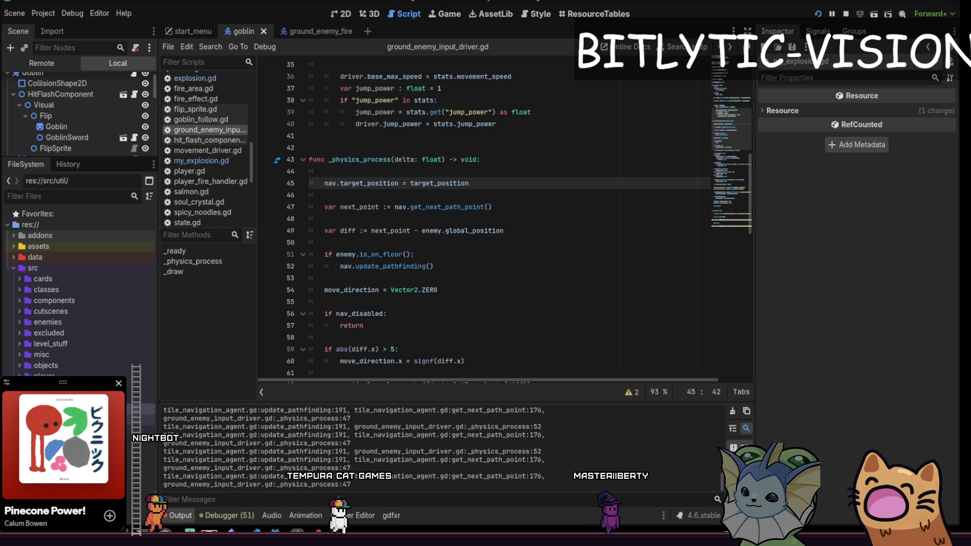
{"action": "right_click", "coordinate": [56, 435]}
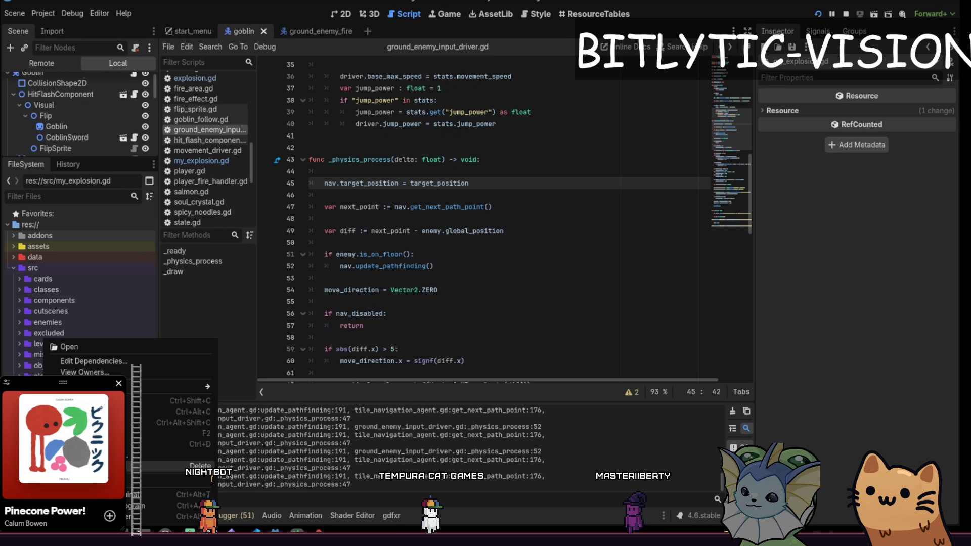
Step: Delete my_explosion.gd from the FileSystem dock, confirm Remove, and save
{"action": "left_click", "coordinate": [200, 465]}
{"action": "left_click", "coordinate": [402, 317]}
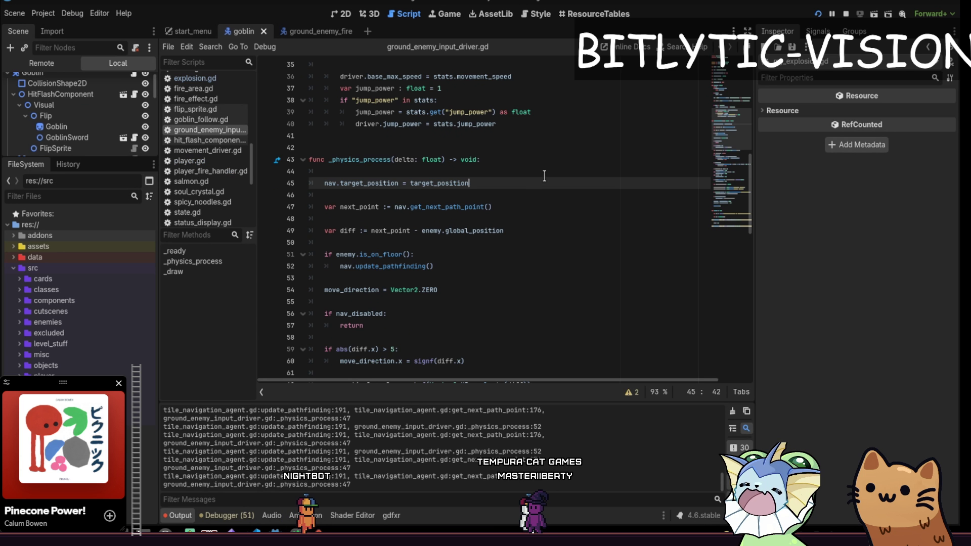
{"action": "key", "text": "ctrl+s"}
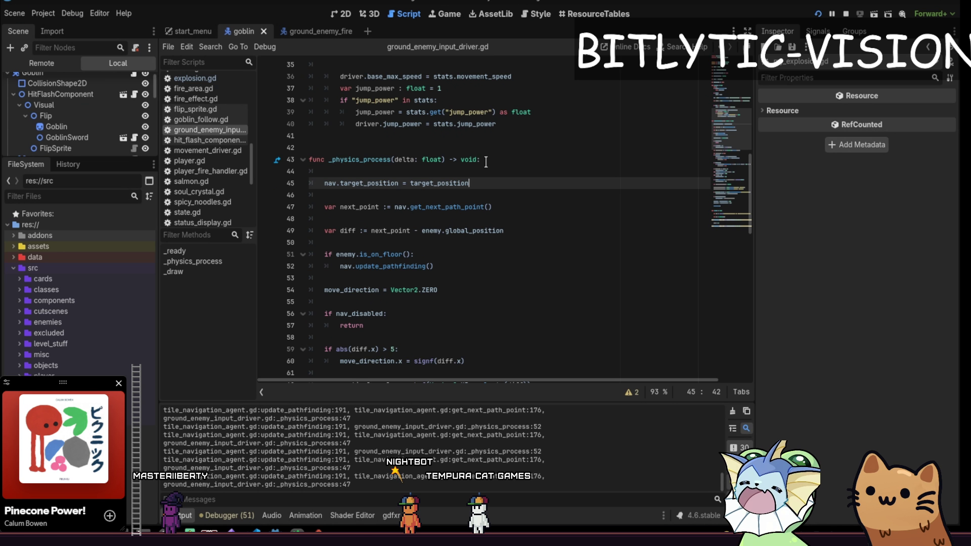
{"action": "key", "text": "ctrl+s"}
{"action": "left_click", "coordinate": [486, 171]}
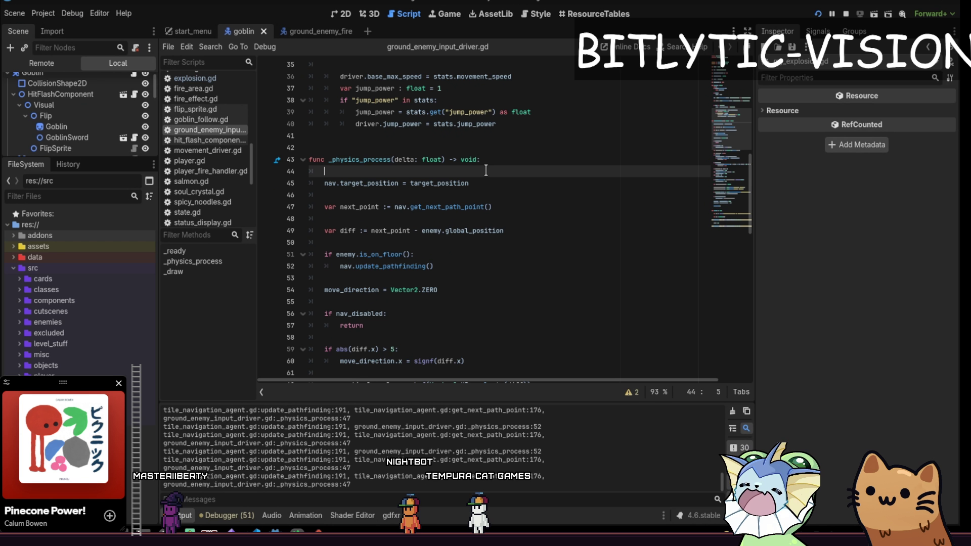
{"action": "mouse_move", "coordinate": [204, 392]}
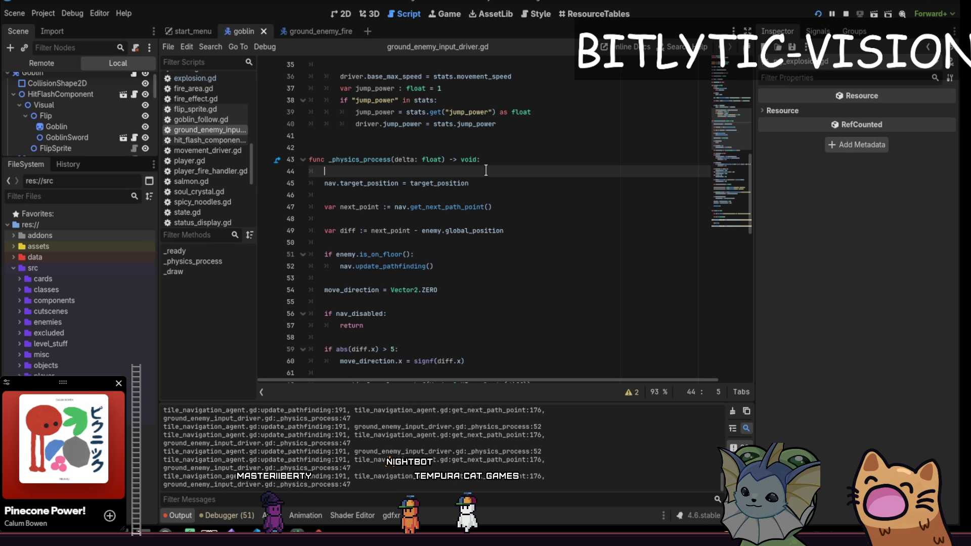
{"action": "left_click", "coordinate": [498, 153]}
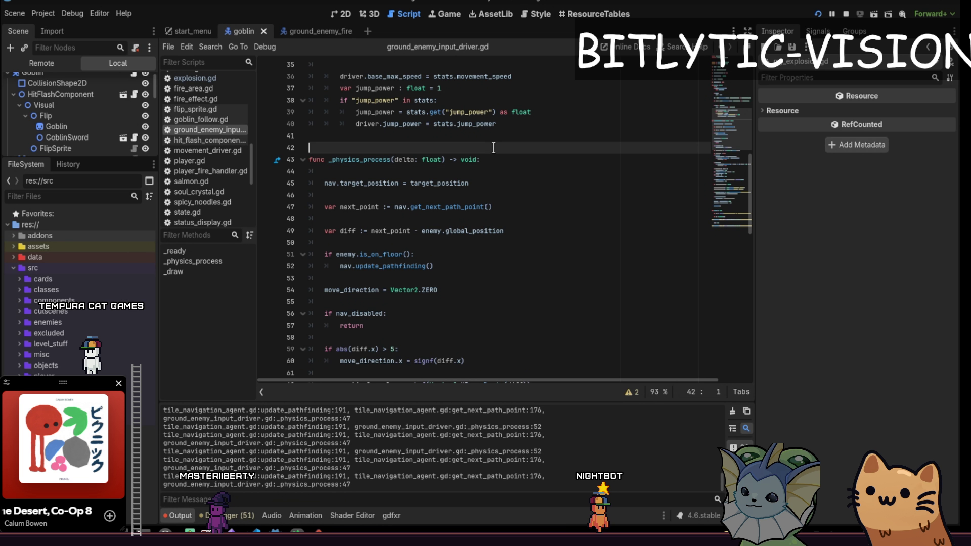
Step: Step through the enemy setup lines of ground_enemy_input_driver.gd
{"action": "scroll", "coordinate": [507, 189], "scroll_direction": "up", "scroll_amount": 4}
{"action": "left_click", "coordinate": [484, 170]}
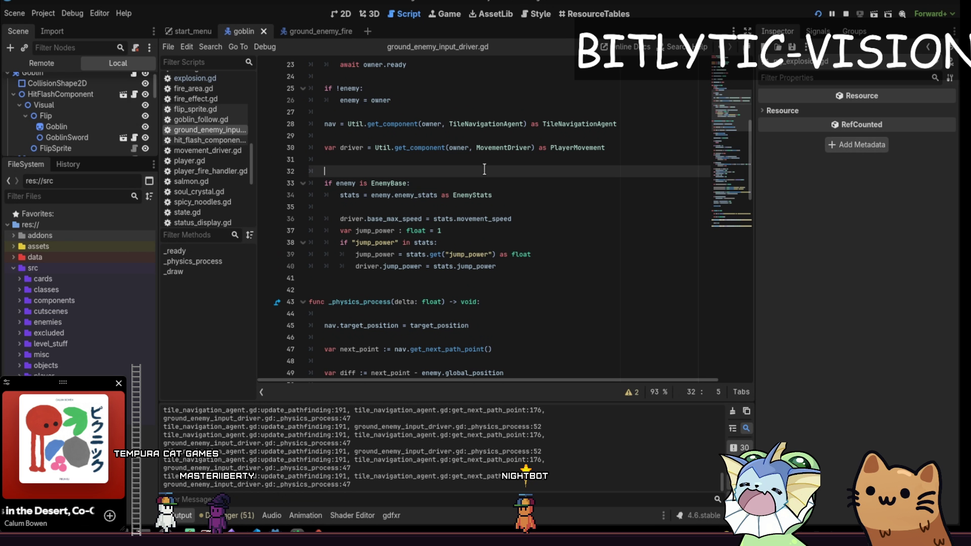
{"action": "key", "text": "Down"}
{"action": "key", "text": "Down"}
{"action": "key", "text": "Down"}
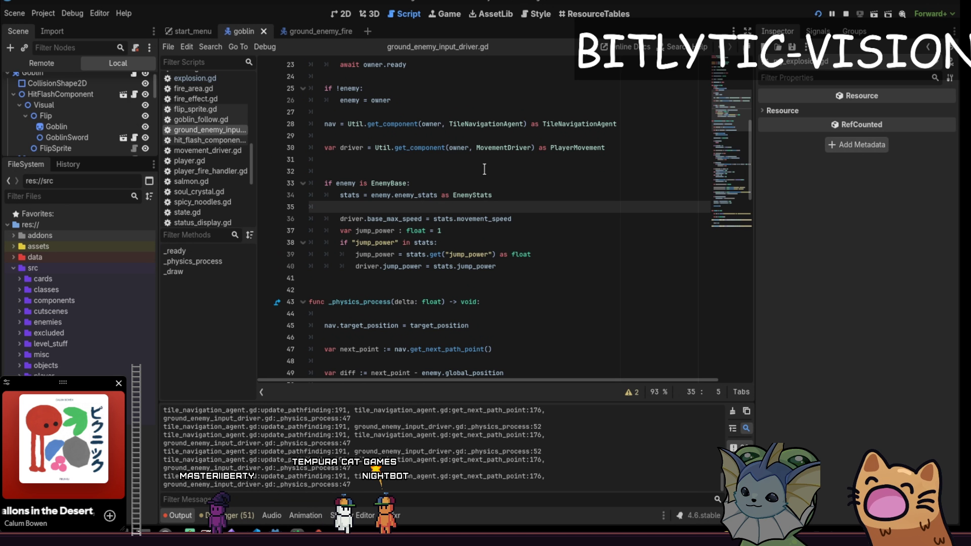
{"action": "key", "text": "Up"}
{"action": "key", "text": "Up"}
{"action": "key", "text": "Up"}
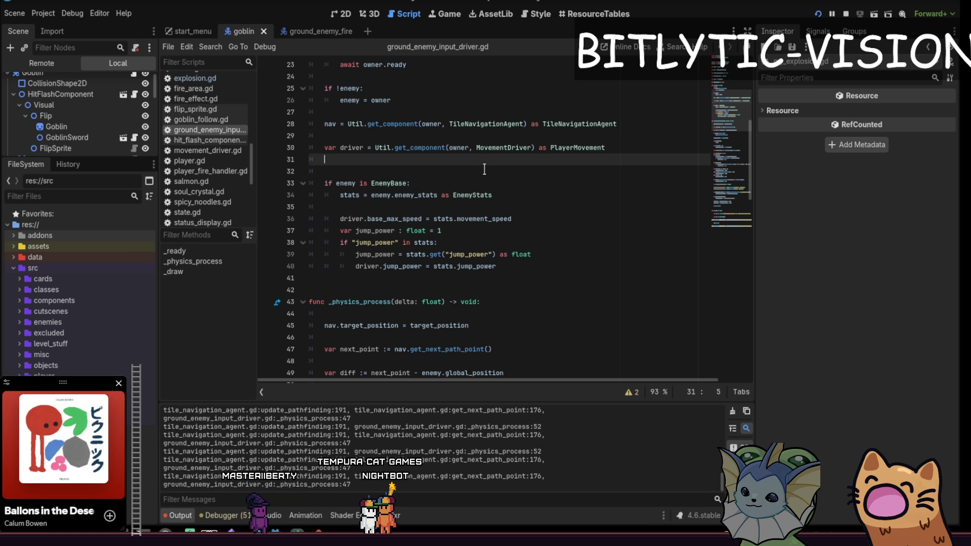
{"action": "key", "text": "Down"}
{"action": "key", "text": "Up"}
{"action": "key", "text": "Down"}
{"action": "key", "text": "Down"}
{"action": "key", "text": "Down"}
{"action": "key", "text": "Down"}
{"action": "key", "text": "Down"}
{"action": "key", "text": "Down"}
{"action": "key", "text": "Down"}
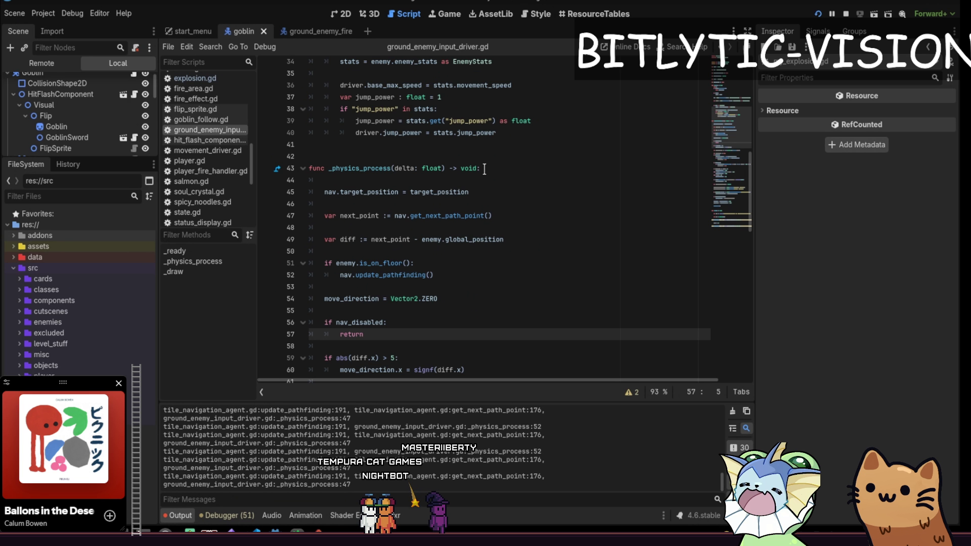
Step: Review the _physics_process code down to line 62, then run the game to test pathfinding
{"action": "key", "text": "Down"}
{"action": "key", "text": "Down"}
{"action": "key", "text": "Down"}
{"action": "key", "text": "Up"}
{"action": "key", "text": "Up"}
{"action": "key", "text": "Up"}
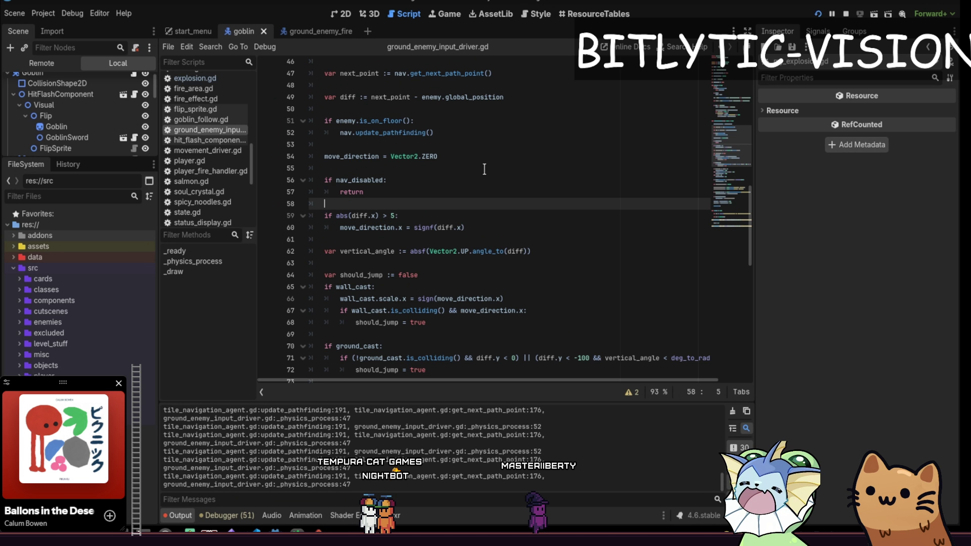
{"action": "key", "text": "Down"}
{"action": "key", "text": "Down"}
{"action": "key", "text": "Down"}
{"action": "key", "text": "Down"}
{"action": "key", "text": "Up"}
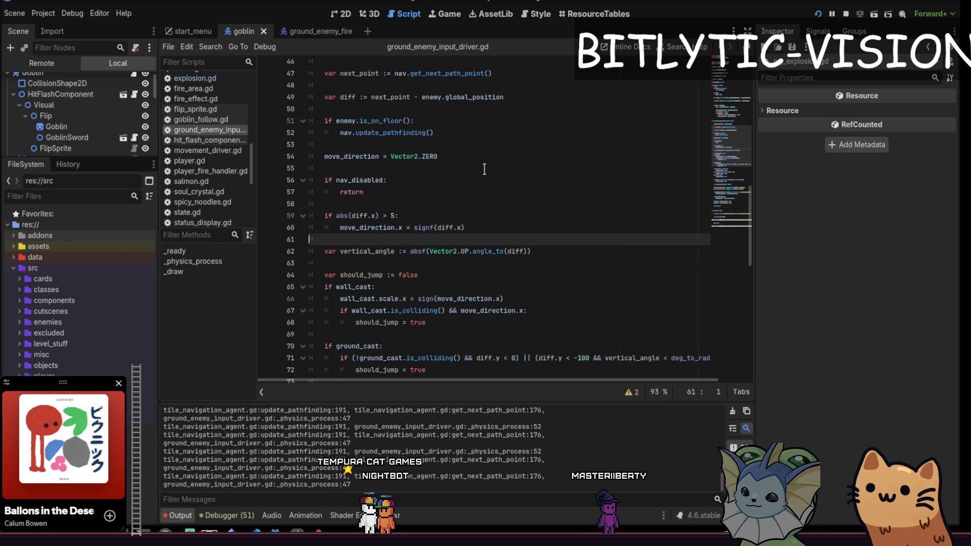
{"action": "key", "text": "Down"}
{"action": "key", "text": "Down"}
{"action": "key", "text": "Up"}
{"action": "key", "text": "End"}
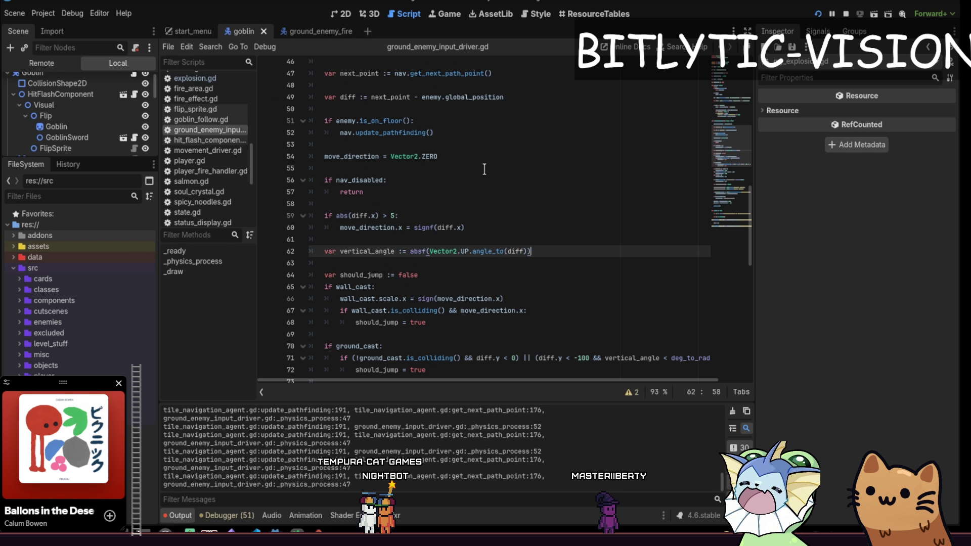
{"action": "key", "text": "F5"}
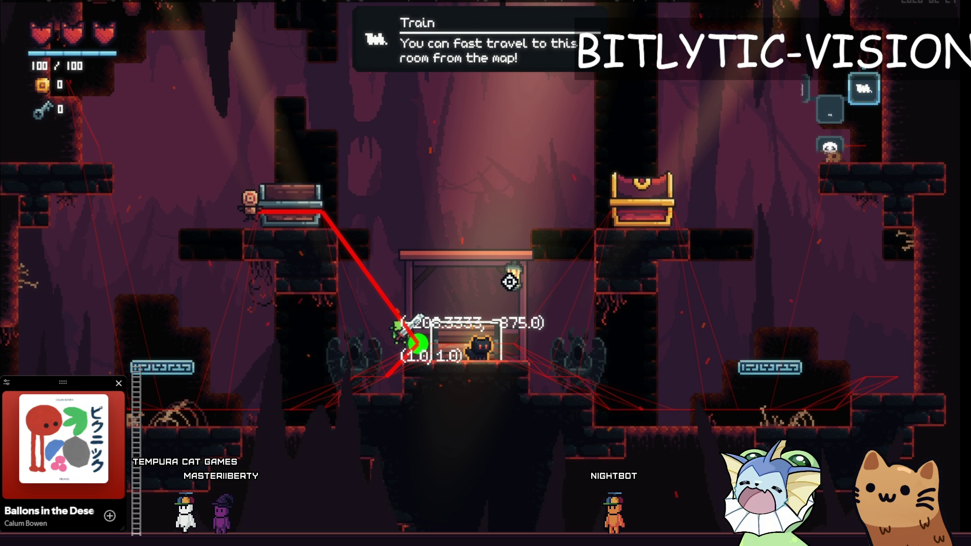
Step: Return to the editor and open tile_navigation_agent.gd at get_next_path_point
{"action": "key", "text": "alt+Tab"}
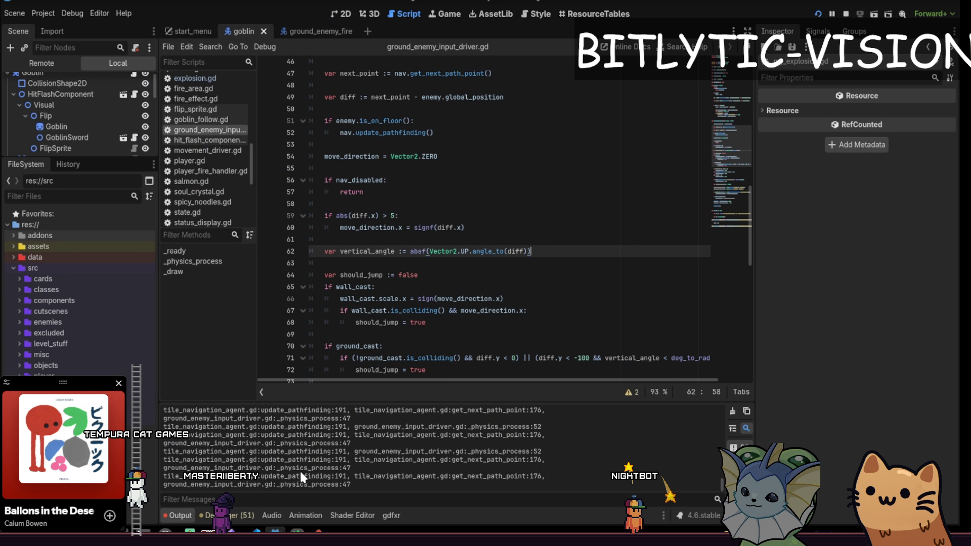
{"action": "left_click_drag", "start_coordinate": [332, 478], "coordinate": [347, 478]}
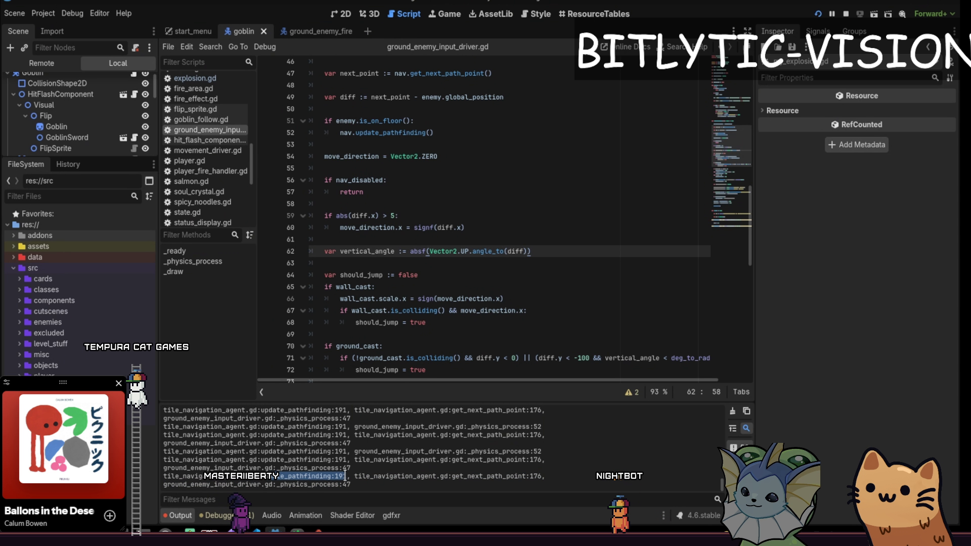
{"action": "scroll", "coordinate": [484, 188], "scroll_direction": "up", "scroll_amount": 6}
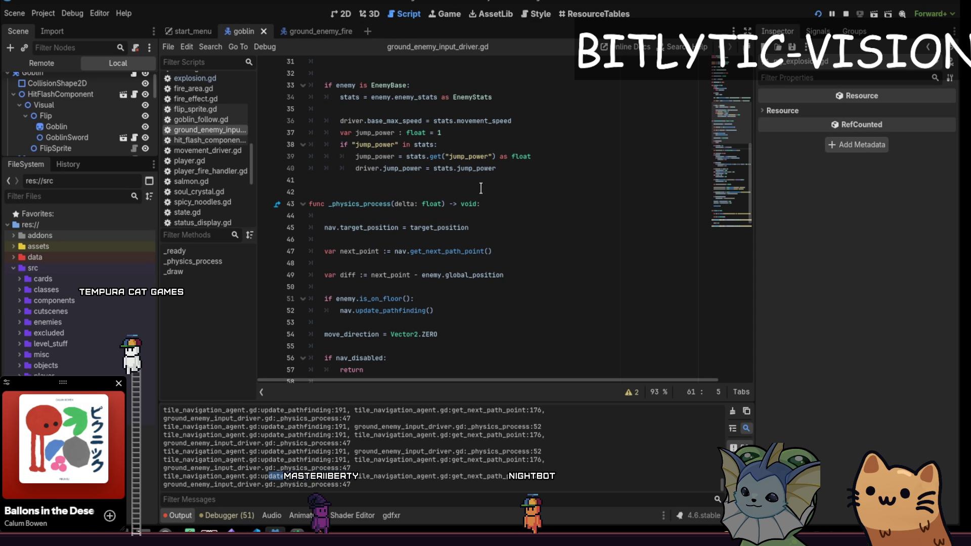
{"action": "left_click", "coordinate": [484, 188]}
{"action": "scroll", "coordinate": [485, 187], "scroll_direction": "down", "scroll_amount": 6}
{"action": "key", "text": "shift+alt+o"}
{"action": "type", "text": "tile_navigation"}
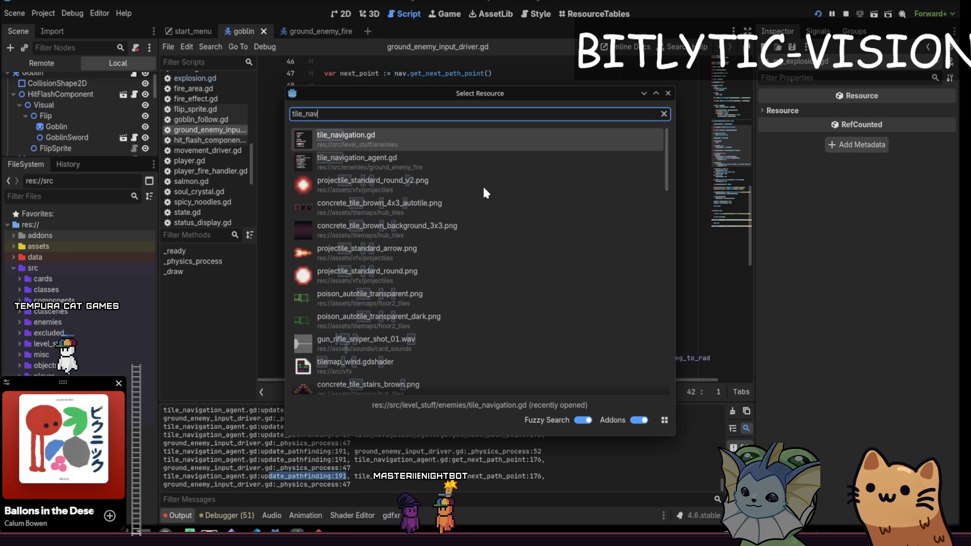
{"action": "key", "text": "Down"}
{"action": "key", "text": "Return"}
{"action": "key", "text": "ctrl+f"}
{"action": "type", "text": "get_nex_"}
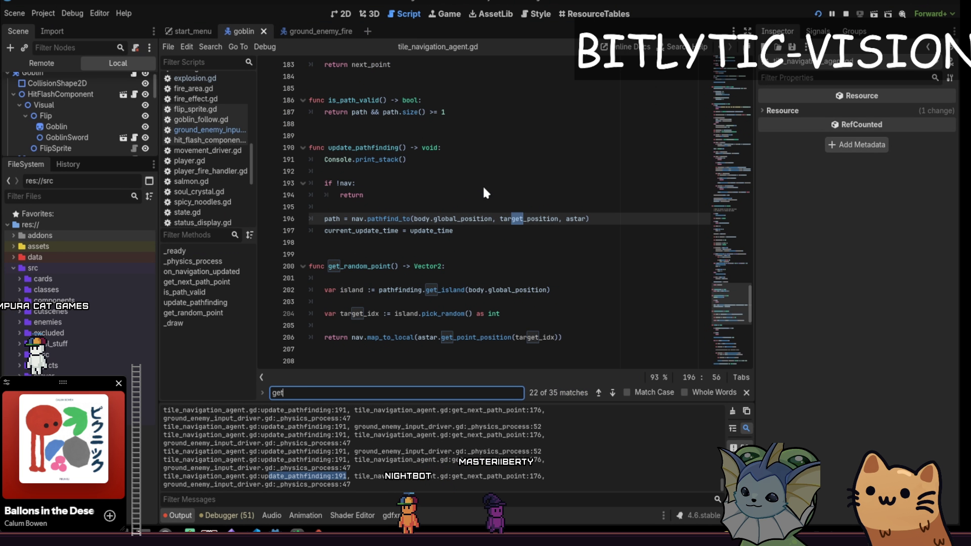
{"action": "key", "text": "Escape"}
Step: Examine get_next_path_point's if !path check and its return line
{"action": "scroll", "coordinate": [483, 184], "scroll_direction": "down", "scroll_amount": 4}
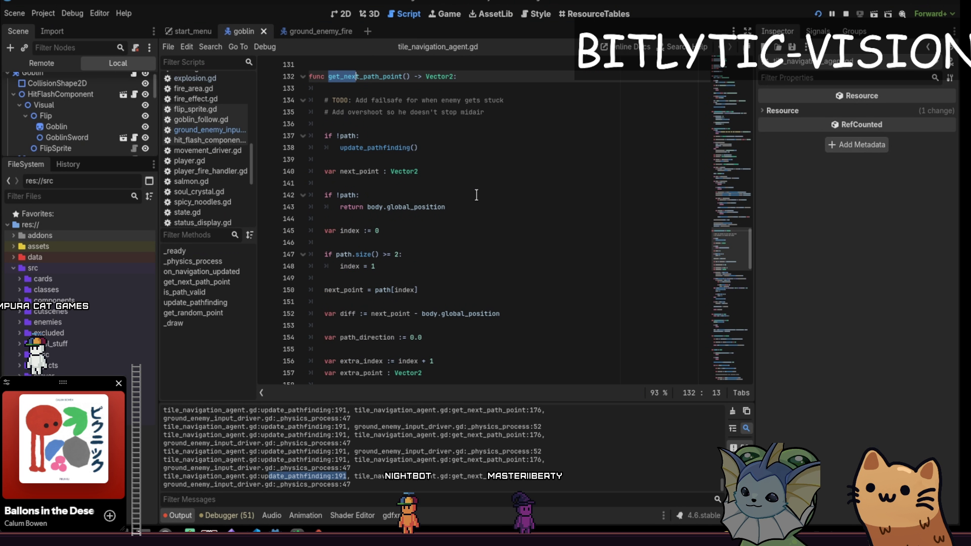
{"action": "left_click", "coordinate": [417, 74]}
{"action": "scroll", "coordinate": [417, 69], "scroll_direction": "up", "scroll_amount": 1}
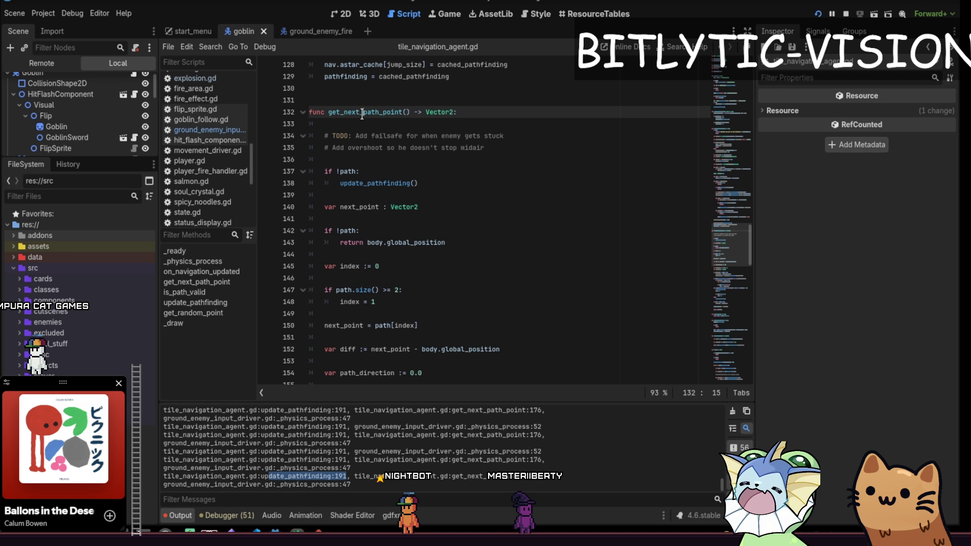
{"action": "left_click", "coordinate": [414, 172]}
{"action": "key", "text": "shift+Up"}
{"action": "left_click", "coordinate": [414, 182]}
{"action": "left_click", "coordinate": [388, 242]}
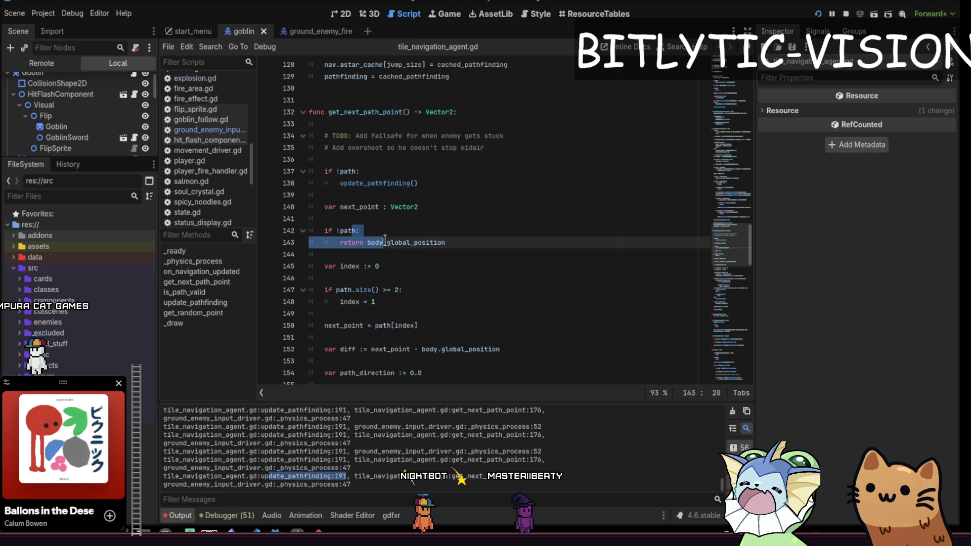
{"action": "scroll", "coordinate": [389, 167], "scroll_direction": "down", "scroll_amount": 2}
{"action": "scroll", "coordinate": [389, 167], "scroll_direction": "down", "scroll_amount": 2}
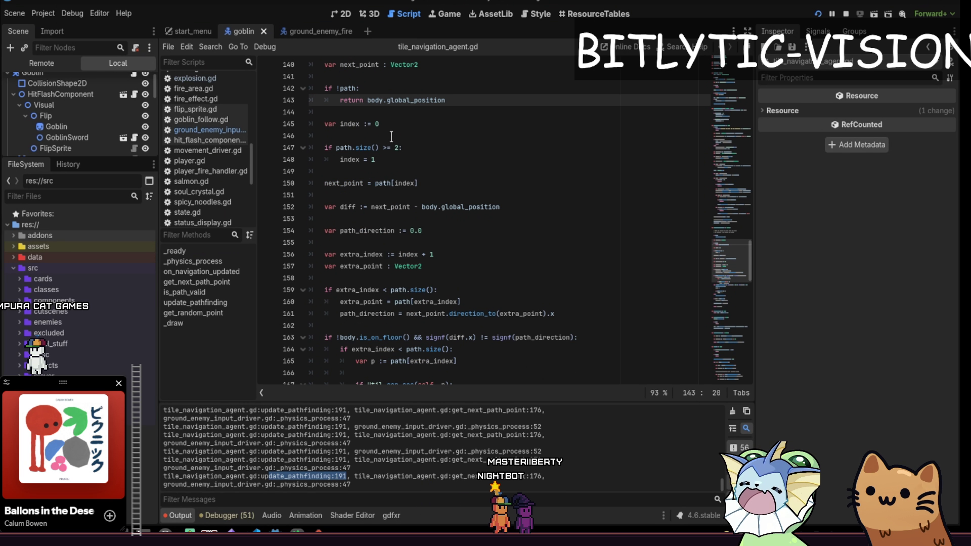
{"action": "scroll", "coordinate": [377, 146], "scroll_direction": "up", "scroll_amount": 1}
{"action": "scroll", "coordinate": [377, 147], "scroll_direction": "up", "scroll_amount": 2}
{"action": "scroll", "coordinate": [405, 202], "scroll_direction": "up", "scroll_amount": 1}
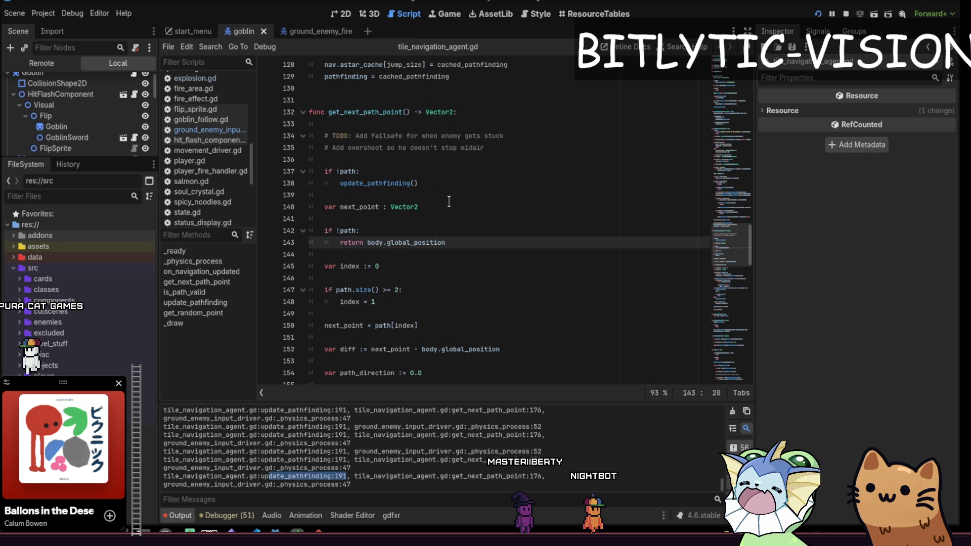
Step: Place the caret at the end of line 138, then rerun the game and close it
{"action": "left_click", "coordinate": [435, 184]}
{"action": "scroll", "coordinate": [433, 216], "scroll_direction": "down", "scroll_amount": 2}
{"action": "scroll", "coordinate": [433, 216], "scroll_direction": "down", "scroll_amount": 5}
{"action": "scroll", "coordinate": [375, 182], "scroll_direction": "up", "scroll_amount": 6}
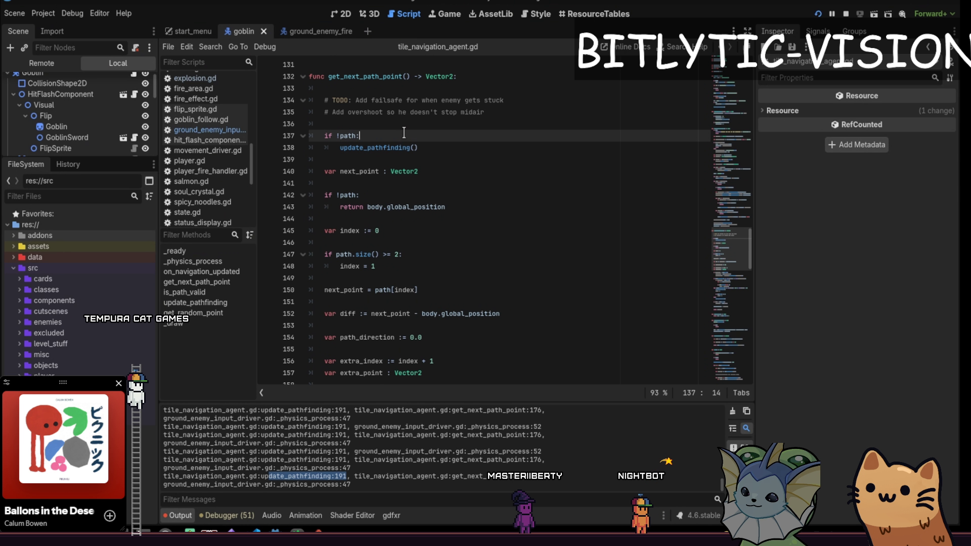
{"action": "key", "text": "F12"}
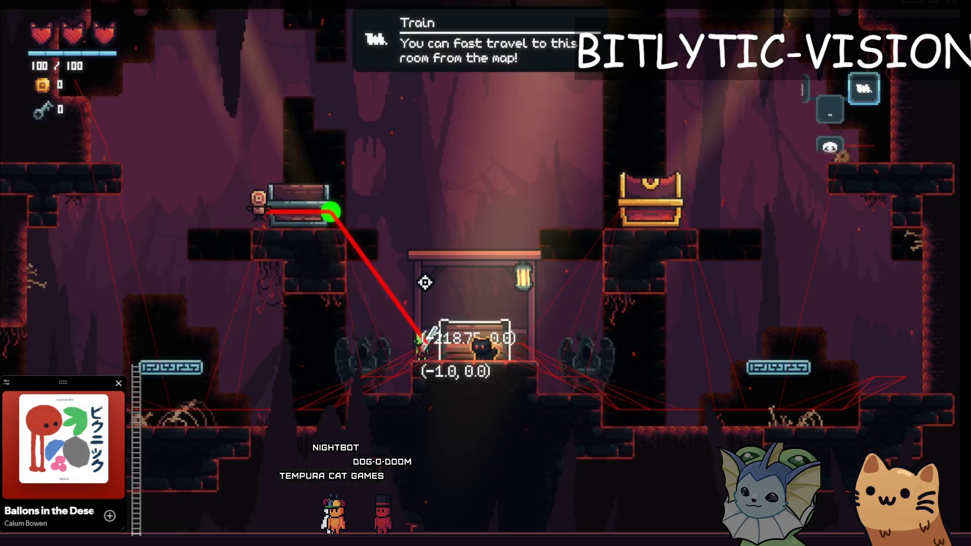
{"action": "key", "text": "F8"}
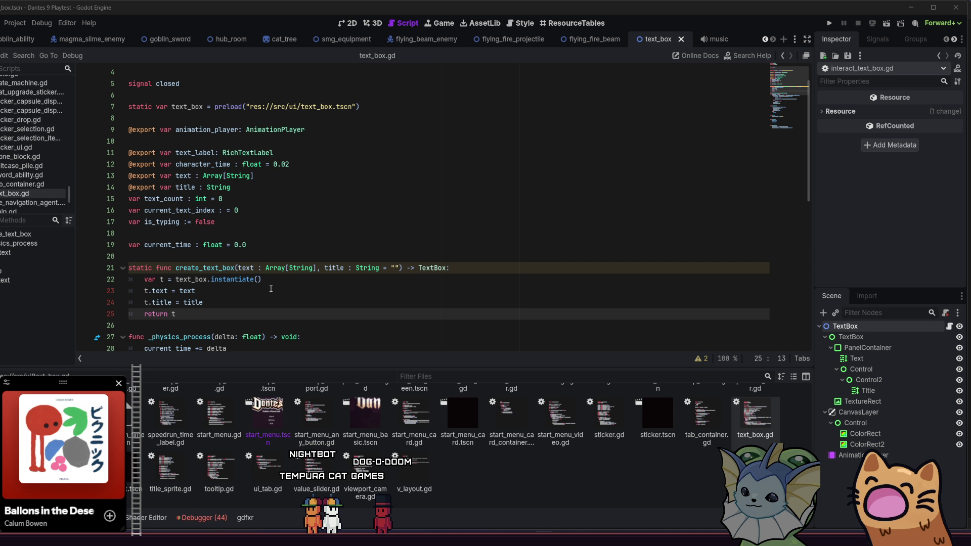
Step: Paste text_box.gd's code into interact_text_box.gd, removing duplicated exports, vars, preload and animation_player
{"action": "mouse_move", "coordinate": [177, 314]}
{"action": "left_mouse_down"}
{"action": "mouse_move", "coordinate": [101, 153]}
{"action": "mouse_move", "coordinate": [98, 111]}
{"action": "left_mouse_up"}
{"action": "key", "text": "ctrl+c"}
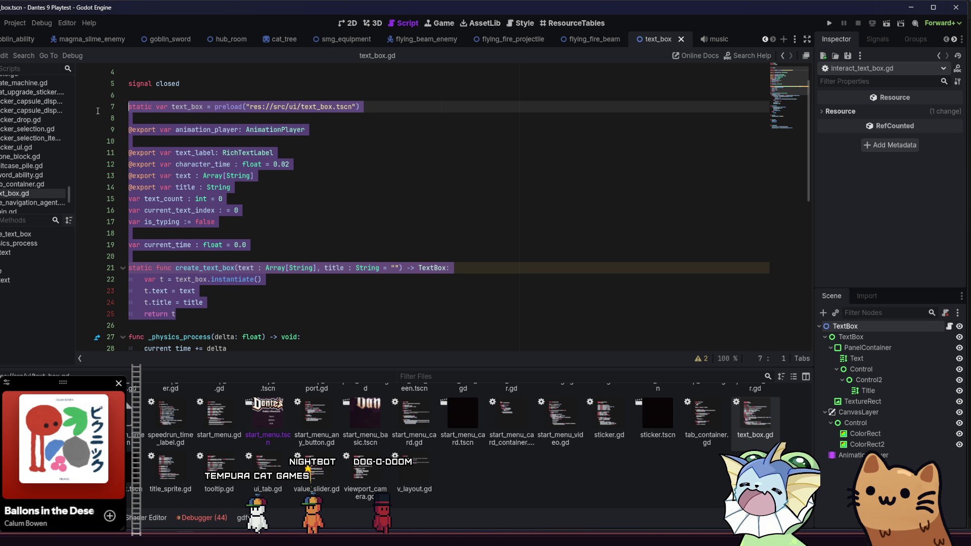
{"action": "left_click", "coordinate": [354, 176]}
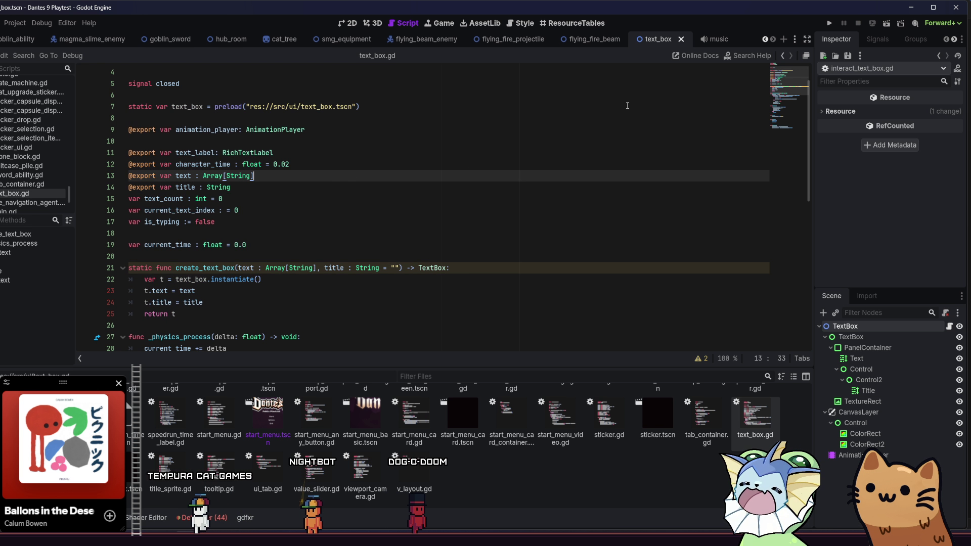
{"action": "left_click", "coordinate": [782, 56]}
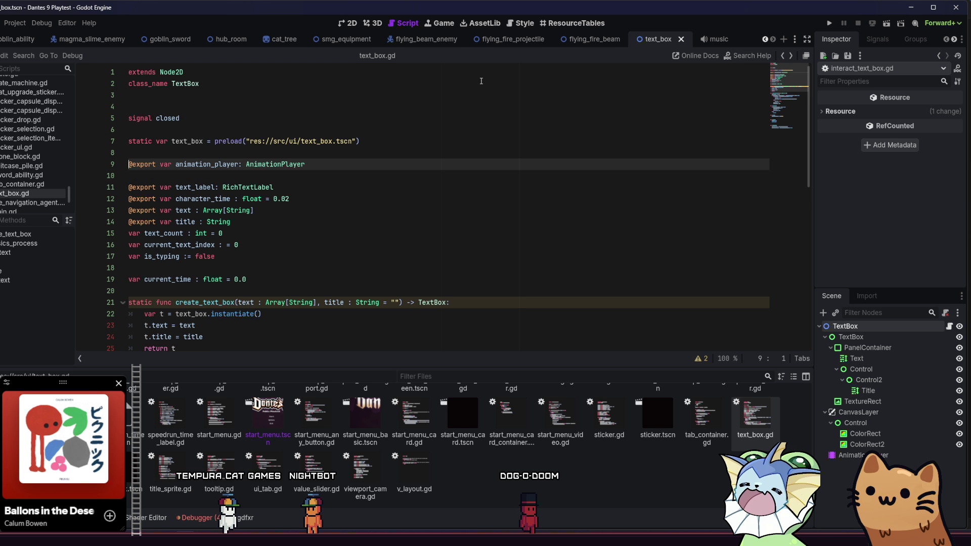
{"action": "left_click", "coordinate": [782, 56]}
{"action": "key", "text": "ctrl+v"}
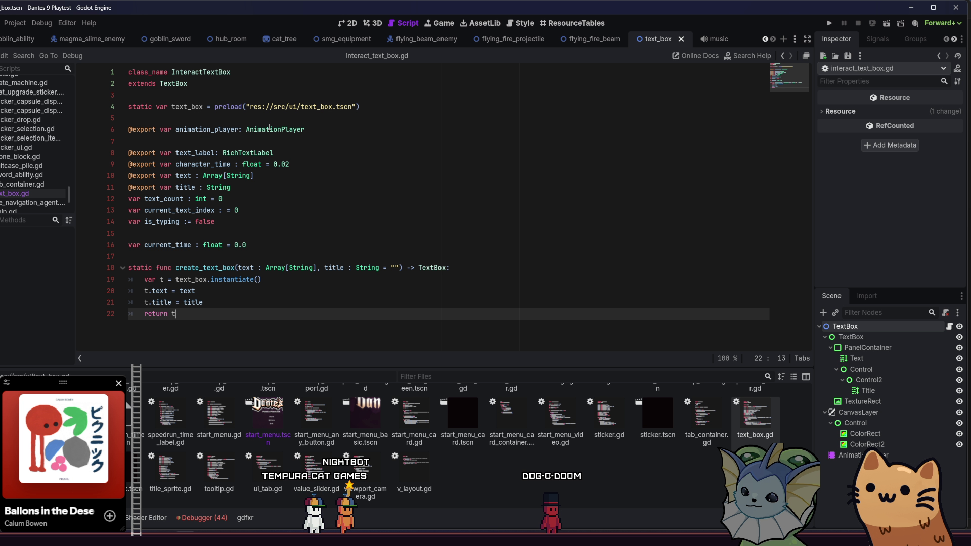
{"action": "left_click_drag", "start_coordinate": [205, 253], "coordinate": [120, 161]}
{"action": "key", "text": "BackSpace"}
{"action": "key", "text": "BackSpace"}
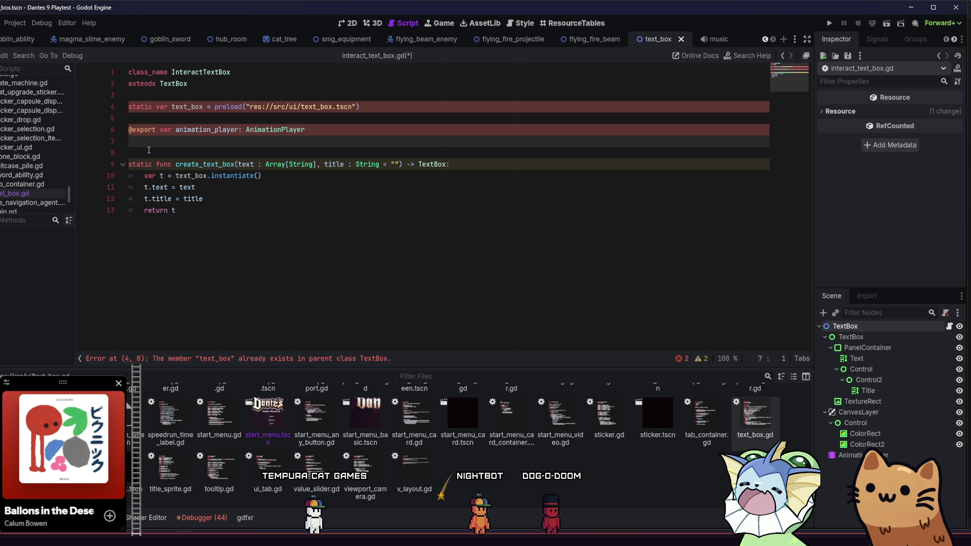
{"action": "key", "text": "BackSpace"}
{"action": "left_click_drag", "start_coordinate": [149, 150], "coordinate": [123, 104]}
{"action": "key", "text": "BackSpace"}
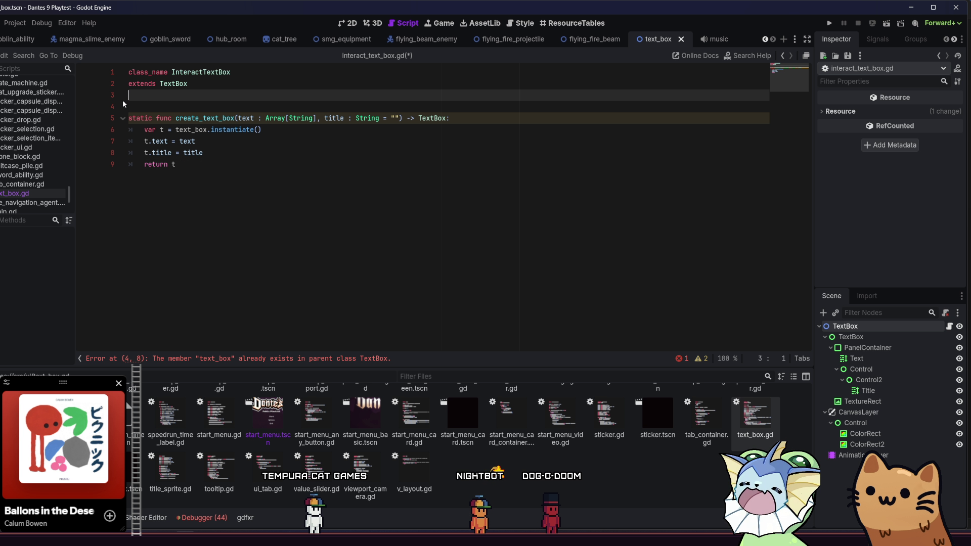
Step: Change create_text_box's return type to InteractTextBox, save, and add blank lines below
{"action": "double_click", "coordinate": [429, 117]}
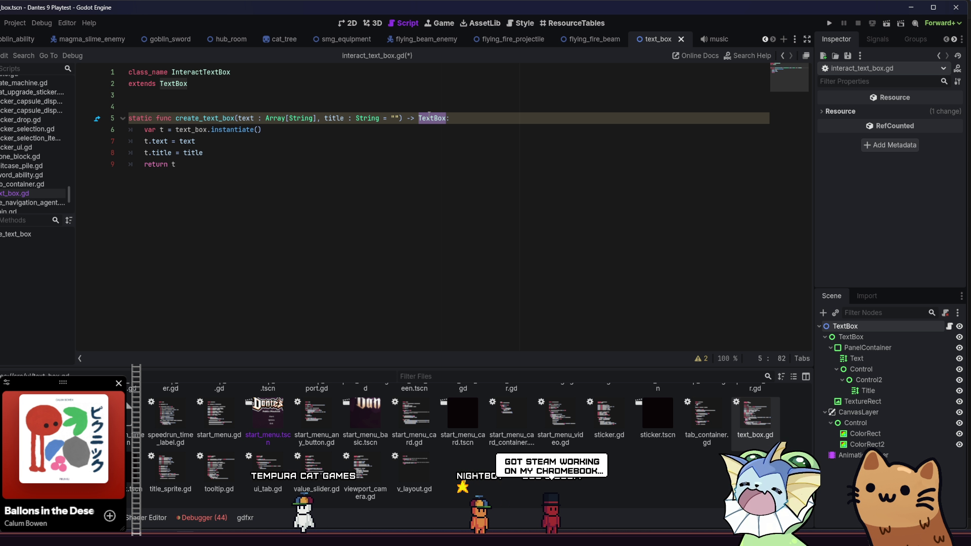
{"action": "type", "text": "Intera"}
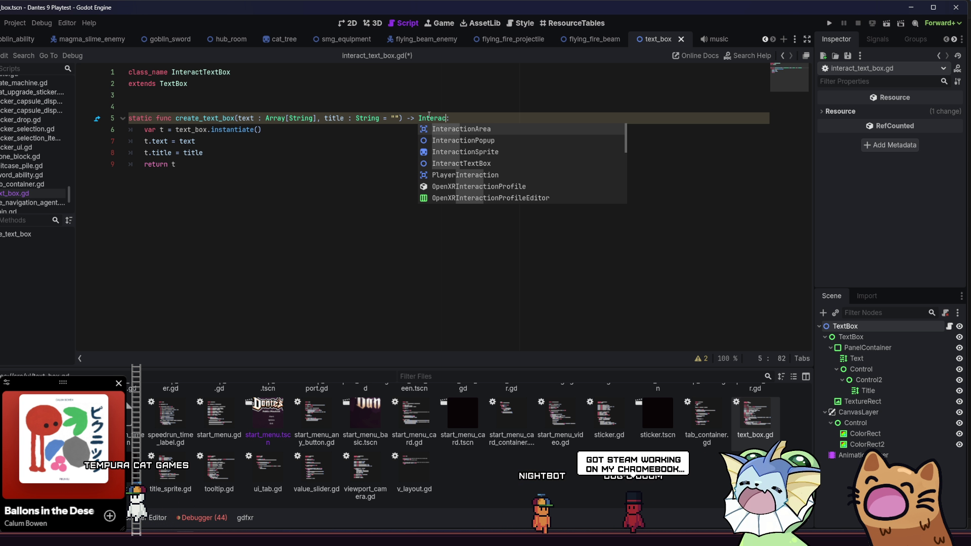
{"action": "type", "text": "c"}
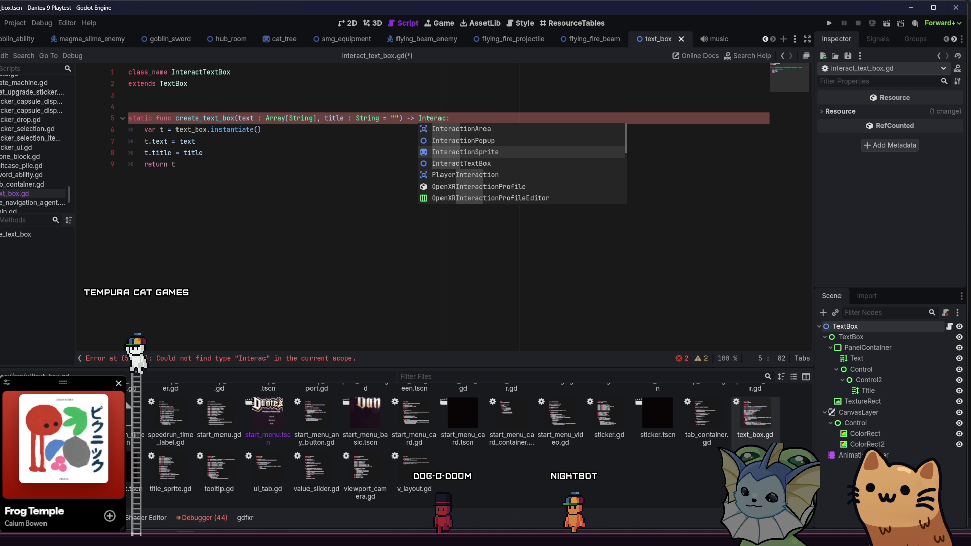
{"action": "key", "text": "Down"}
{"action": "key", "text": "Down"}
{"action": "key", "text": "Down"}
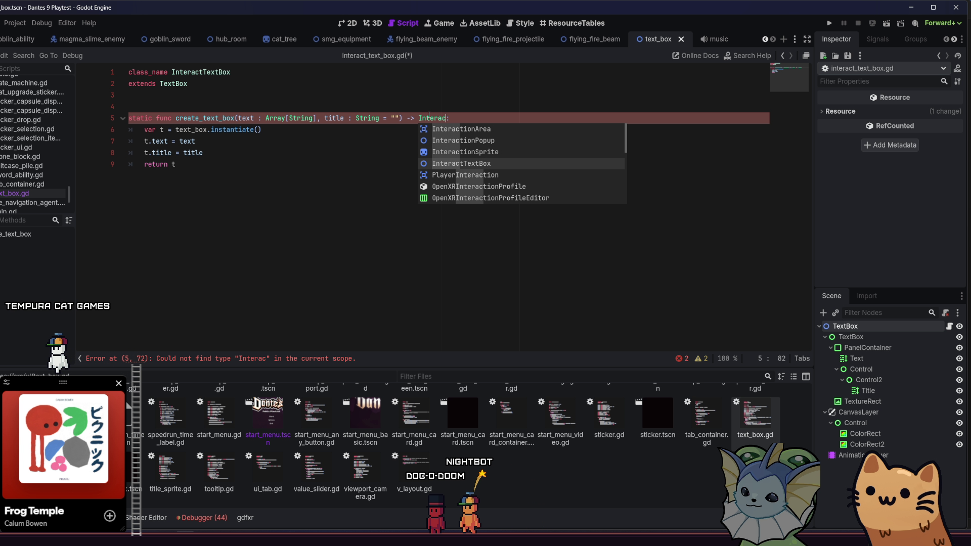
{"action": "key", "text": "Return"}
{"action": "left_click", "coordinate": [370, 157]}
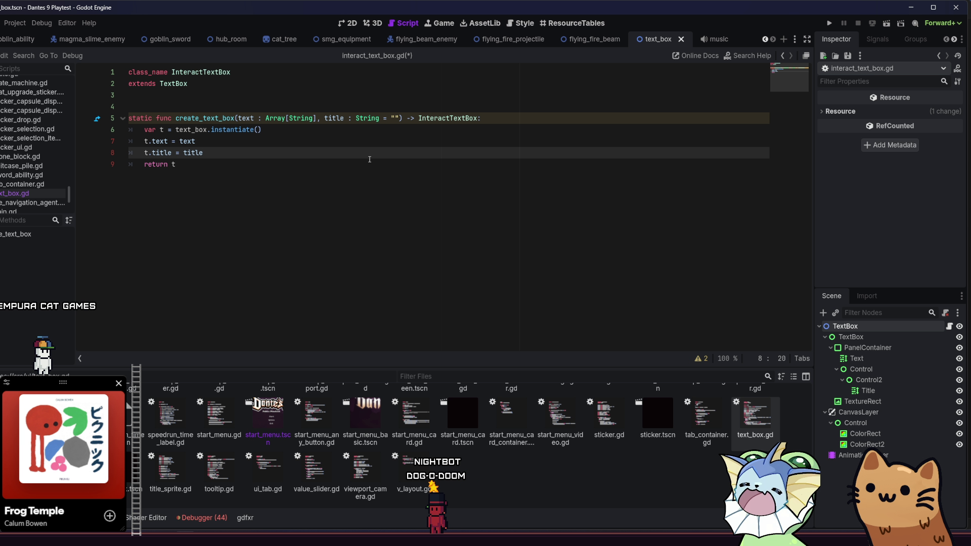
{"action": "key", "text": "ctrl+s"}
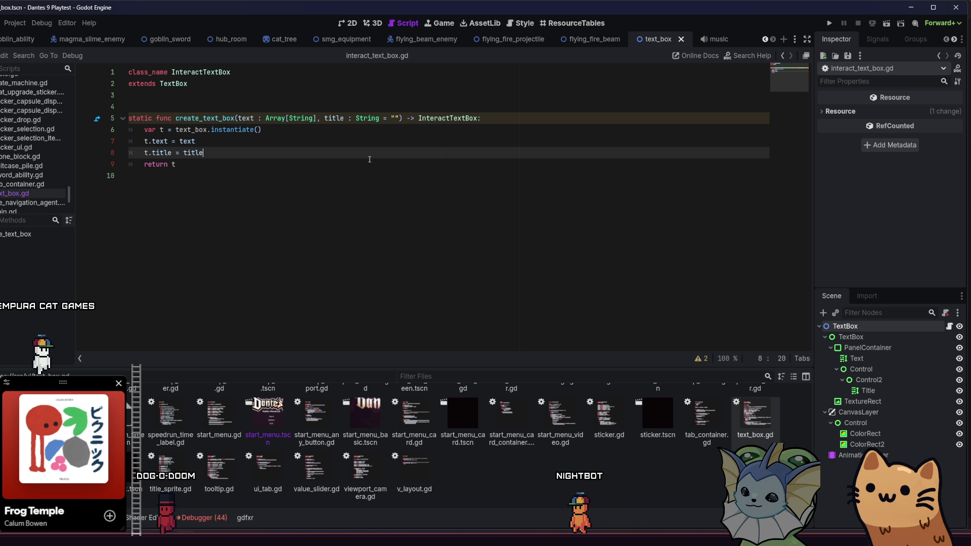
{"action": "key", "text": "Down"}
{"action": "key", "text": "Down"}
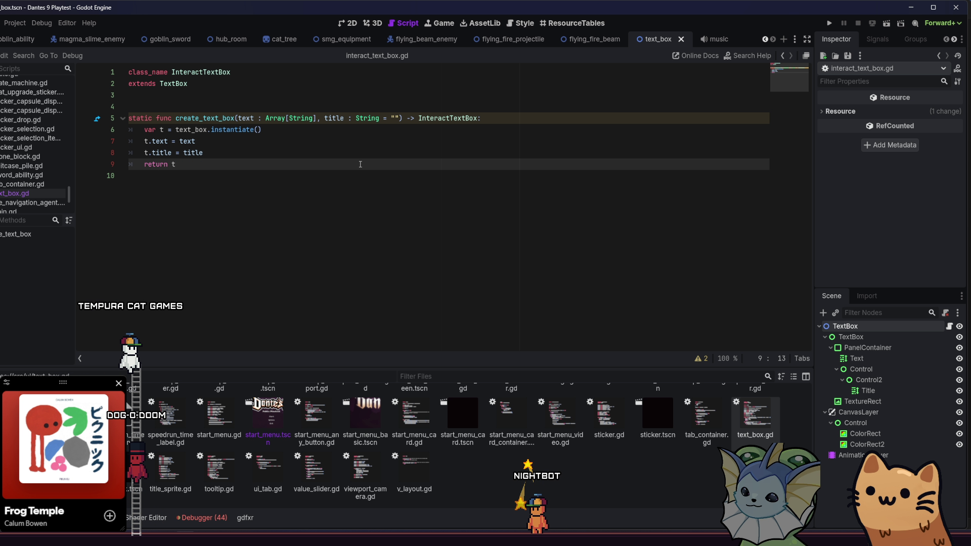
{"action": "key", "text": "Return"}
{"action": "key", "text": "Return"}
{"action": "type", "text": "func ph"}
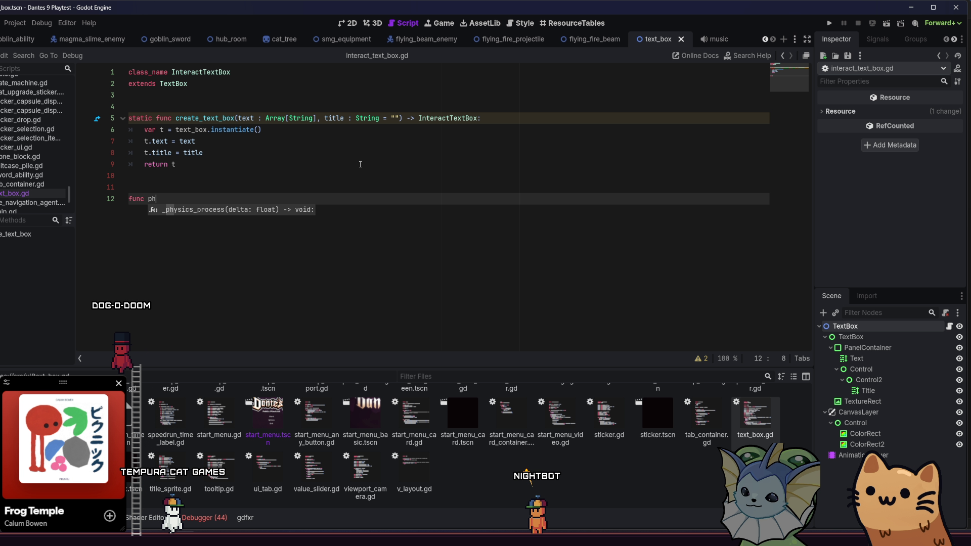
Step: Start _physics_process with an if Input.is_action_just_pressed("interact") condition
{"action": "key", "text": "Return"}
{"action": "key", "text": "Return"}
{"action": "type", "text": "if"}
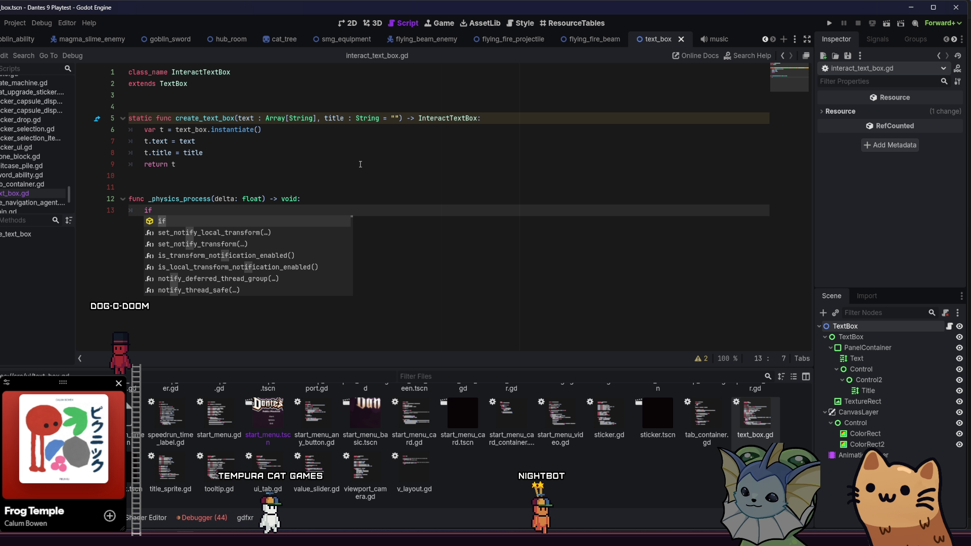
{"action": "type", "text": " Input"}
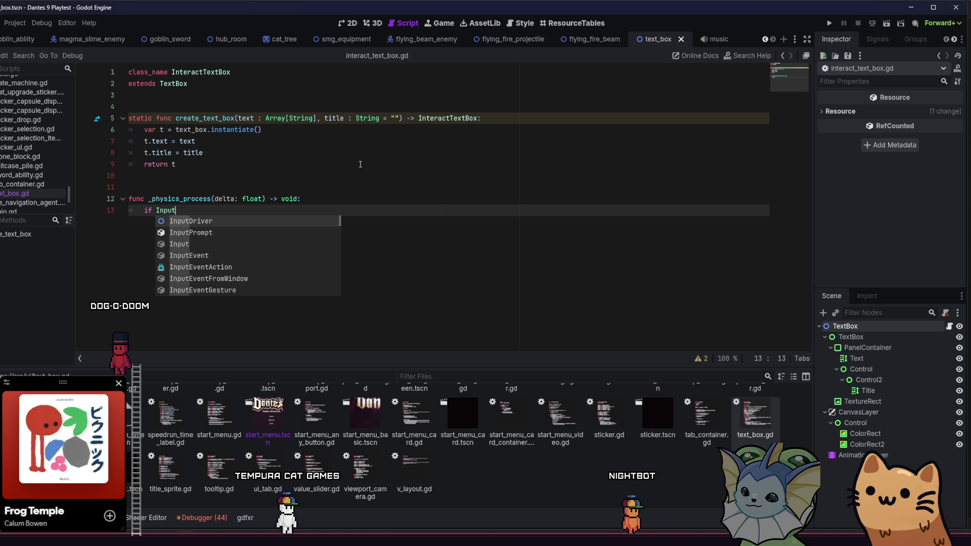
{"action": "type", "text": ".is"}
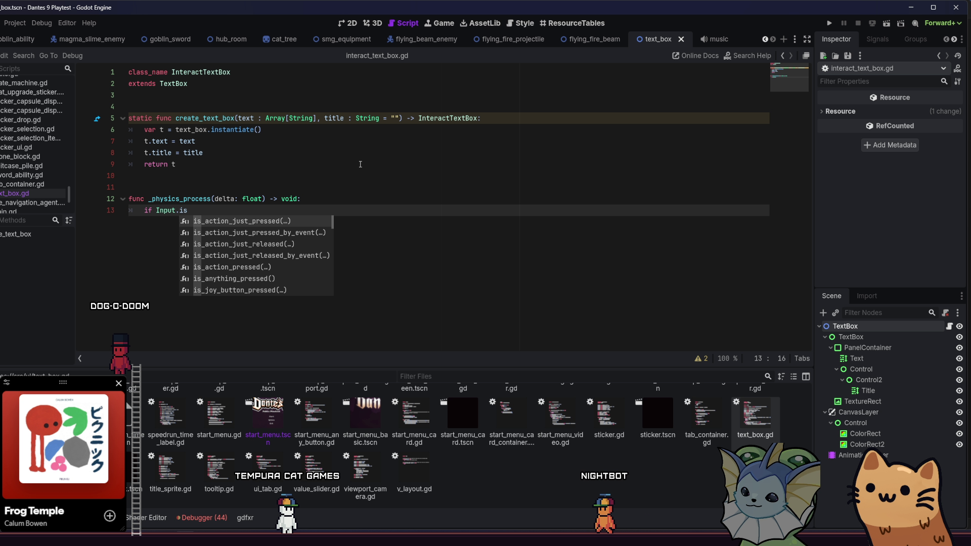
{"action": "key", "text": "Return"}
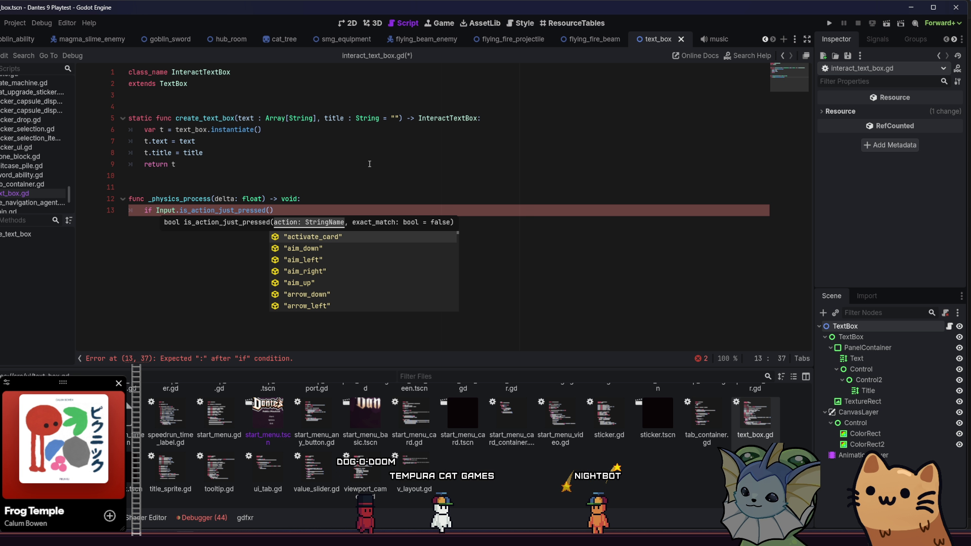
{"action": "type", "text": "\"int"}
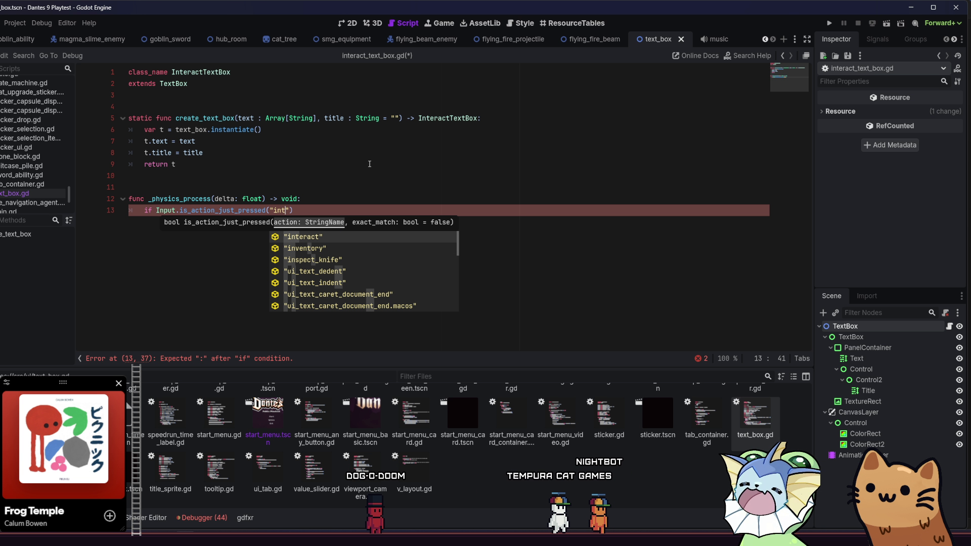
{"action": "key", "text": "Return"}
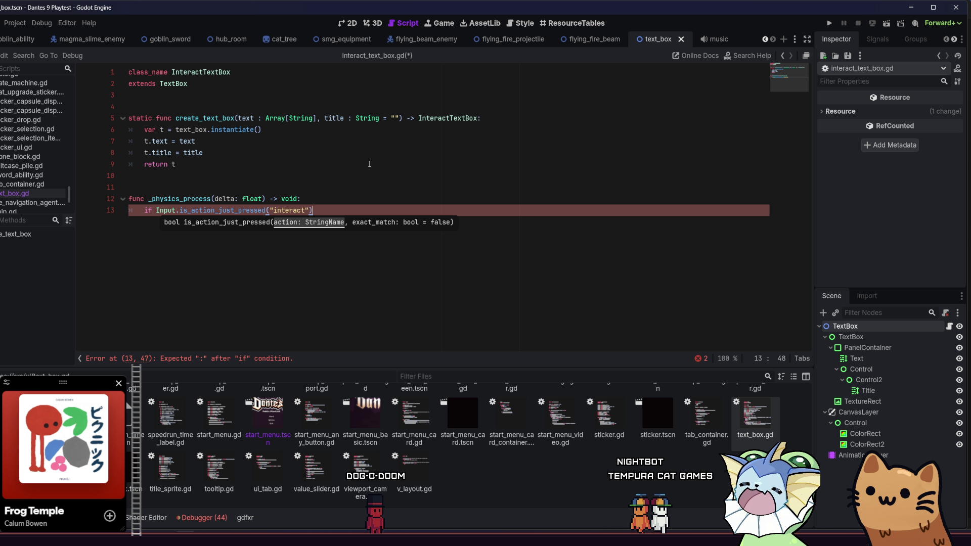
Step: Call skip_text() if is_typing, otherwise next_text(), and save the script
{"action": "key", "text": "Return"}
{"action": "type", "text": "if is_typing:"}
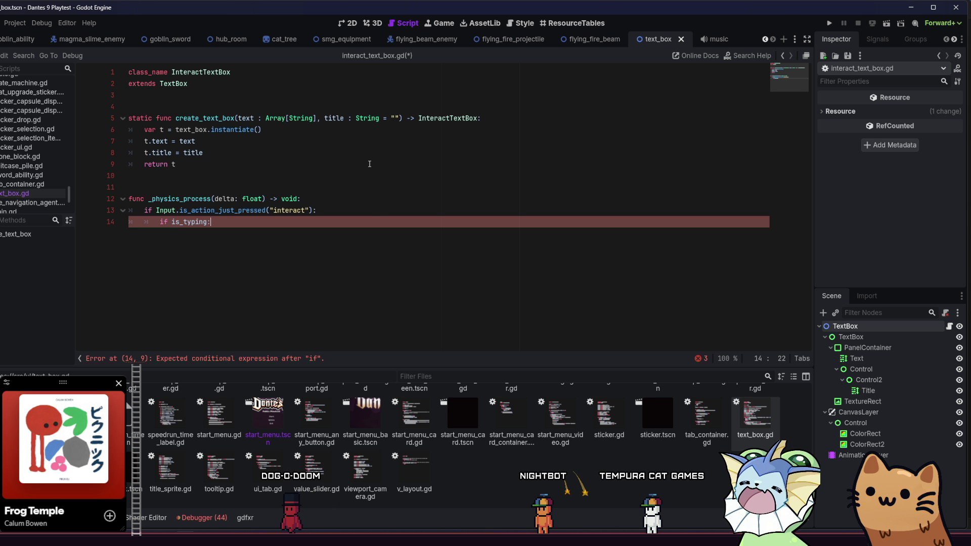
{"action": "key", "text": "Return"}
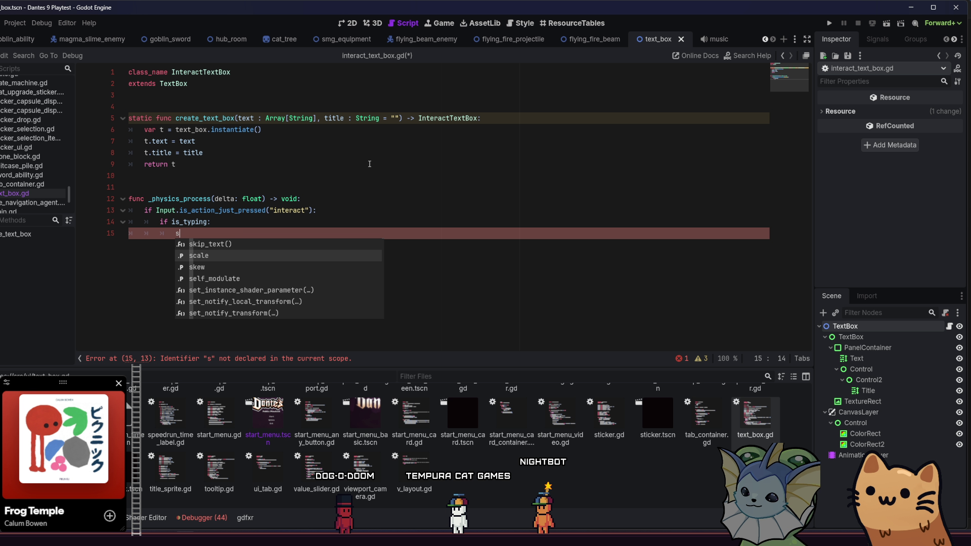
{"action": "key", "text": "Return"}
{"action": "key", "text": "Return"}
{"action": "type", "text": "else:"}
{"action": "key", "text": "Return"}
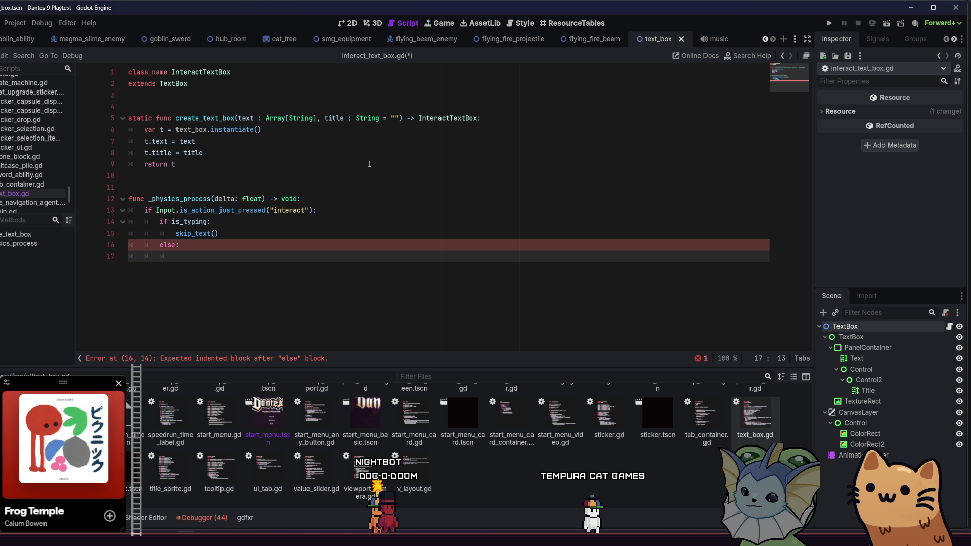
{"action": "type", "text": "ne"}
{"action": "key", "text": "Return"}
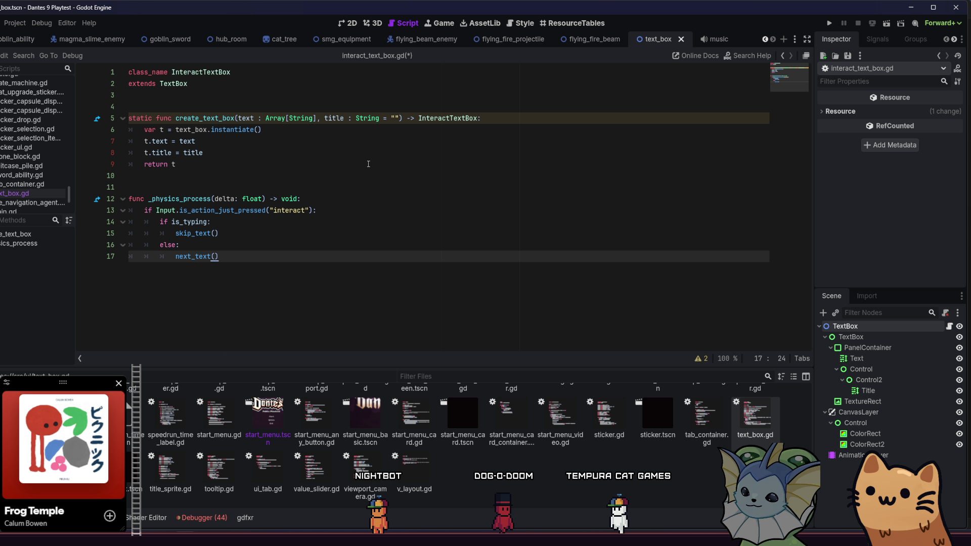
{"action": "left_click", "coordinate": [337, 249]}
{"action": "key", "text": "ctrl+s"}
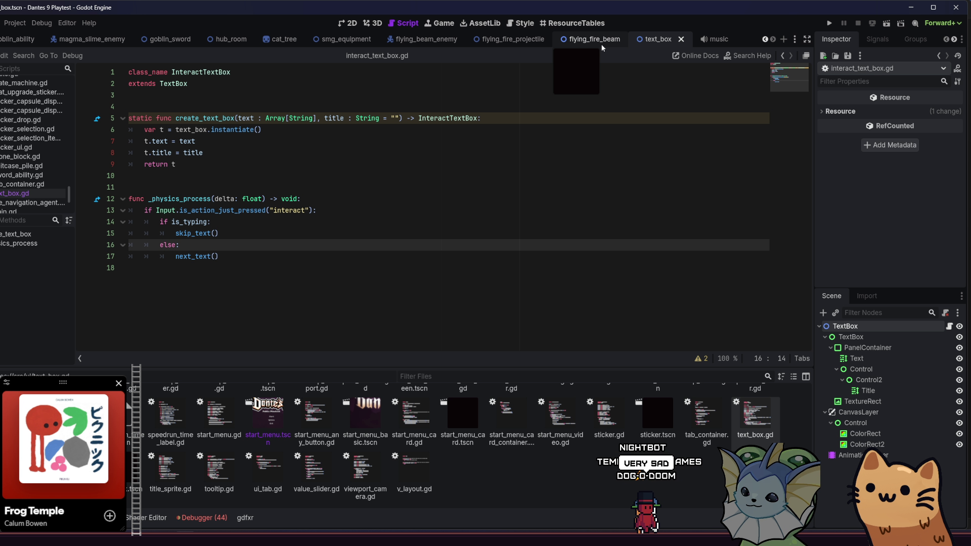
Step: Change line 9 of cat_tree.gd from TextBox to InteractTextBox, save, and run the project
{"action": "left_click", "coordinate": [280, 39]}
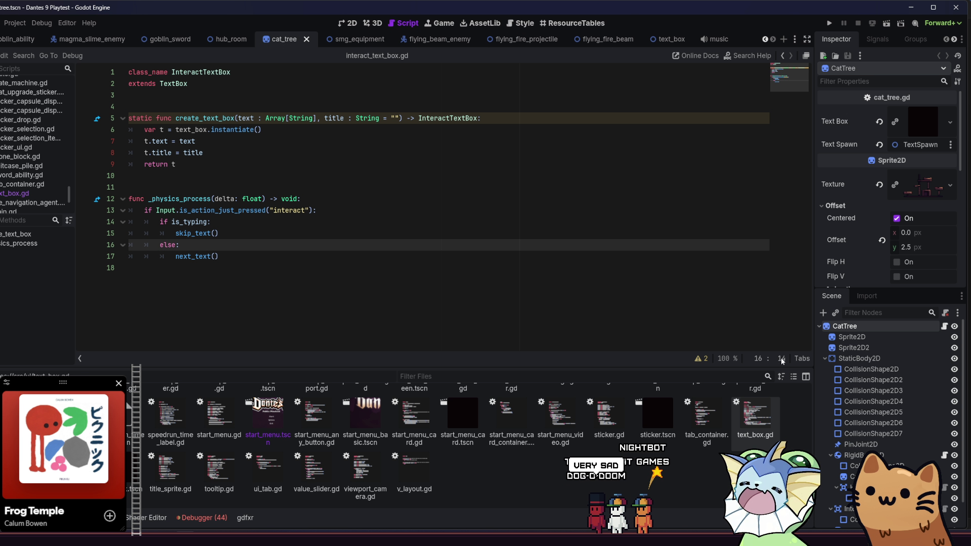
{"action": "scroll", "coordinate": [874, 380], "scroll_direction": "down", "scroll_amount": 2}
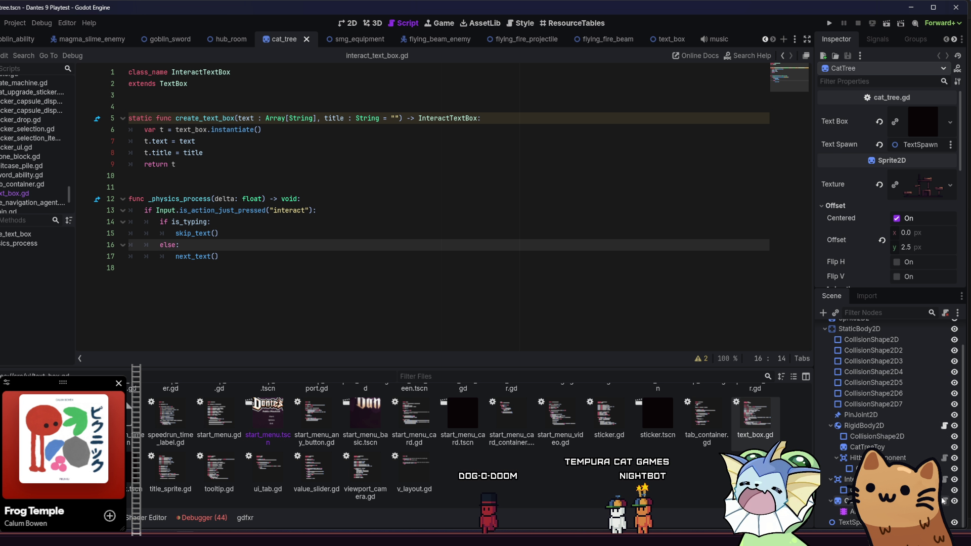
{"action": "scroll", "coordinate": [942, 500], "scroll_direction": "up", "scroll_amount": 2}
{"action": "left_click", "coordinate": [944, 322]}
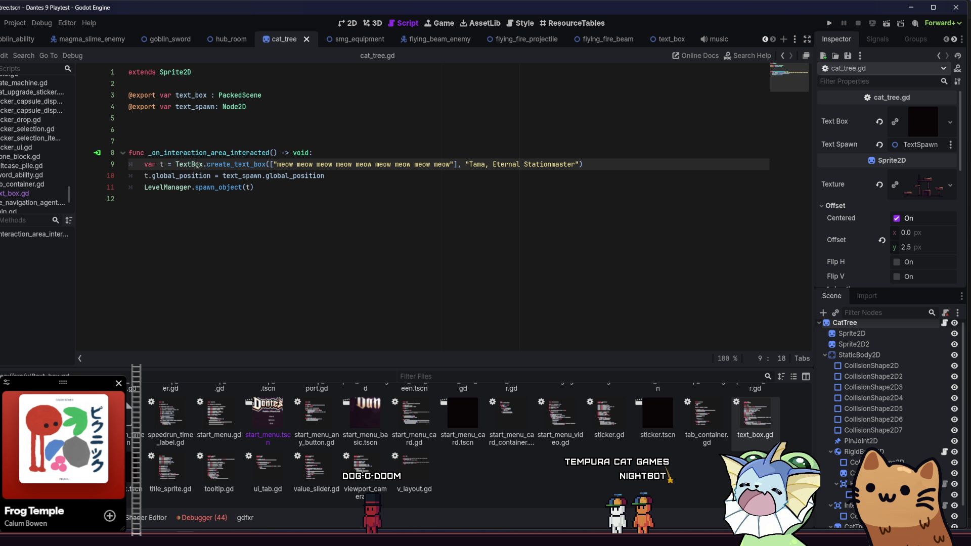
{"action": "left_click", "coordinate": [188, 166]}
{"action": "type", "text": "I"}
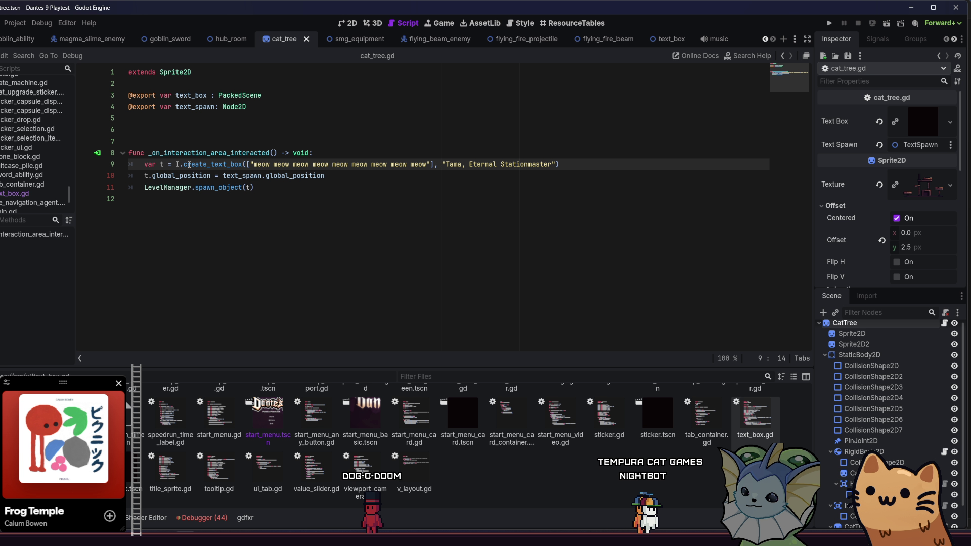
{"action": "type", "text": "nteractT"}
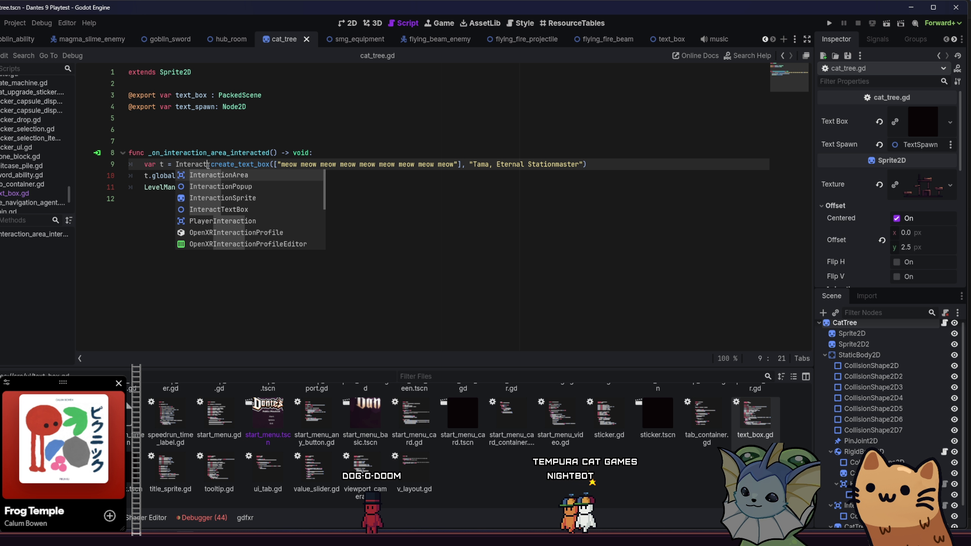
{"action": "key", "text": "Return"}
{"action": "left_click", "coordinate": [420, 186]}
{"action": "key", "text": "ctrl+s"}
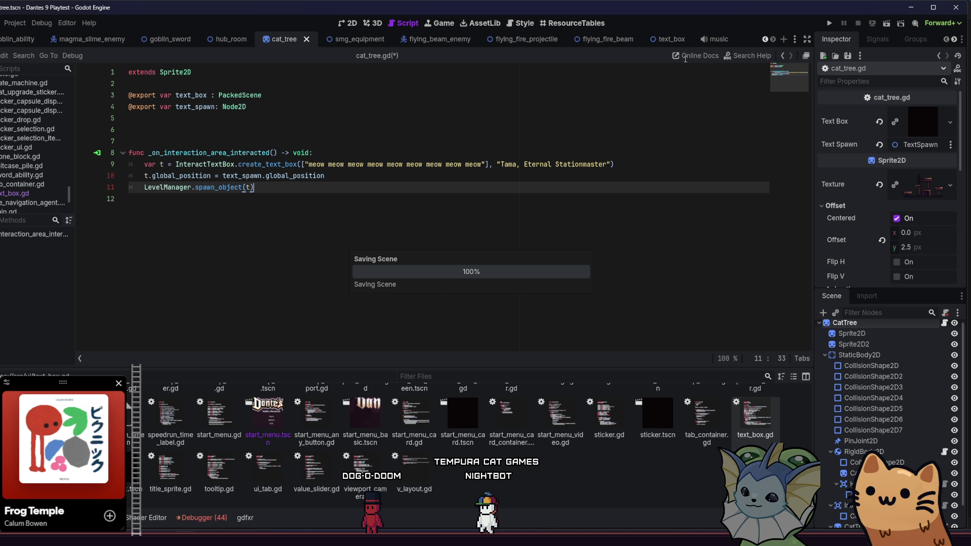
{"action": "left_click", "coordinate": [829, 24]}
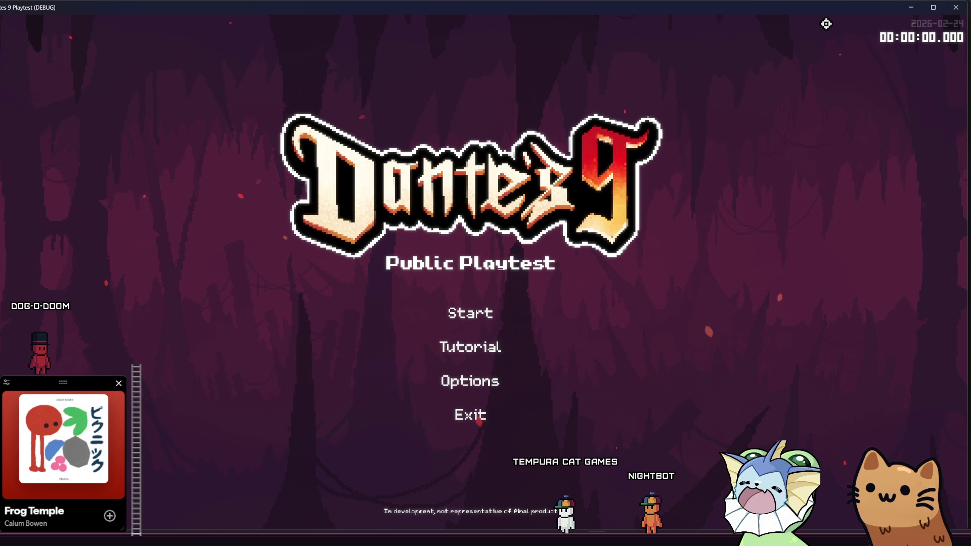
Step: Start a new game from the title menu and interact with the cat NPC
{"action": "left_click", "coordinate": [460, 308]}
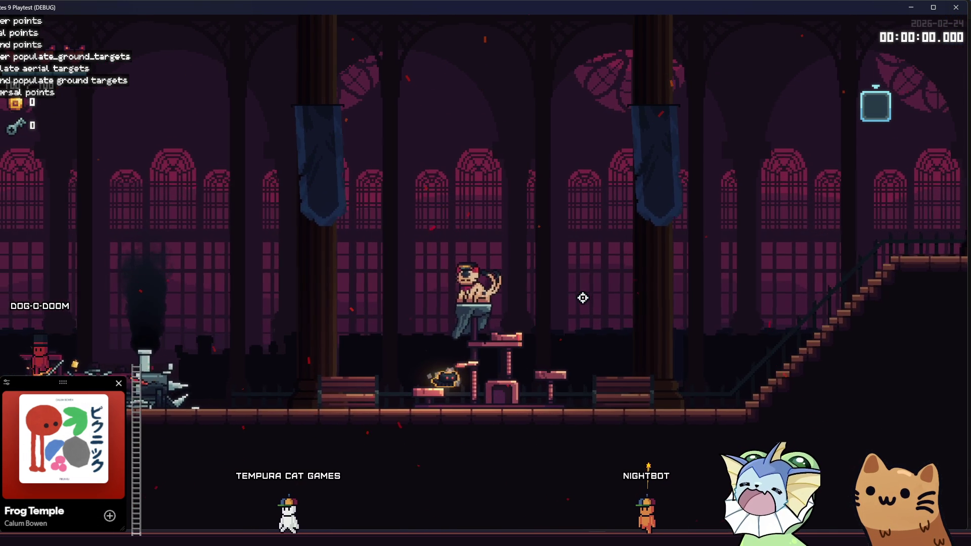
{"action": "key", "text": "e"}
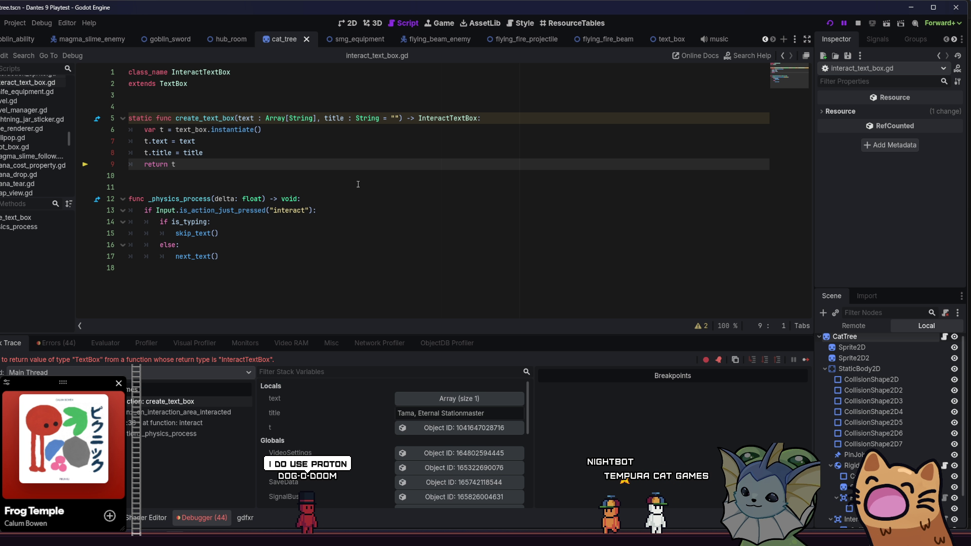
Step: Compare the InteractTextBox return type, preloaded text_box scene path and instantiate line, then return to interact_text_box.gd
{"action": "double_click", "coordinate": [433, 123]}
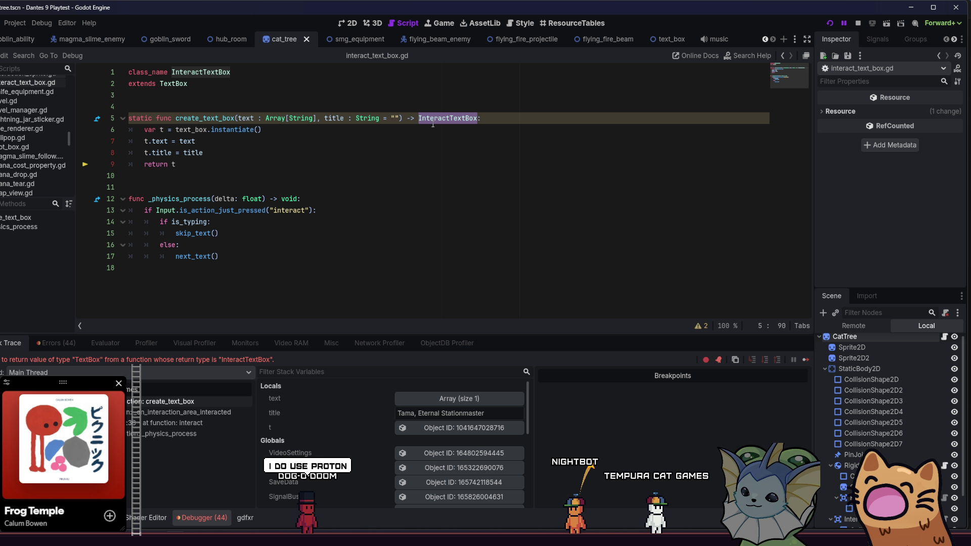
{"action": "left_click", "coordinate": [178, 176]}
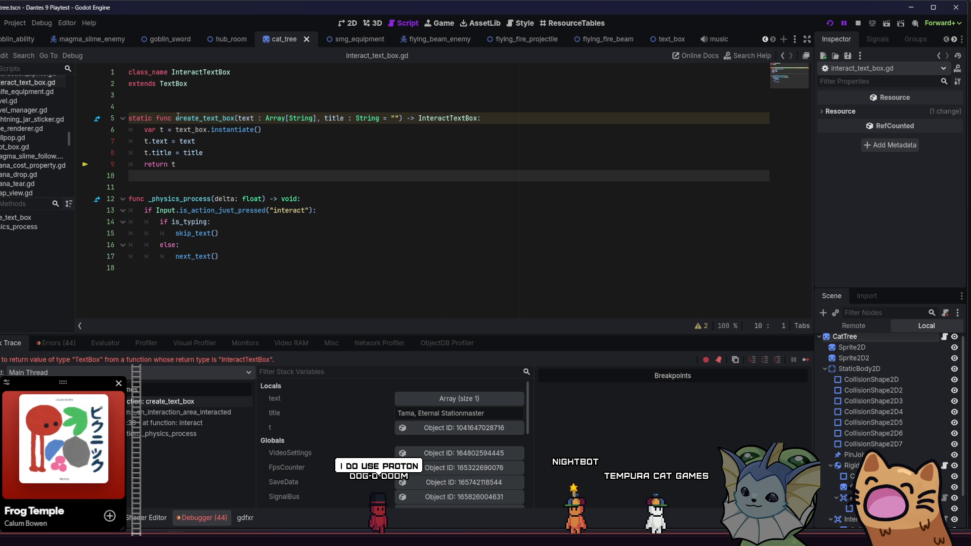
{"action": "left_click", "coordinate": [195, 130], "text": "ctrl"}
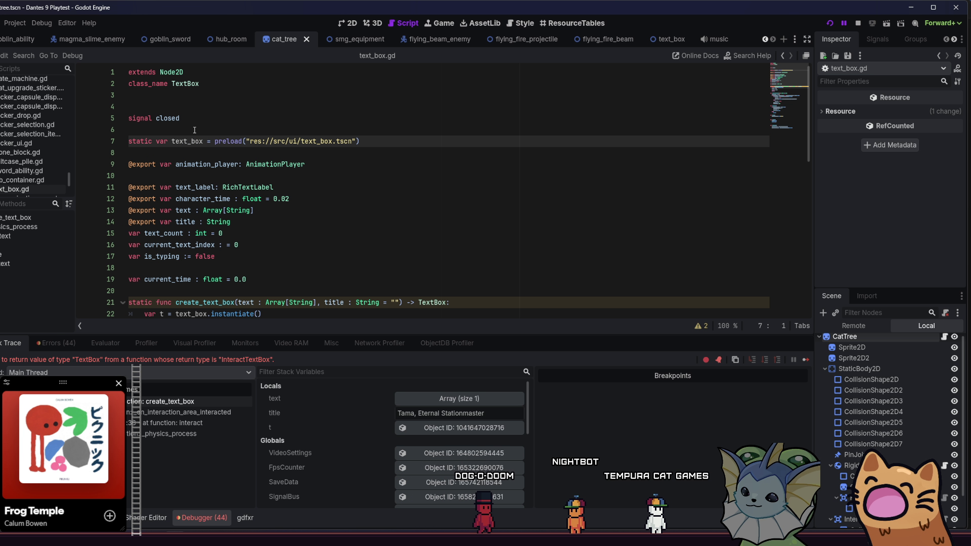
{"action": "left_click_drag", "start_coordinate": [180, 142], "coordinate": [367, 141]}
{"action": "left_click", "coordinate": [351, 142]}
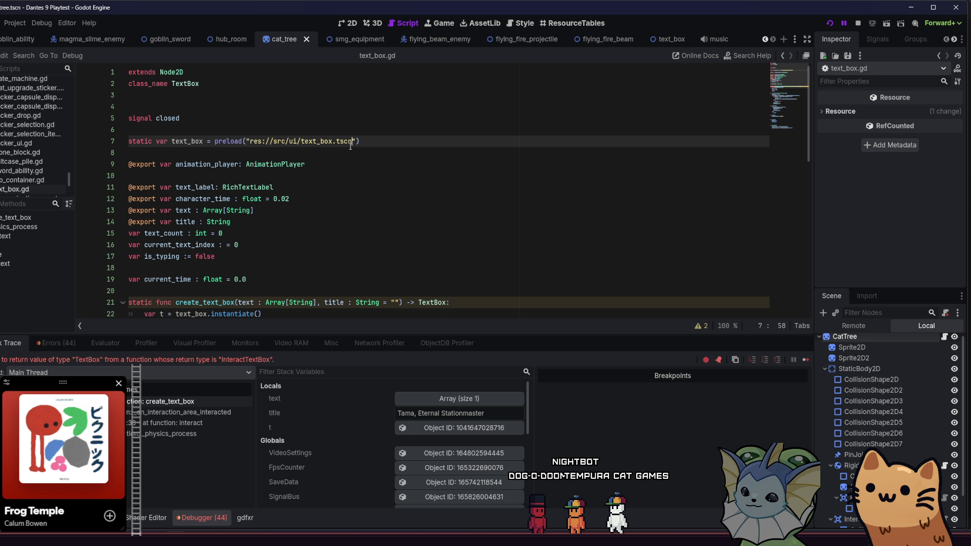
{"action": "left_click", "coordinate": [320, 141]}
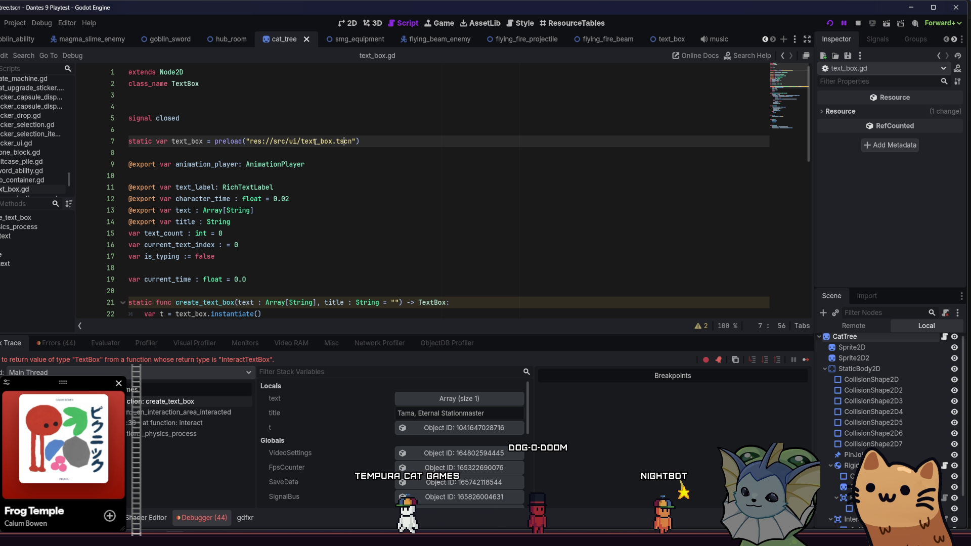
{"action": "left_click", "coordinate": [231, 87]}
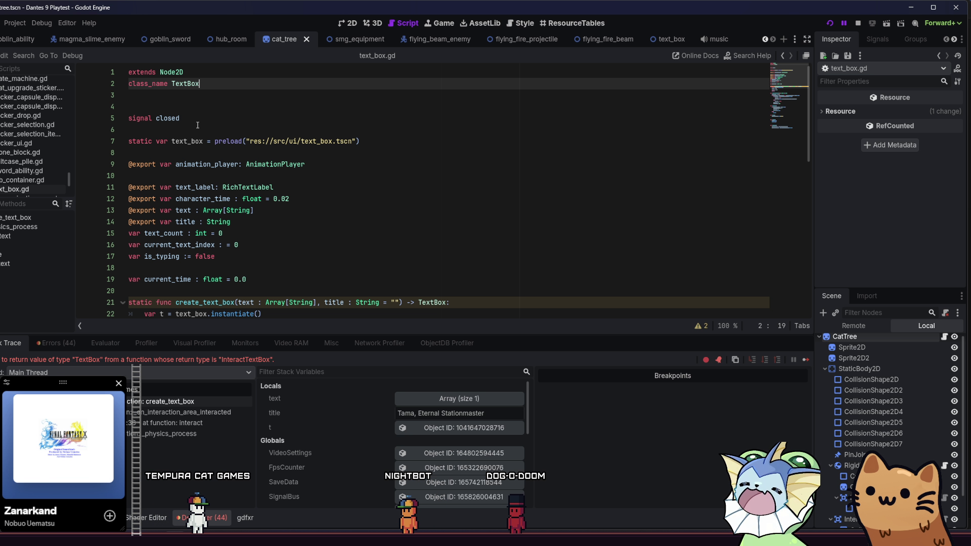
{"action": "scroll", "coordinate": [253, 188], "scroll_direction": "down", "scroll_amount": 3}
{"action": "left_click", "coordinate": [288, 211]}
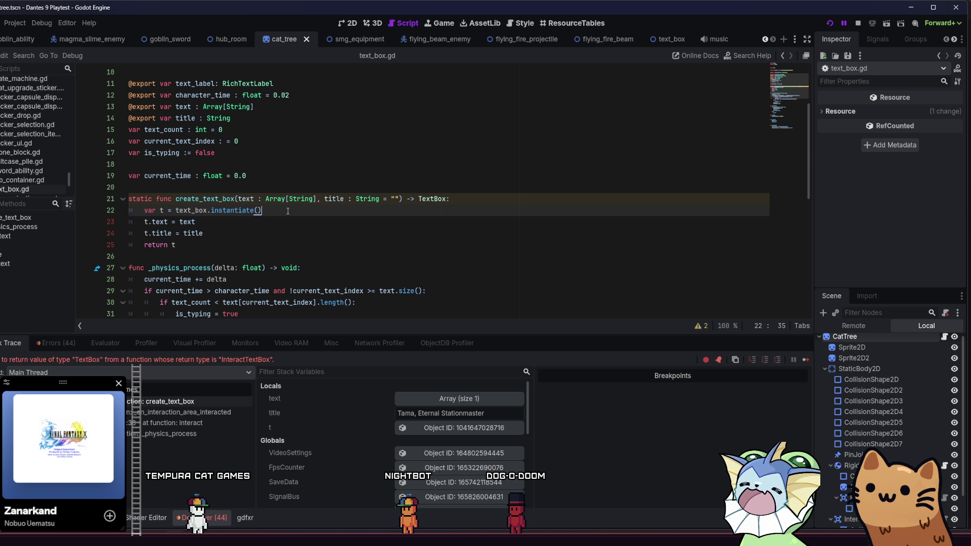
{"action": "scroll", "coordinate": [288, 211], "scroll_direction": "up", "scroll_amount": 3}
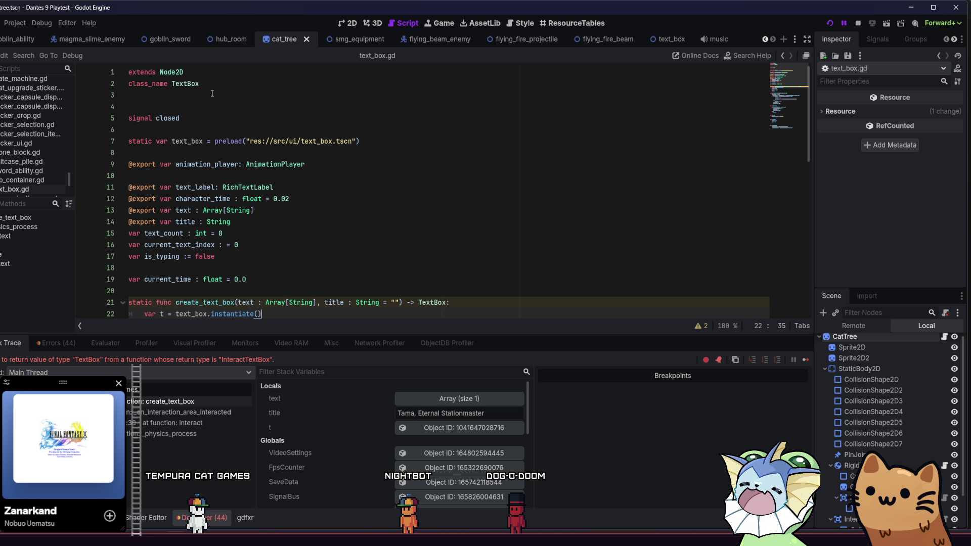
{"action": "left_click", "coordinate": [784, 56]}
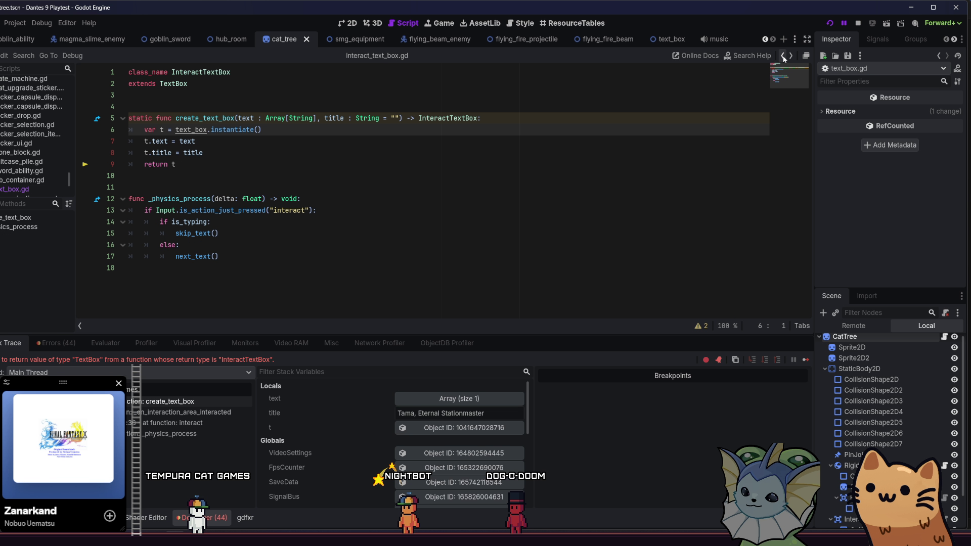
Step: Cast the instantiated box on line 6 'as InteractTextBox' and save the script
{"action": "left_click", "coordinate": [396, 132]}
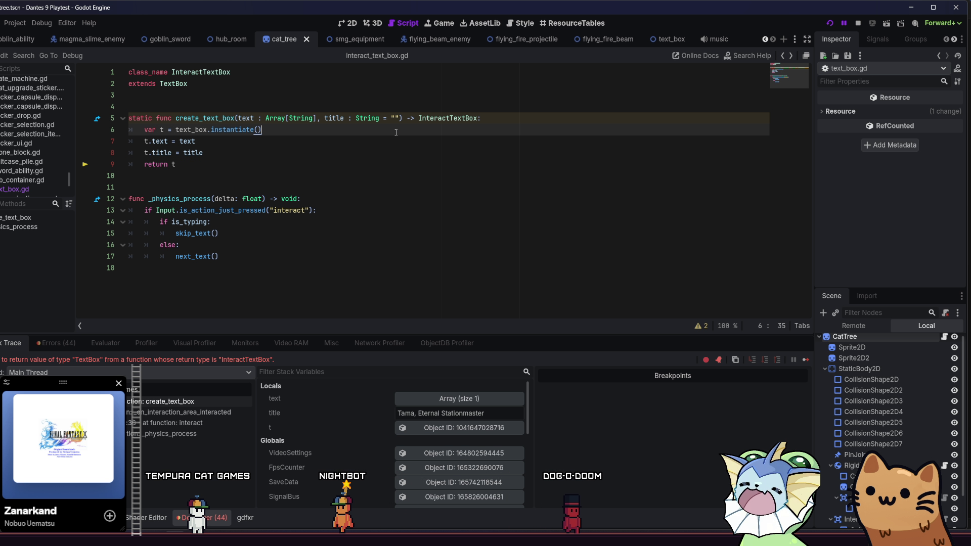
{"action": "type", "text": " as I"}
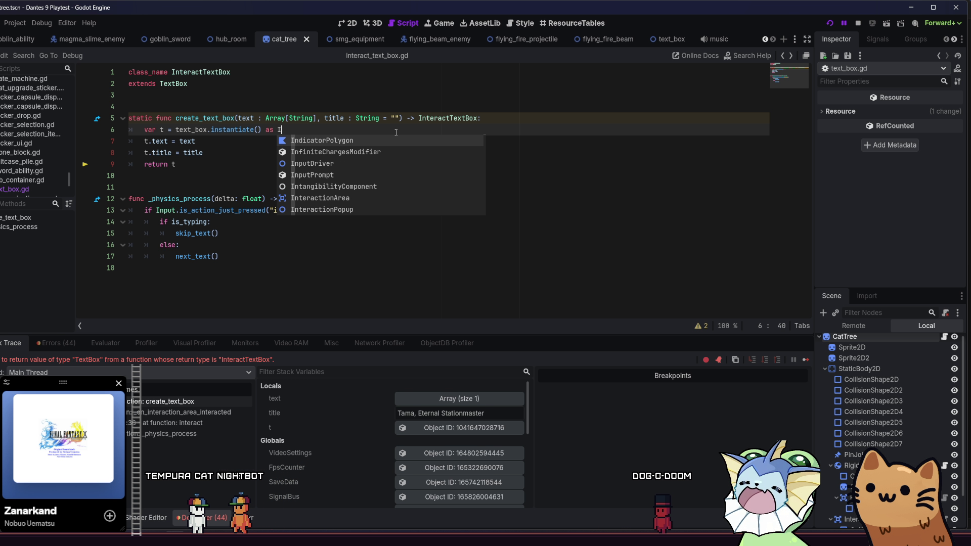
{"action": "type", "text": "nteract"}
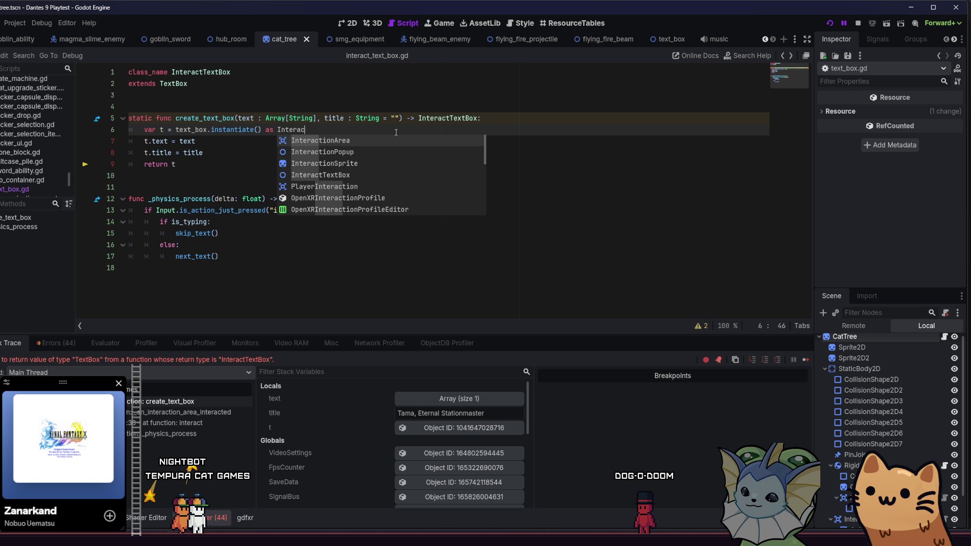
{"action": "key", "text": "Down"}
{"action": "key", "text": "Down"}
{"action": "key", "text": "Down"}
{"action": "key", "text": "Return"}
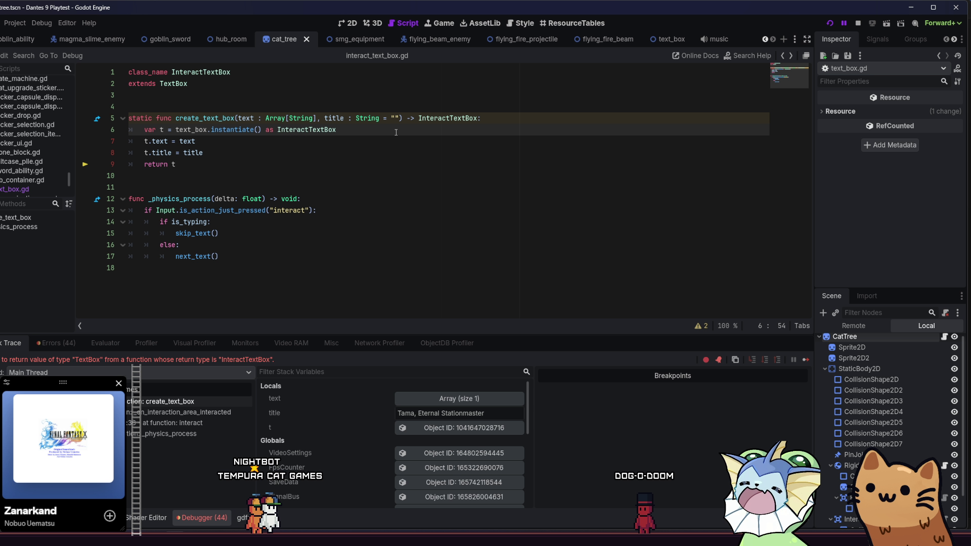
{"action": "key", "text": "ctrl+s"}
Step: Resume the debugger, rerun the project, start a new game and interact with the cat tree
{"action": "left_click", "coordinate": [389, 138]}
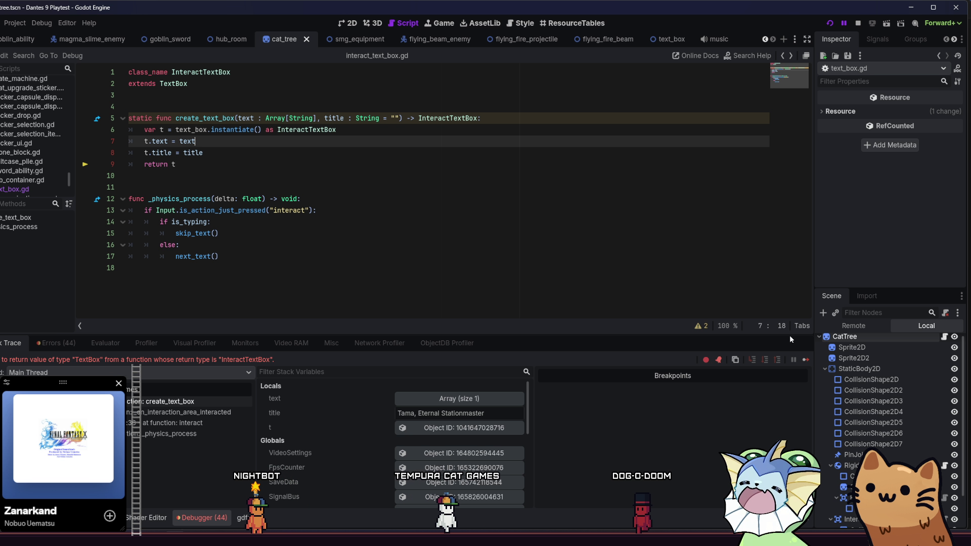
{"action": "key", "text": "F12"}
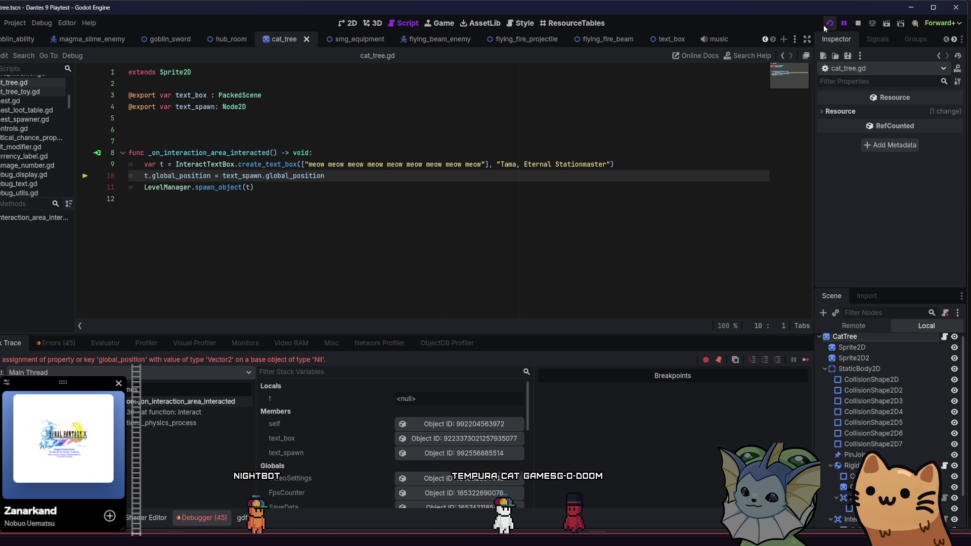
{"action": "left_click", "coordinate": [830, 24]}
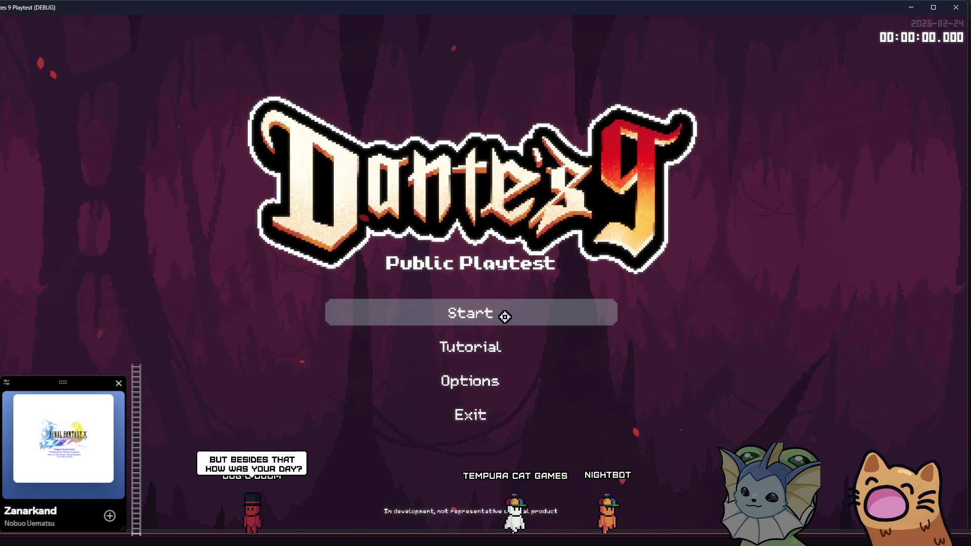
{"action": "left_click", "coordinate": [503, 313]}
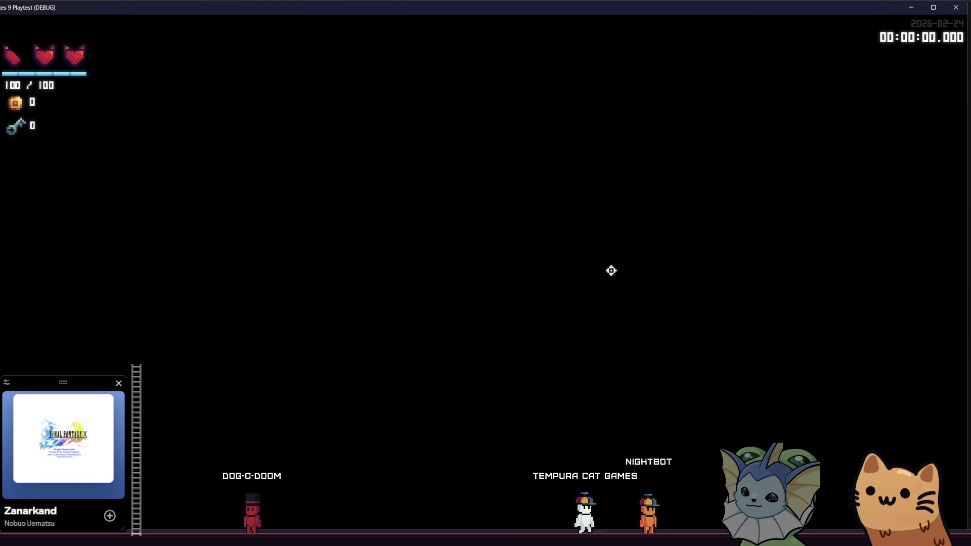
{"action": "key", "text": "Left"}
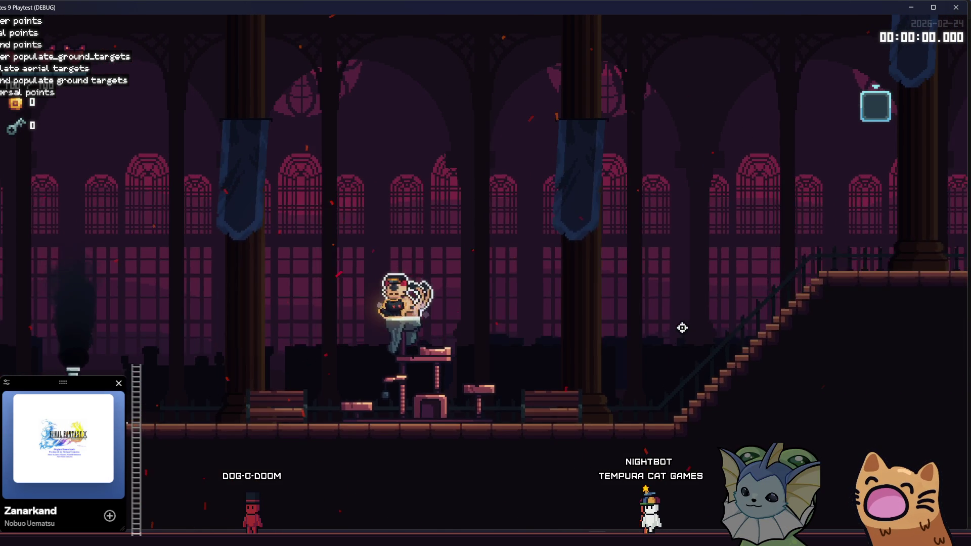
{"action": "key", "text": "e"}
{"action": "left_click", "coordinate": [486, 220]}
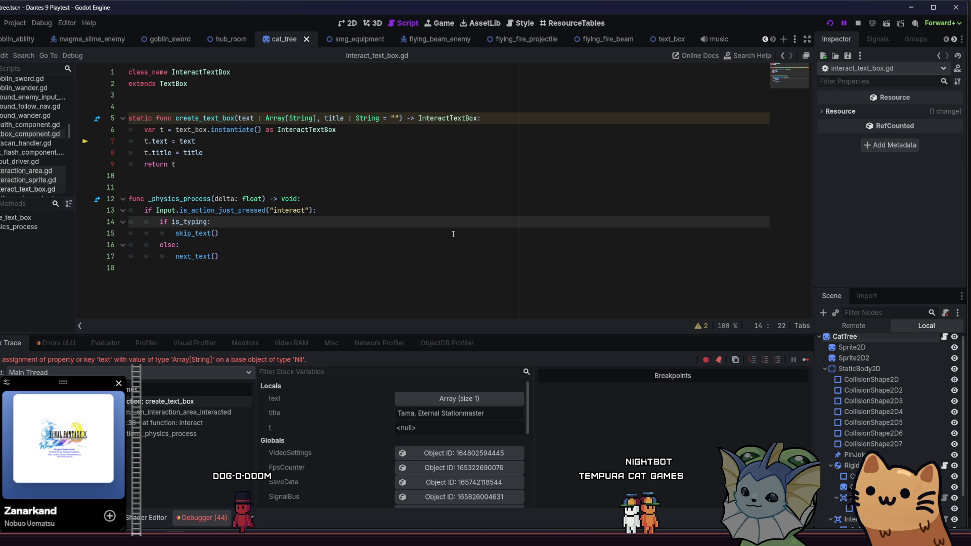
{"action": "key", "text": "Down"}
{"action": "key", "text": "Down"}
{"action": "key", "text": "Down"}
{"action": "left_click", "coordinate": [422, 185]}
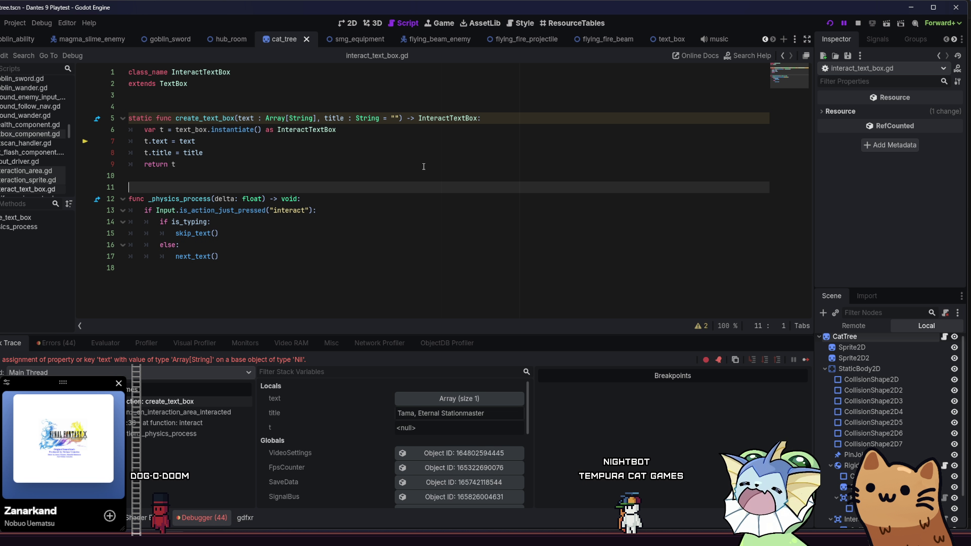
Step: Look over the text_box, flying_fire_projectile and cat_tree scenes, then add a new empty scene tab
{"action": "left_click", "coordinate": [424, 166]}
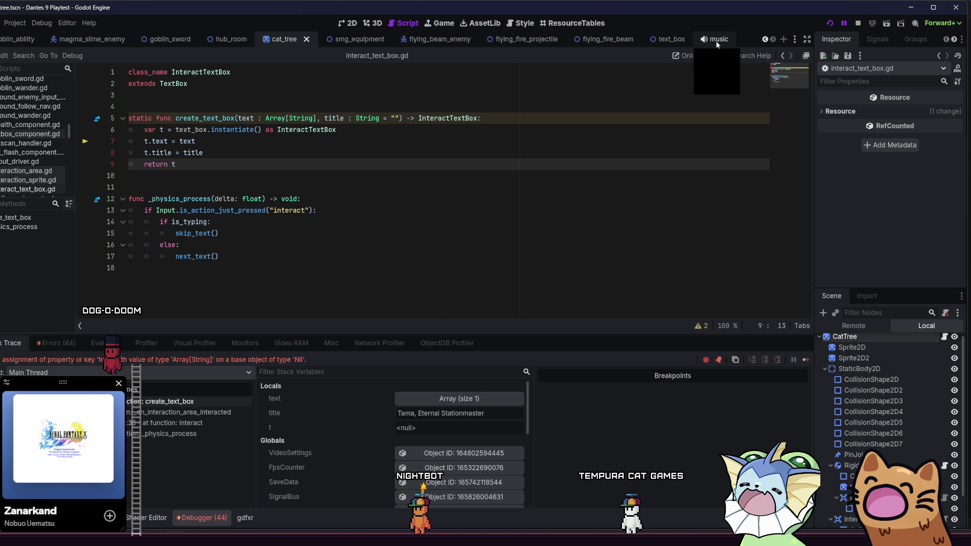
{"action": "left_click", "coordinate": [663, 39]}
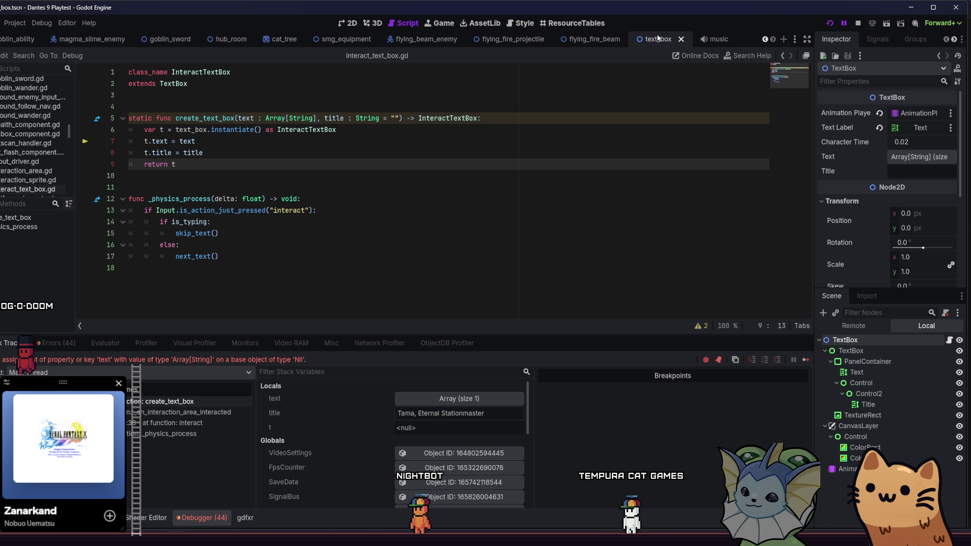
{"action": "left_click", "coordinate": [716, 40]}
{"action": "left_click", "coordinate": [653, 41]}
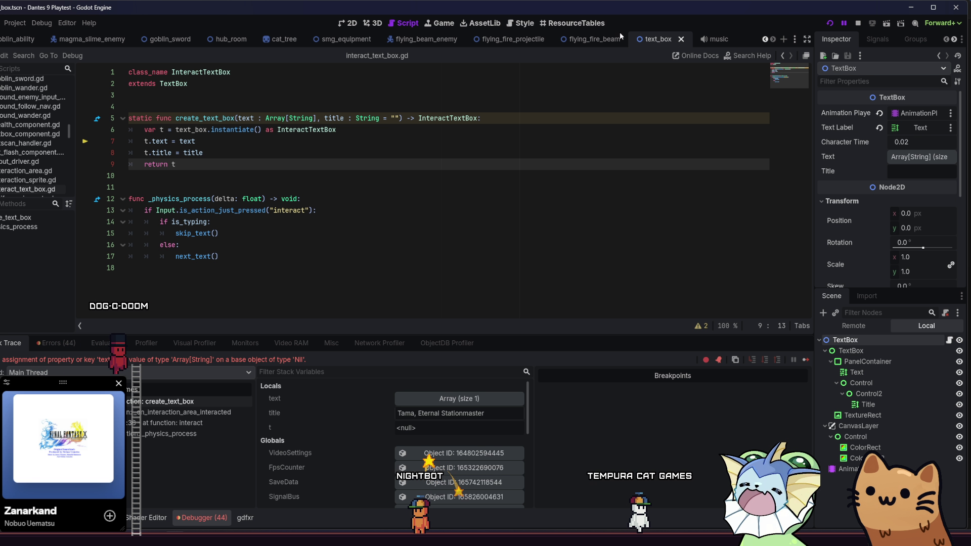
{"action": "left_click", "coordinate": [521, 39]}
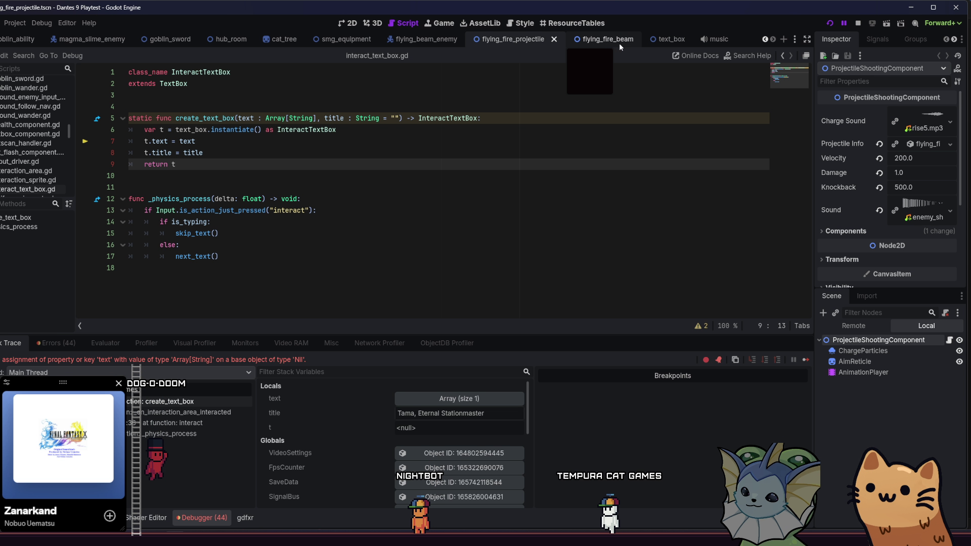
{"action": "left_click", "coordinate": [663, 41]}
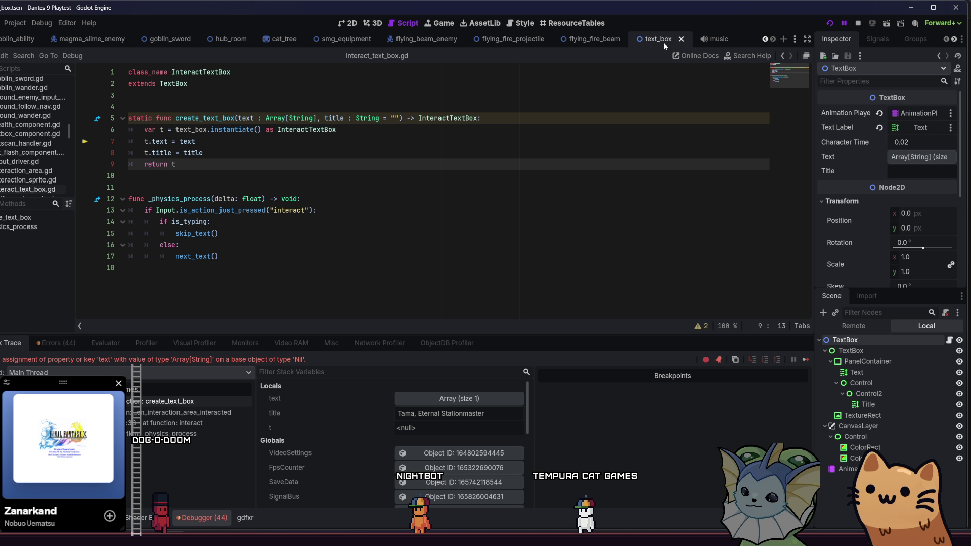
{"action": "left_click", "coordinate": [271, 45]}
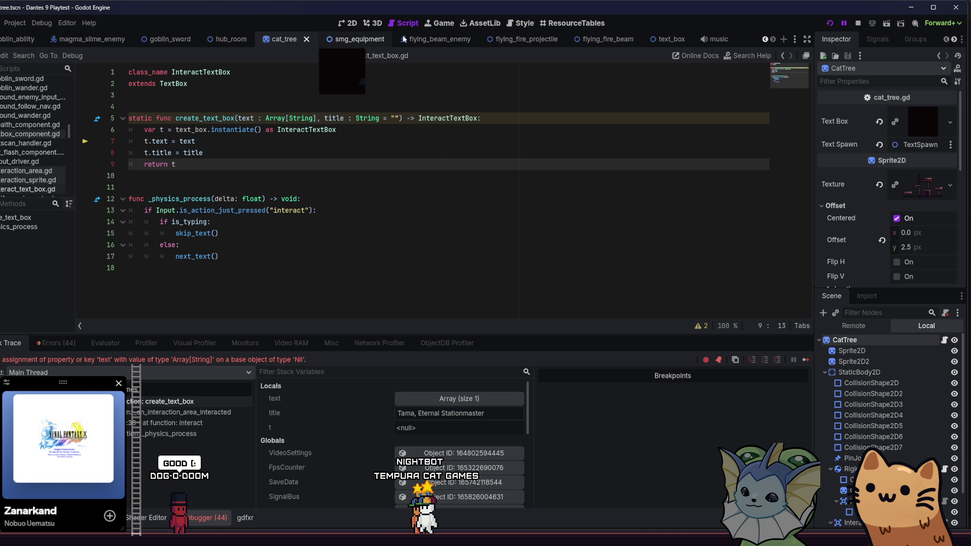
{"action": "left_click", "coordinate": [668, 40]}
{"action": "right_click", "coordinate": [858, 340]}
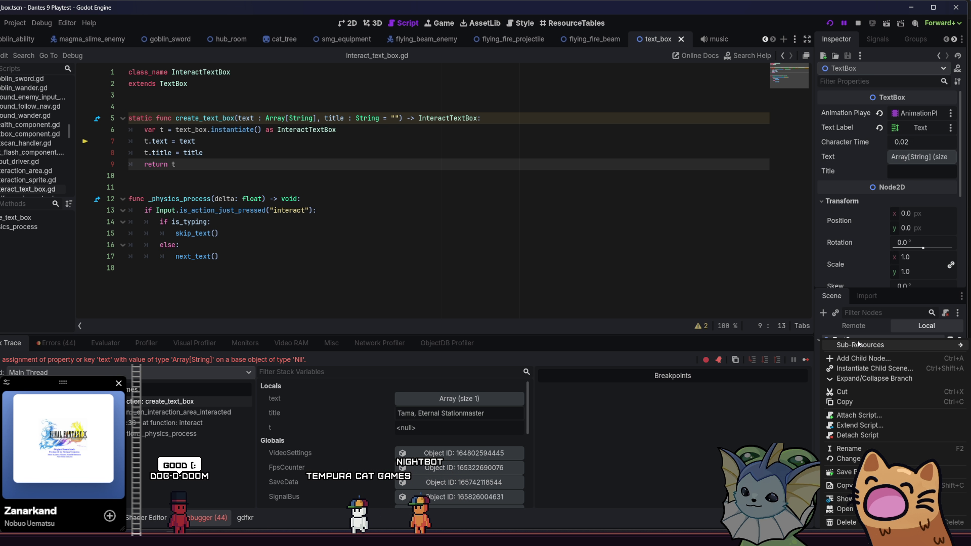
{"action": "left_click", "coordinate": [722, 418]}
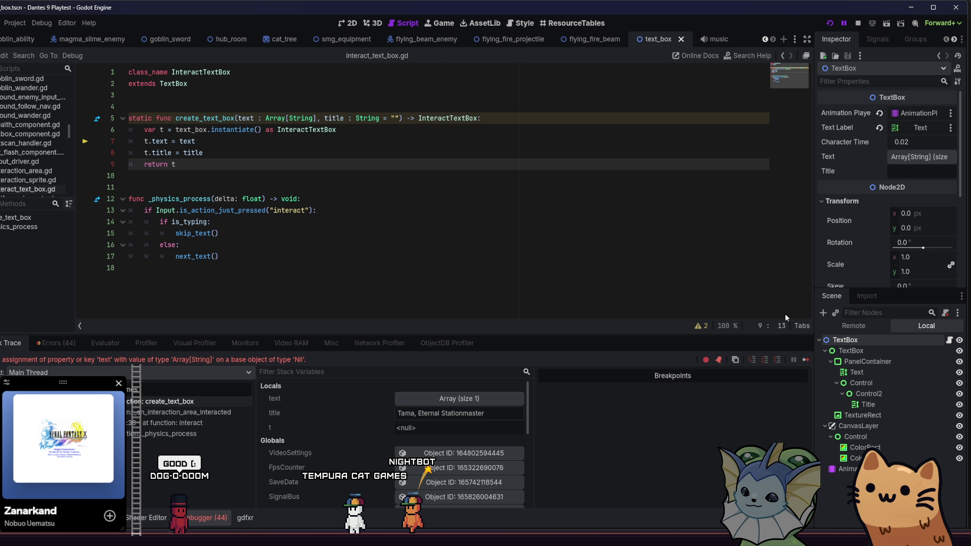
{"action": "left_click", "coordinate": [783, 39]}
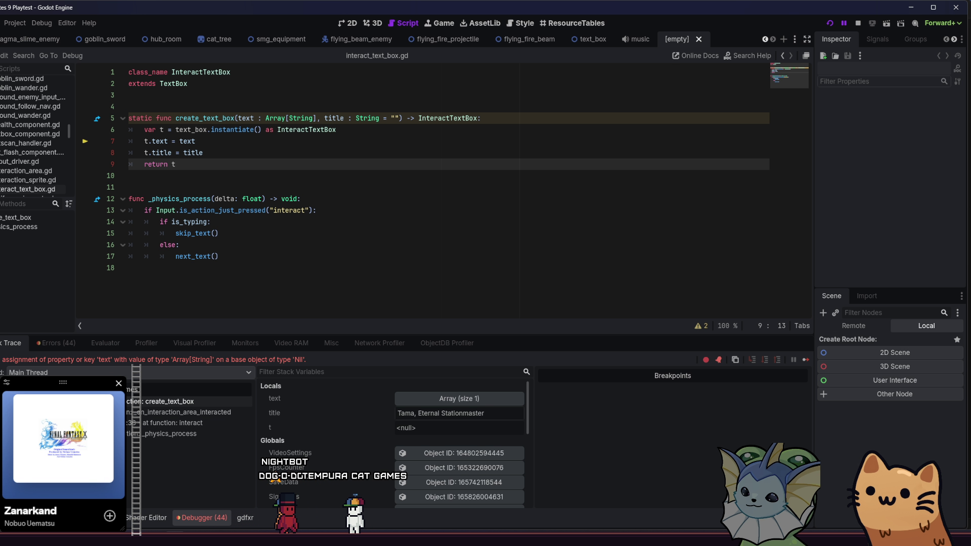
Step: Create a new scene inheriting text_box.tscn and rename its root node InteractTextBox
{"action": "key", "text": "alt+f"}
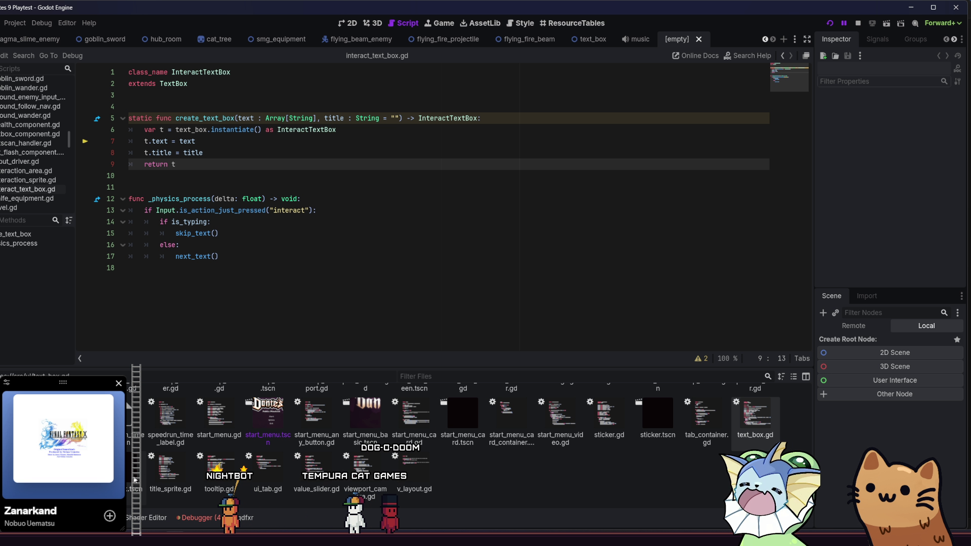
{"action": "right_click", "coordinate": [118, 473]}
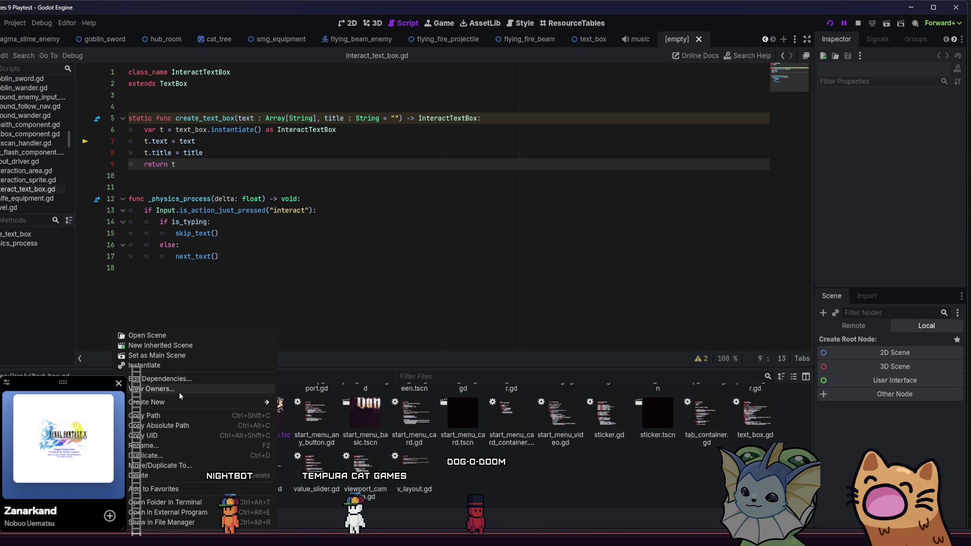
{"action": "mouse_move", "coordinate": [188, 405]}
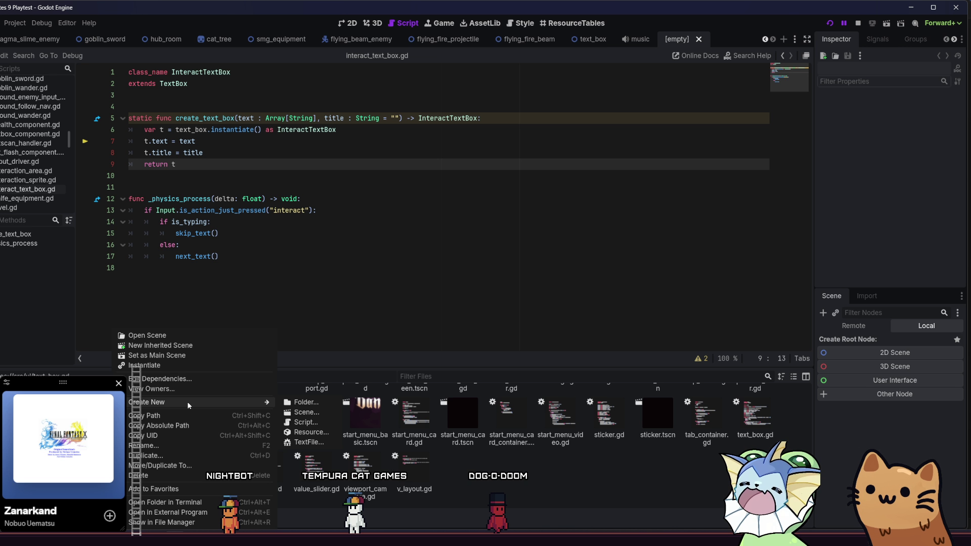
{"action": "left_click", "coordinate": [206, 347]}
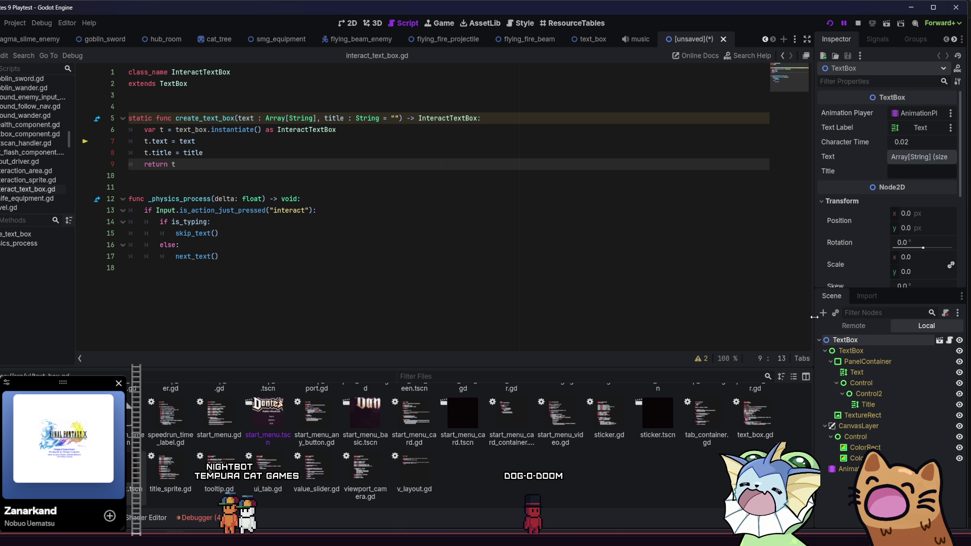
{"action": "double_click", "coordinate": [842, 342]}
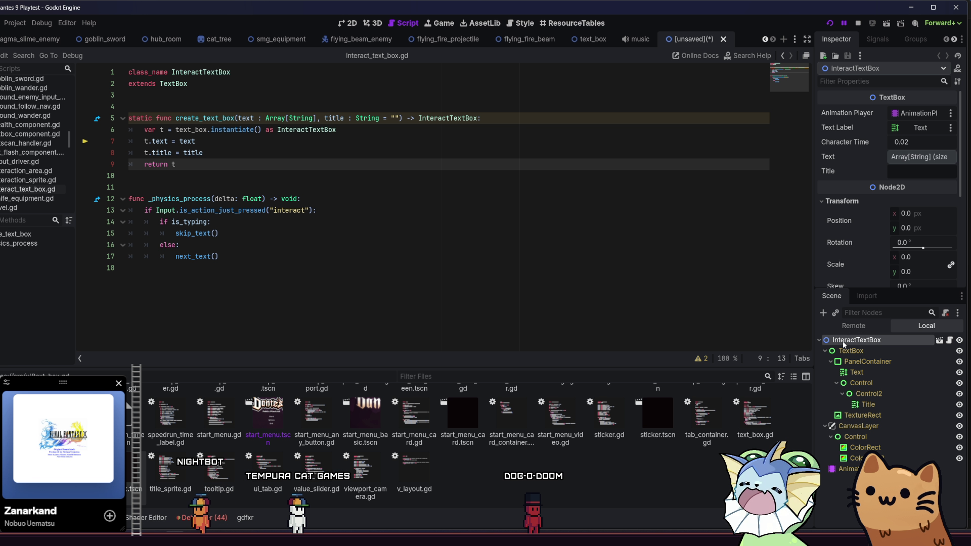
{"action": "scroll", "coordinate": [899, 260], "scroll_direction": "down", "scroll_amount": 5}
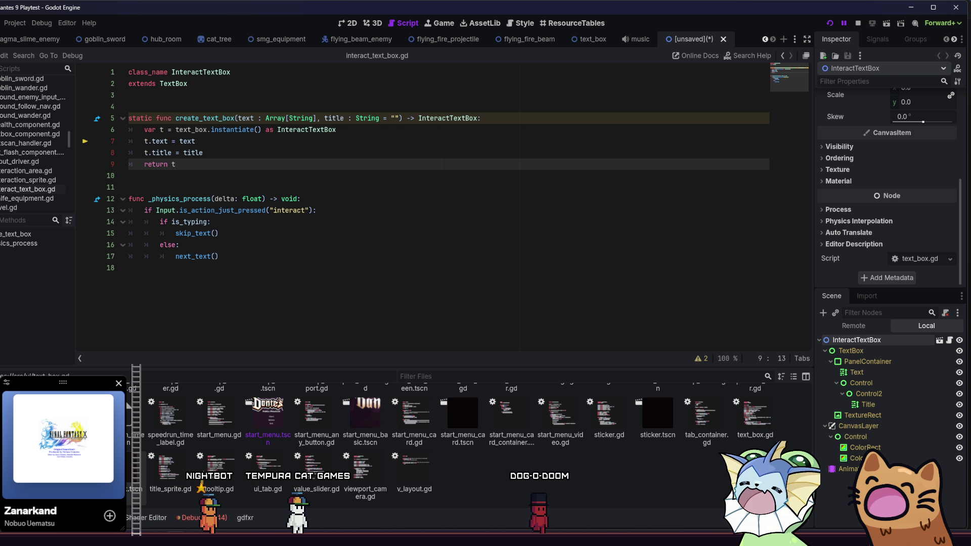
{"action": "scroll", "coordinate": [474, 473], "scroll_direction": "up", "scroll_amount": 5}
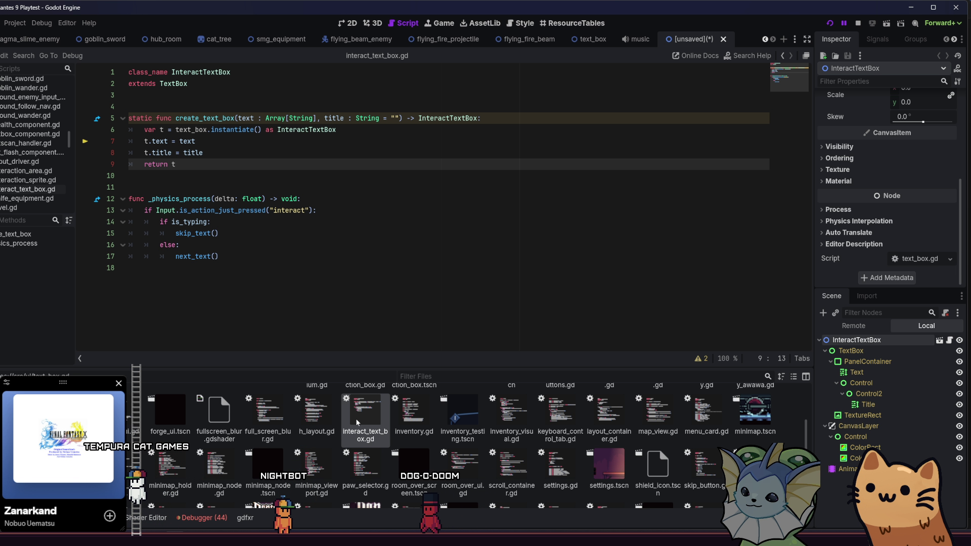
Step: Attach interact_text_box.gd as the InteractTextBox root node's script
{"action": "left_click_drag", "start_coordinate": [357, 422], "coordinate": [807, 291]}
{"action": "left_click_drag", "start_coordinate": [885, 265], "coordinate": [885, 265]}
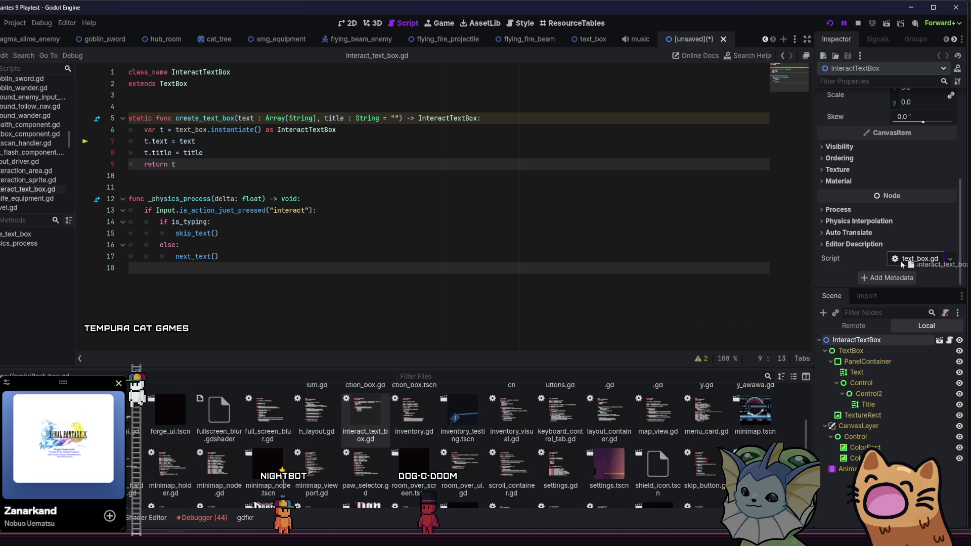
{"action": "scroll", "coordinate": [510, 443], "scroll_direction": "up", "scroll_amount": 3}
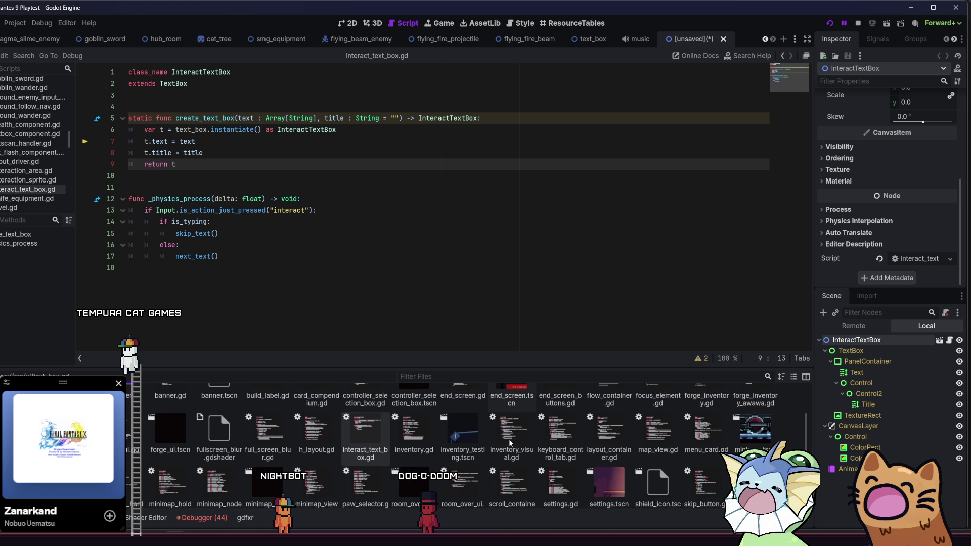
{"action": "scroll", "coordinate": [510, 443], "scroll_direction": "down", "scroll_amount": 3}
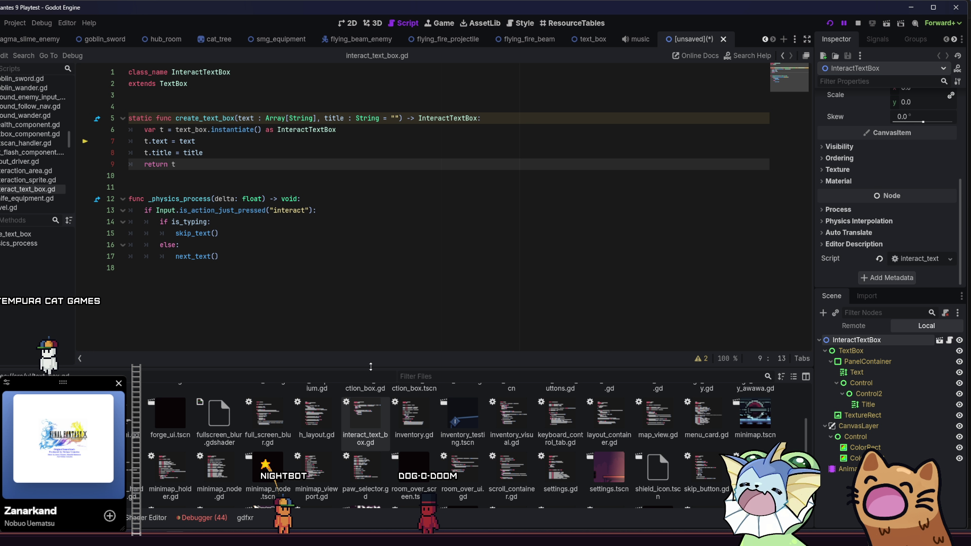
{"action": "left_click_drag", "start_coordinate": [371, 367], "coordinate": [371, 255]}
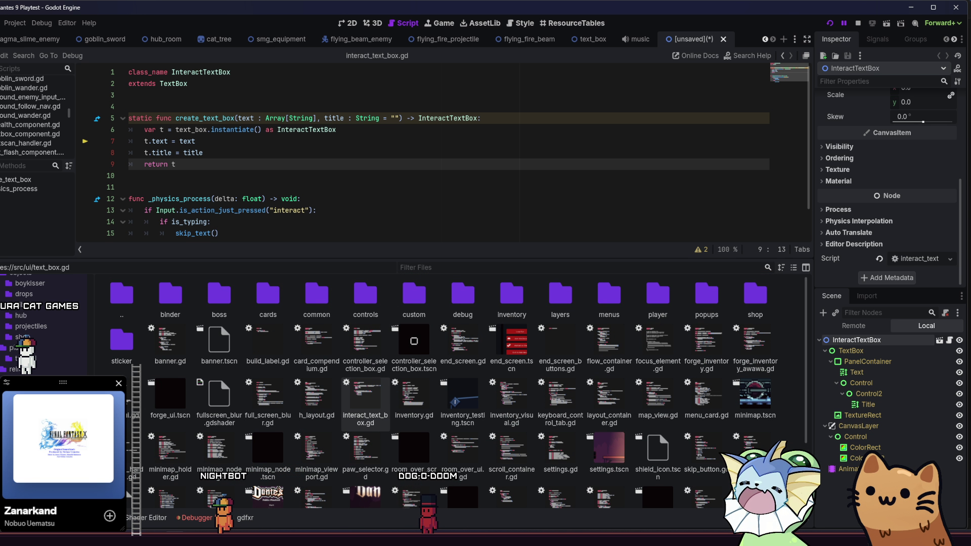
{"action": "scroll", "coordinate": [36, 323], "scroll_direction": "down", "scroll_amount": 3}
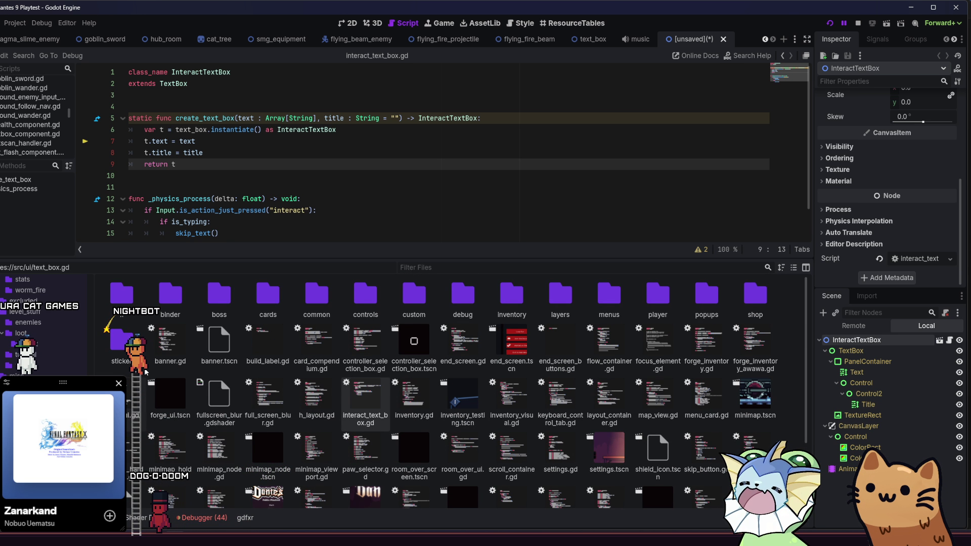
{"action": "scroll", "coordinate": [44, 369], "scroll_direction": "up", "scroll_amount": 2}
{"action": "scroll", "coordinate": [44, 370], "scroll_direction": "up", "scroll_amount": 2}
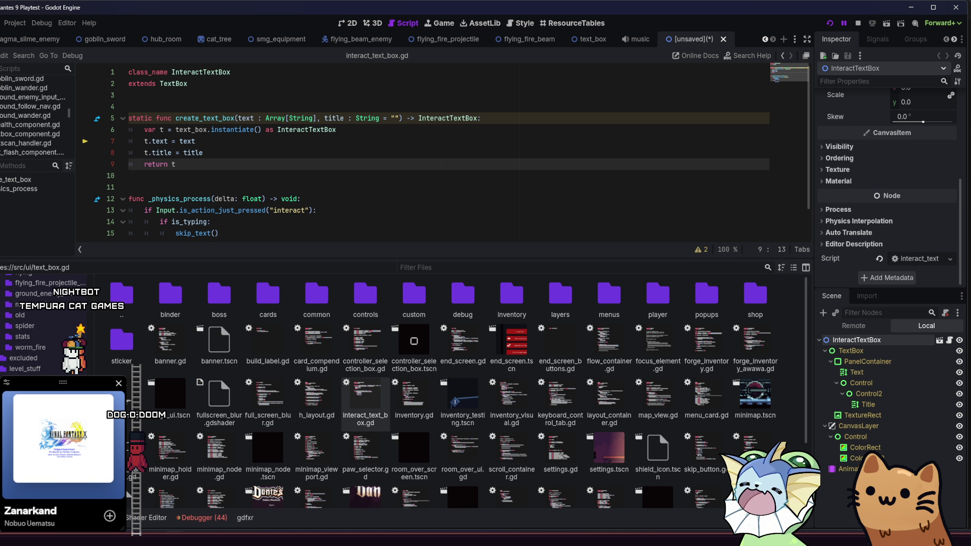
{"action": "left_click", "coordinate": [36, 390]}
{"action": "left_click", "coordinate": [30, 399]}
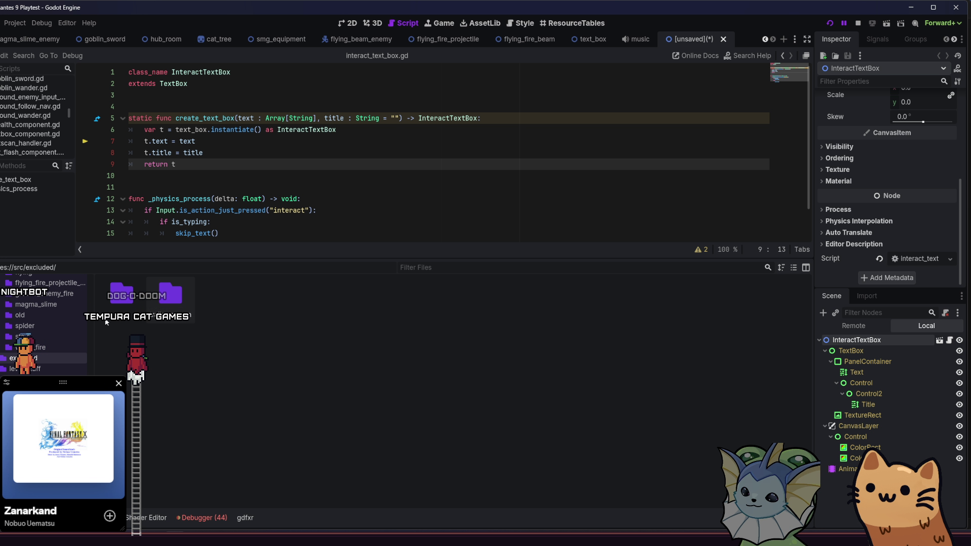
{"action": "mouse_move", "coordinate": [157, 259]}
{"action": "left_mouse_down"}
{"action": "mouse_move", "coordinate": [150, 354]}
{"action": "mouse_move", "coordinate": [140, 358]}
{"action": "left_mouse_up"}
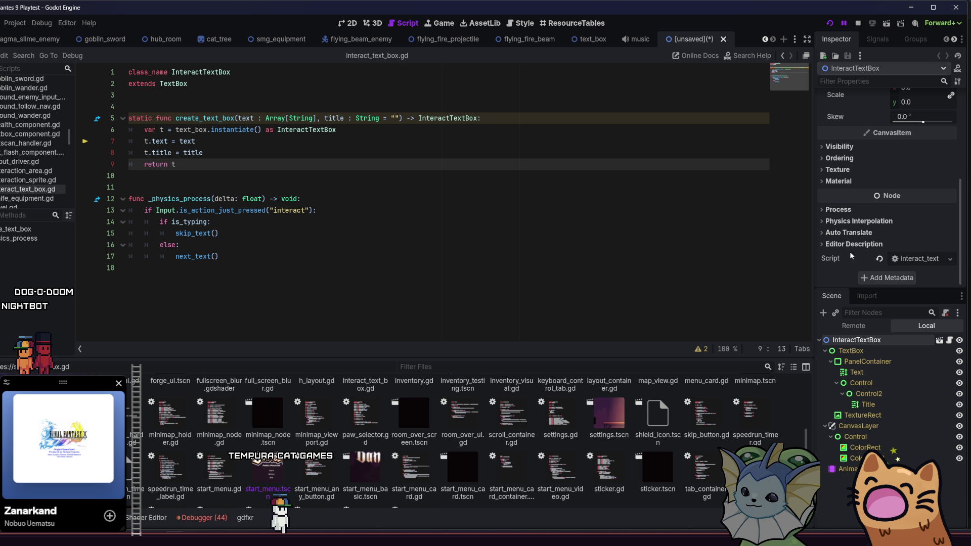
{"action": "scroll", "coordinate": [850, 248], "scroll_direction": "up", "scroll_amount": 5}
{"action": "scroll", "coordinate": [844, 232], "scroll_direction": "down", "scroll_amount": 5}
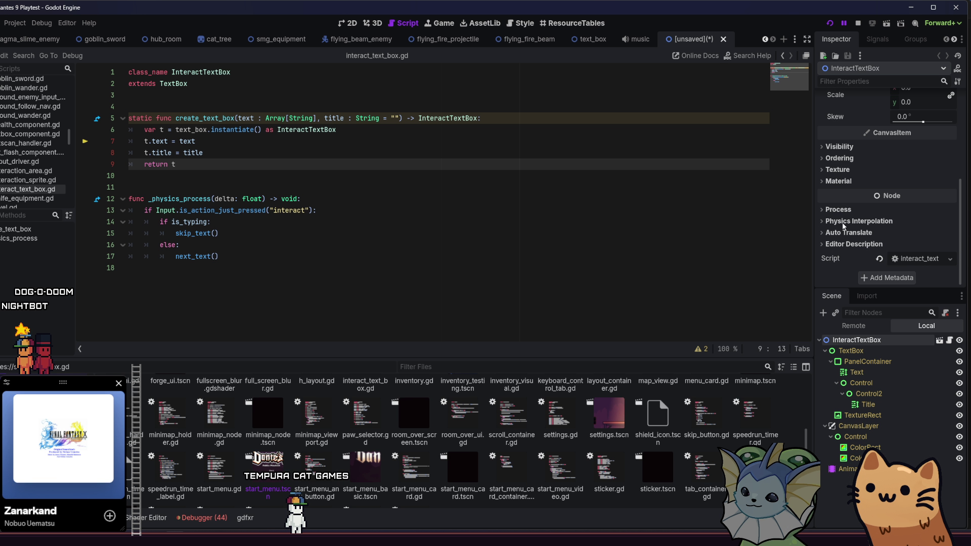
Step: Save the scene as interact_text_box.tscn in src/ui and stop the running game
{"action": "key", "text": "ctrl+s"}
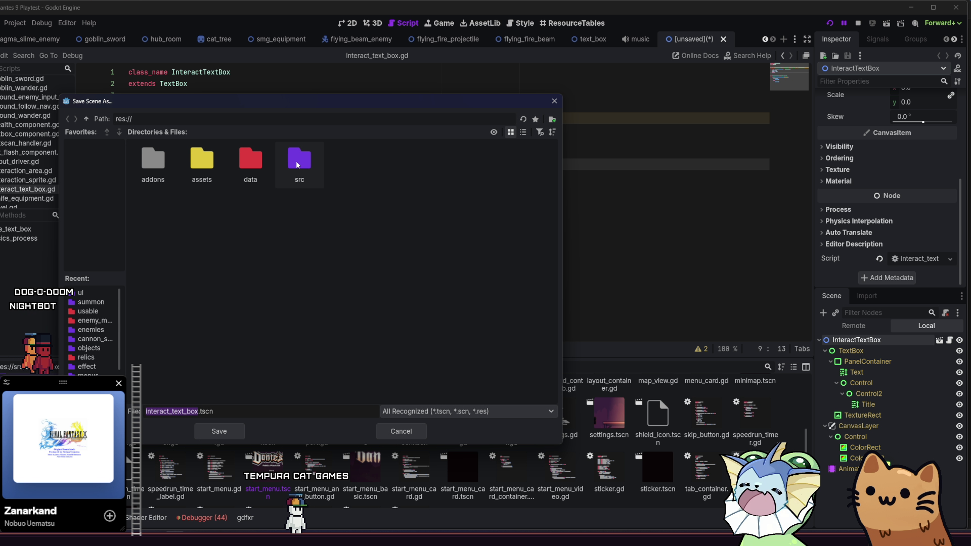
{"action": "double_click", "coordinate": [298, 161]}
{"action": "double_click", "coordinate": [311, 216]}
{"action": "key", "text": "Return"}
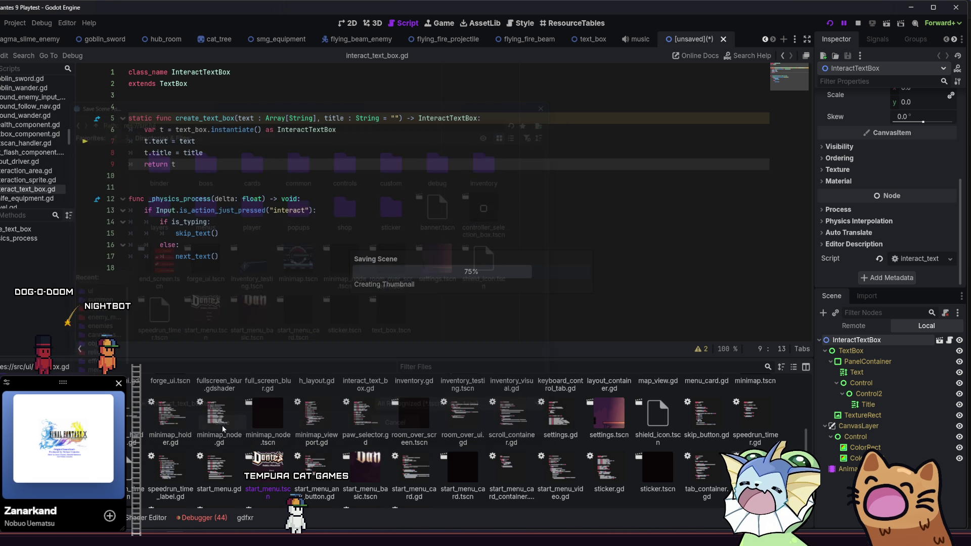
{"action": "left_click", "coordinate": [858, 23]}
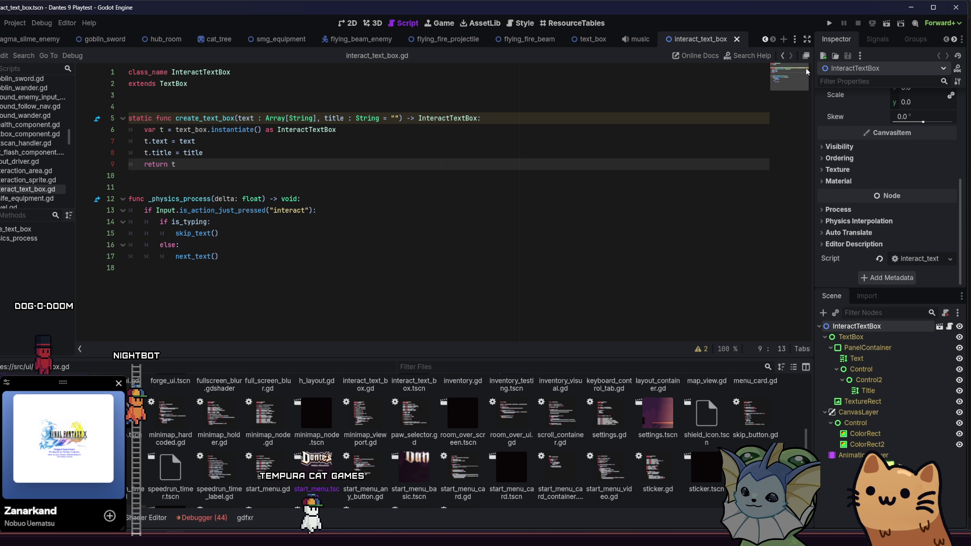
{"action": "left_click", "coordinate": [188, 105]}
{"action": "left_click", "coordinate": [199, 99]}
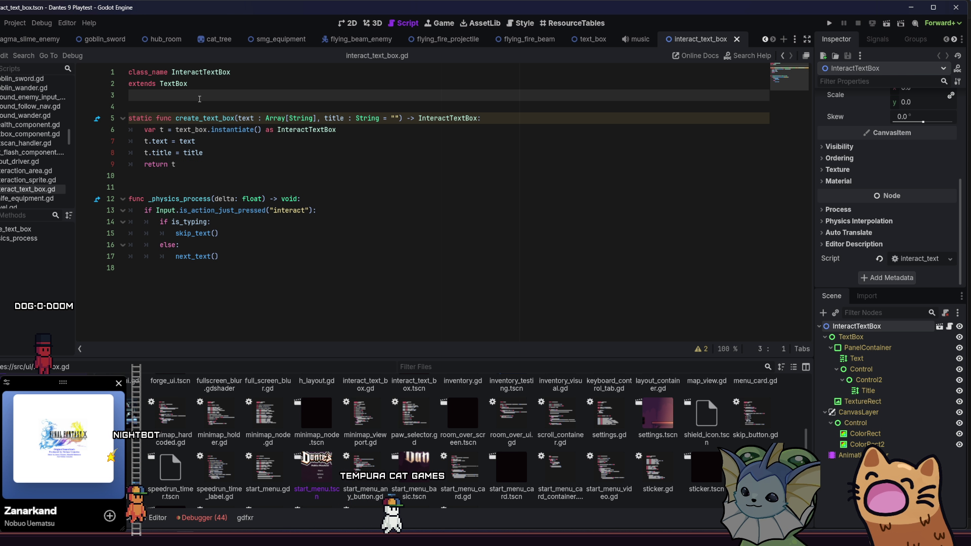
Step: Add a static interact_box variable preloading res://src/ui/interact_text_box.tscn on line 4
{"action": "key", "text": "Return"}
{"action": "key", "text": "Return"}
{"action": "key", "text": "BackSpace"}
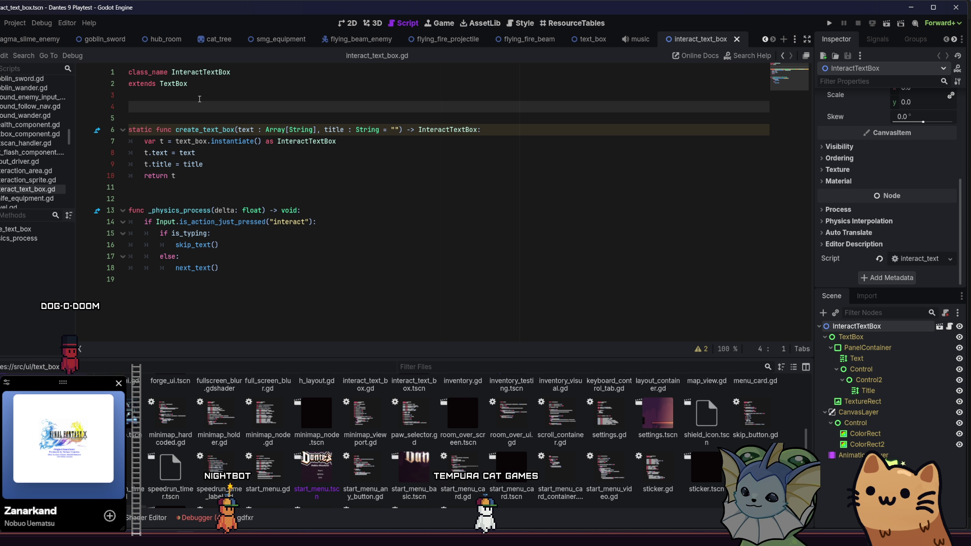
{"action": "type", "text": "static va"}
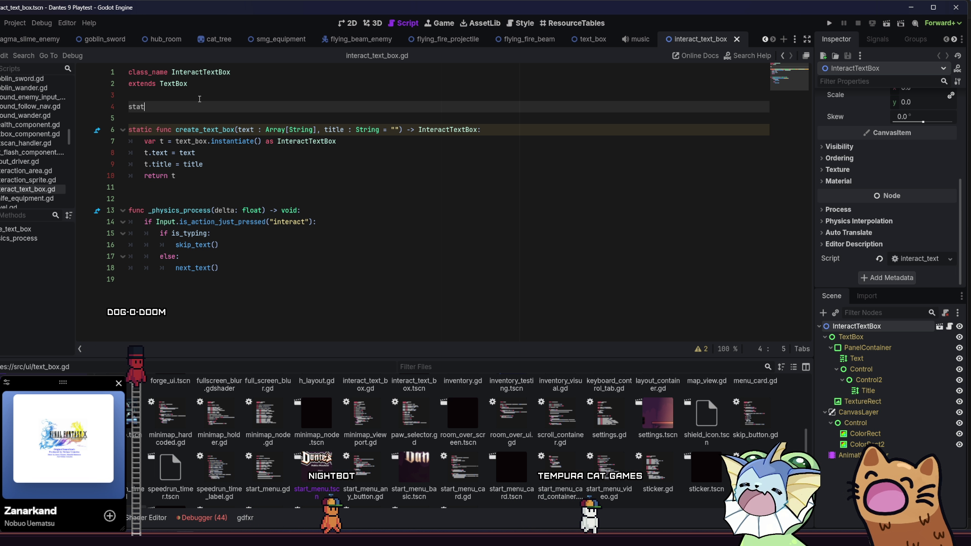
{"action": "key", "text": "BackSpace"}
{"action": "type", "text": "r interact_box ="}
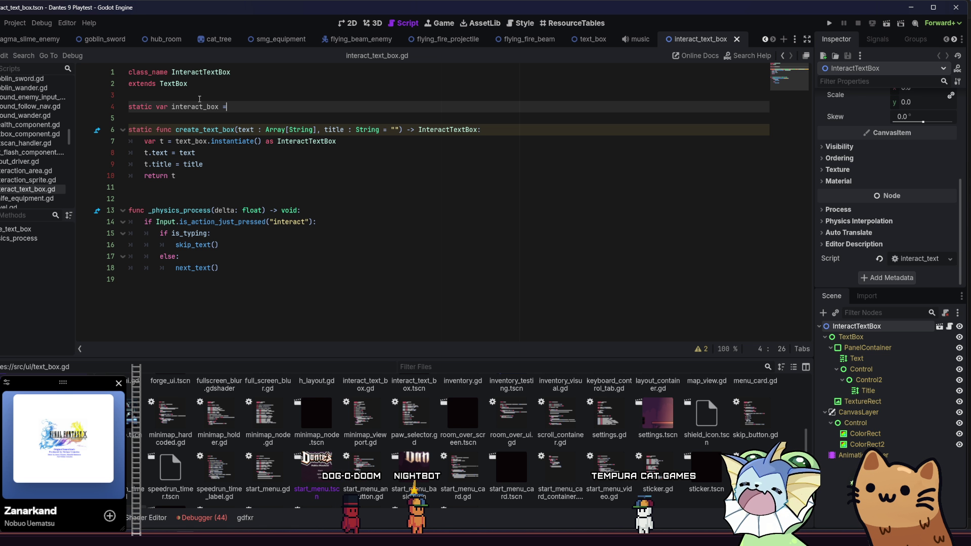
{"action": "key", "text": "BackSpace"}
{"action": "type", "text": ":"}
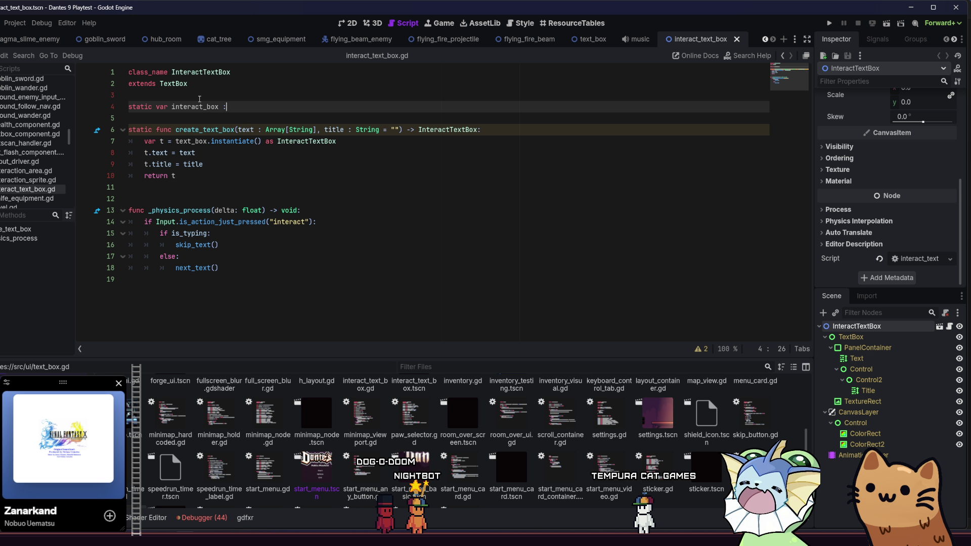
{"action": "type", "text": "load(inter"}
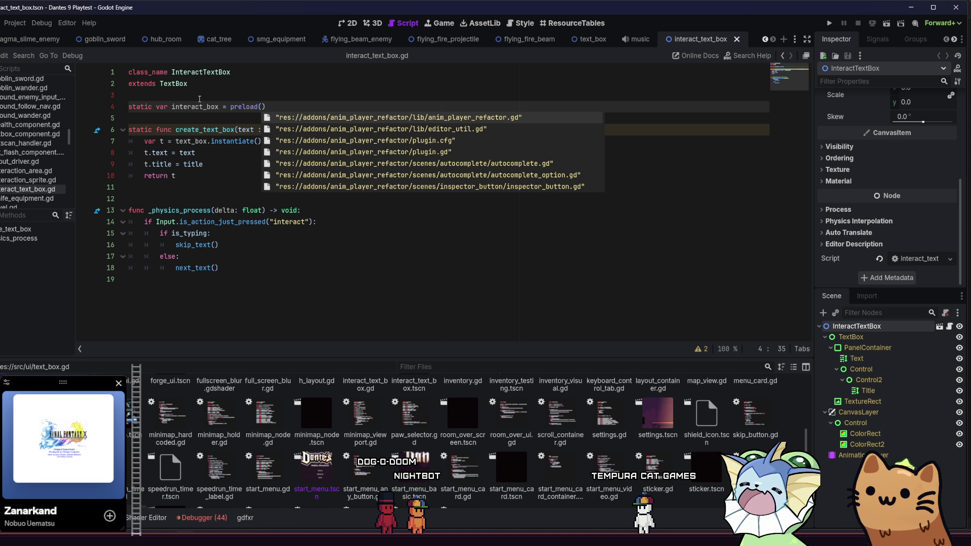
{"action": "type", "text": "ac"}
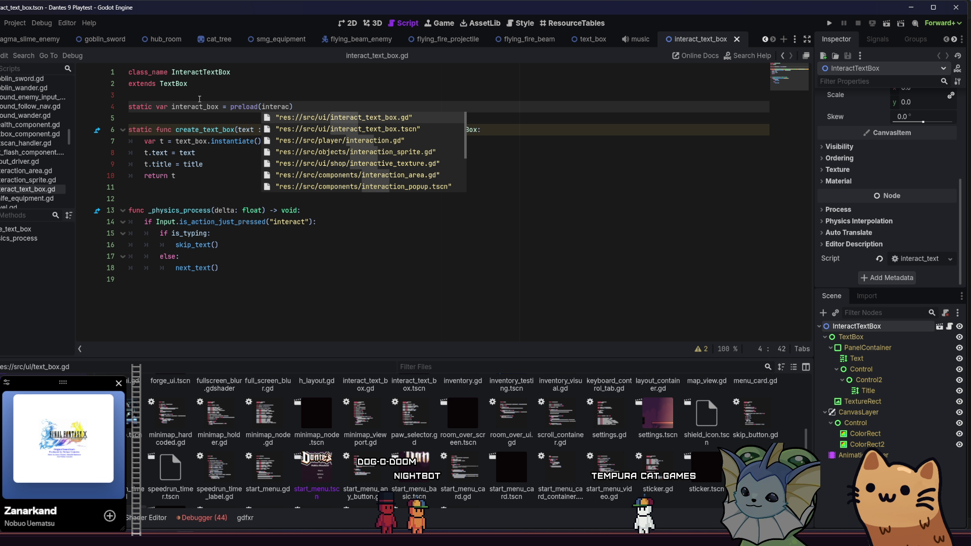
{"action": "key", "text": "Down"}
{"action": "key", "text": "Return"}
Step: Make create_text_box instantiate interact_box instead of text_box, drop the cast, and save
{"action": "left_click", "coordinate": [352, 164]}
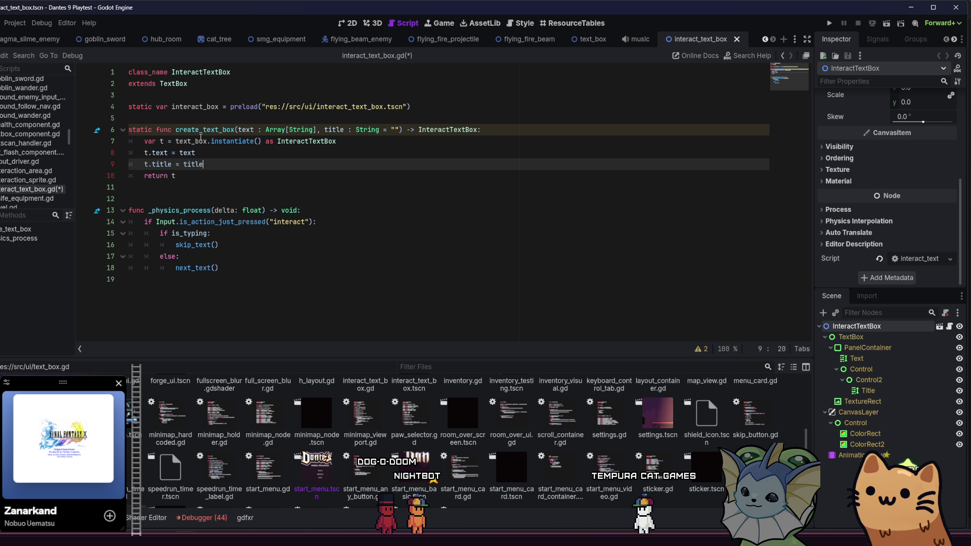
{"action": "double_click", "coordinate": [200, 141]}
{"action": "type", "text": "inter"}
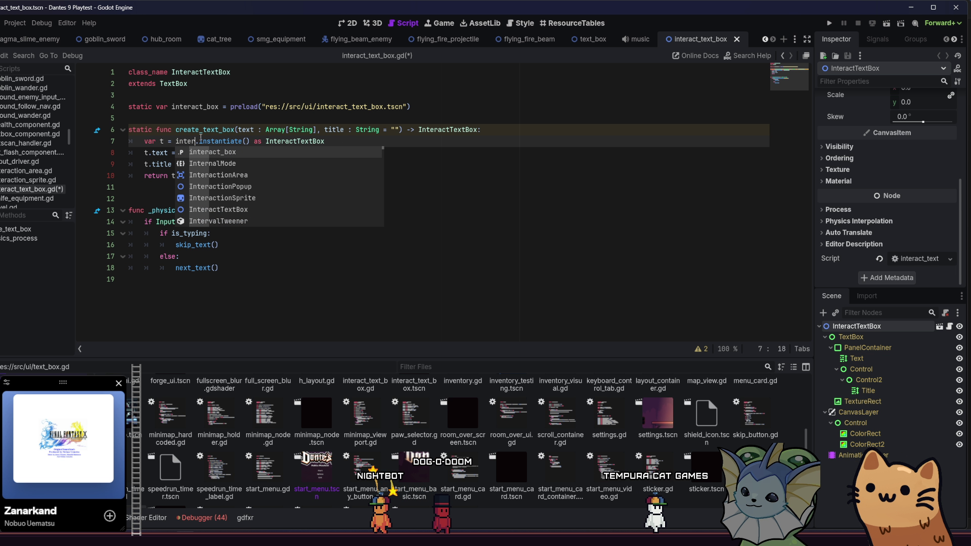
{"action": "key", "text": "Return"}
{"action": "double_click", "coordinate": [329, 141]}
{"action": "key", "text": "BackSpace"}
{"action": "key", "text": "BackSpace"}
{"action": "key", "text": "BackSpace"}
{"action": "key", "text": "BackSpace"}
{"action": "key", "text": "BackSpace"}
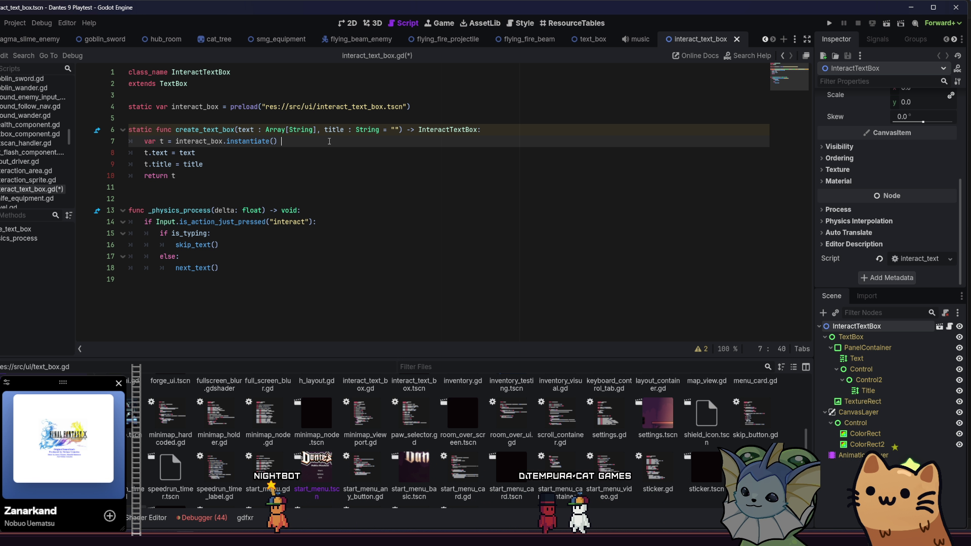
{"action": "key", "text": "ctrl+s"}
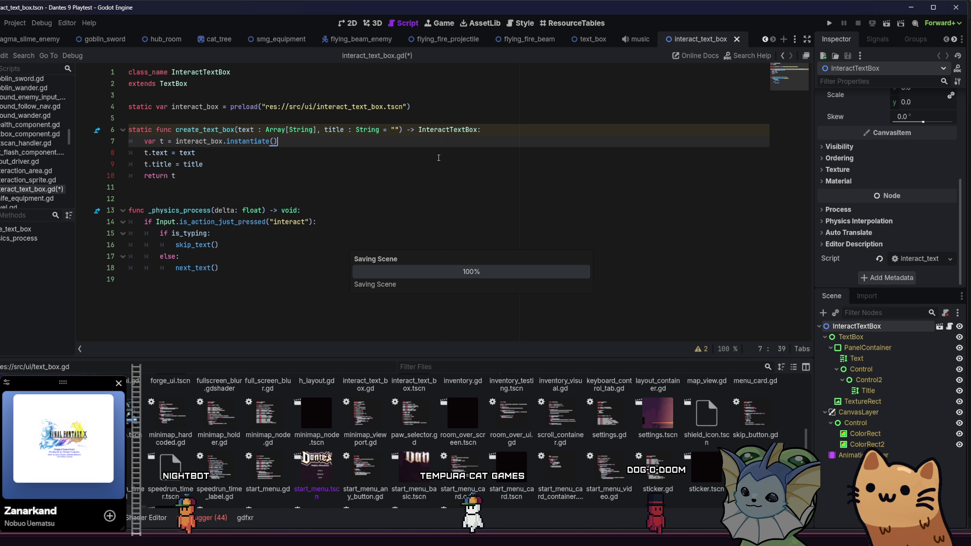
{"action": "left_click", "coordinate": [830, 24]}
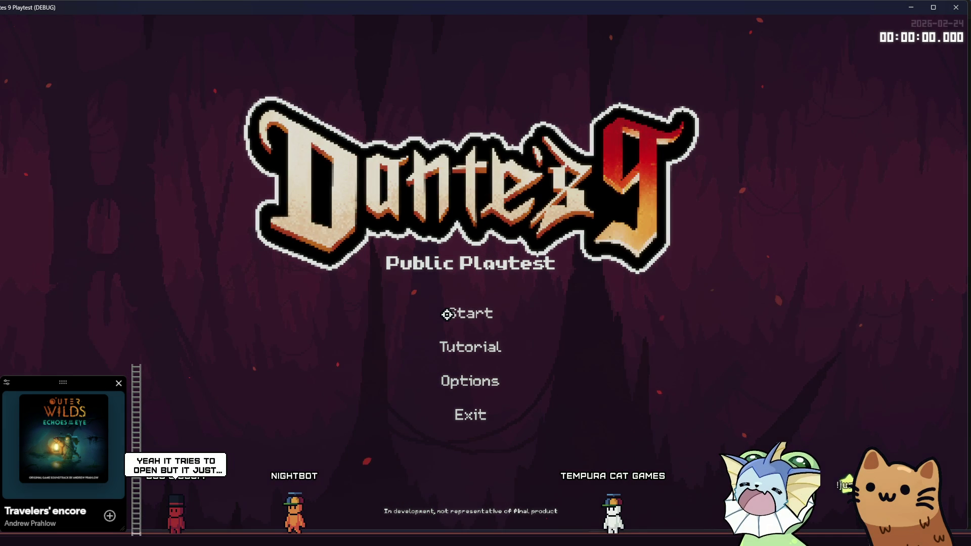
{"action": "left_click", "coordinate": [447, 314]}
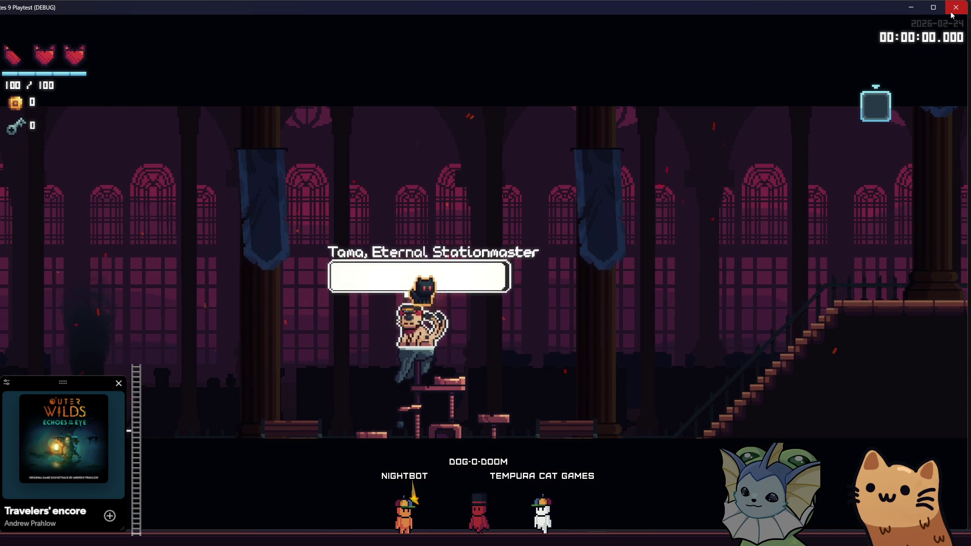
{"action": "left_click", "coordinate": [954, 8]}
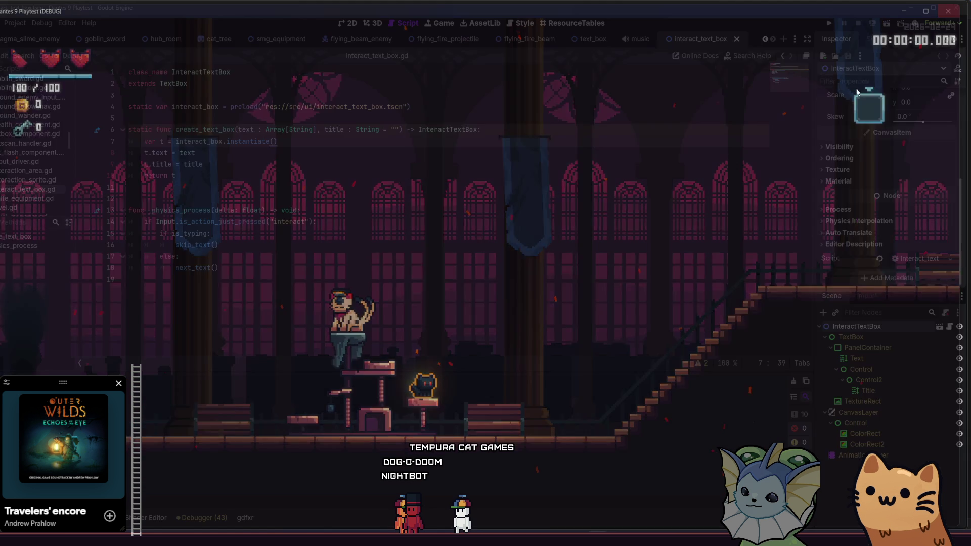
Step: In cat_tree.gd, declare var text_open = false below the exported variables
{"action": "left_click", "coordinate": [446, 184]}
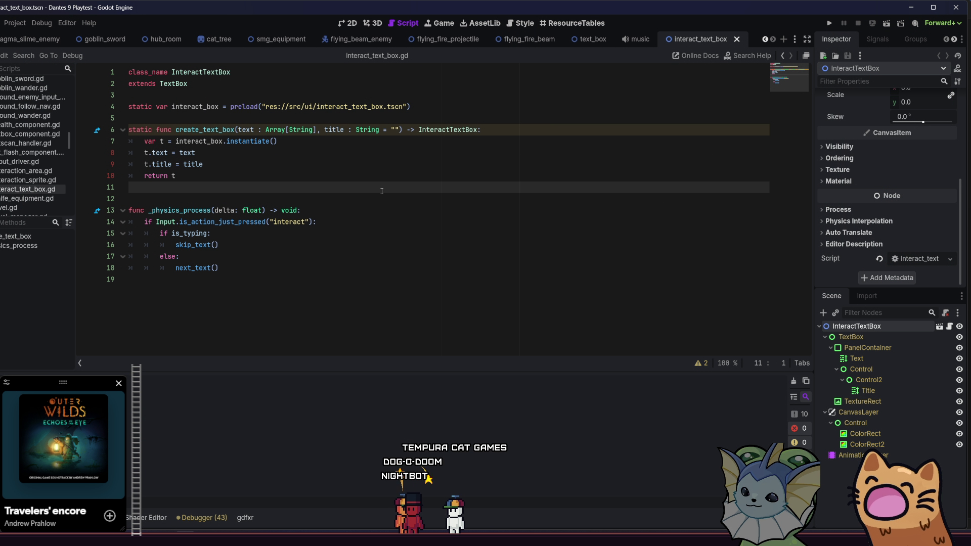
{"action": "left_click", "coordinate": [217, 39]}
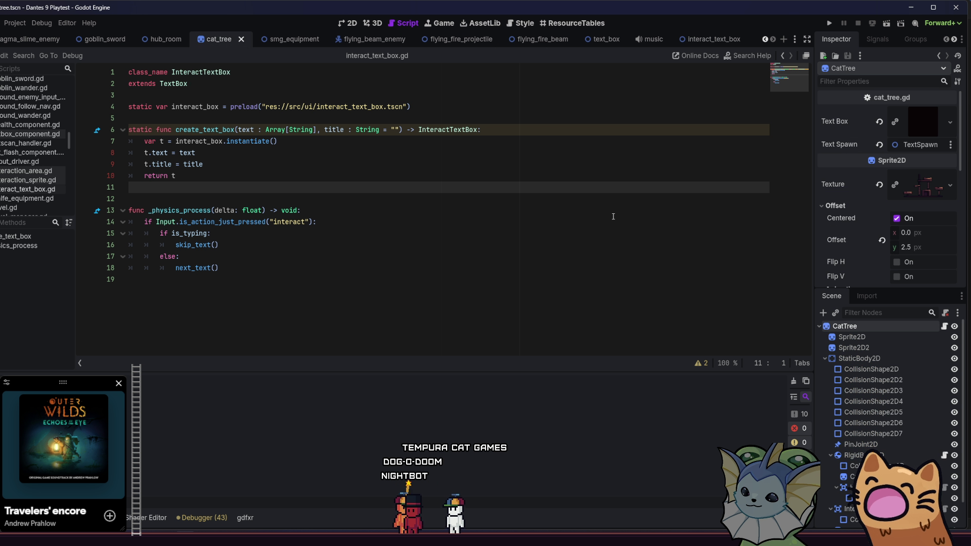
{"action": "left_click", "coordinate": [944, 326]}
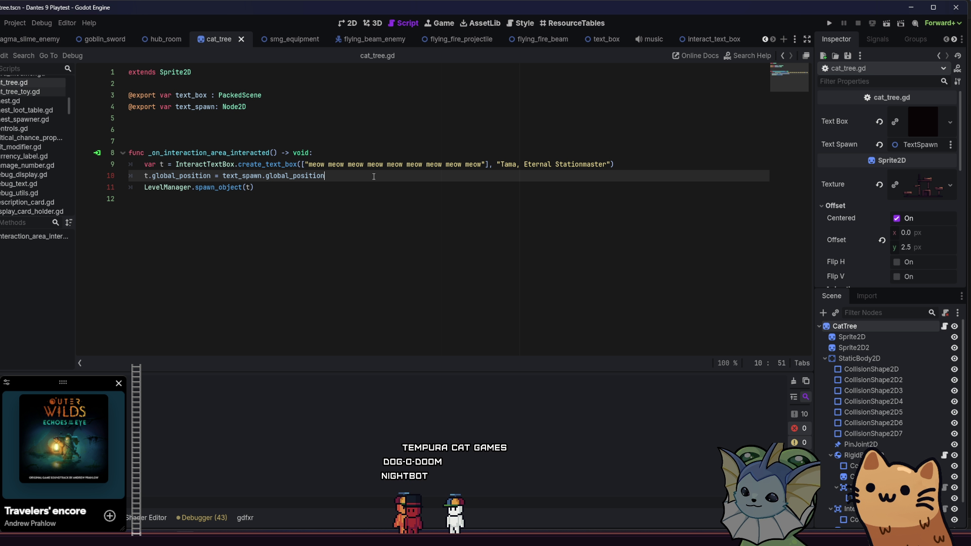
{"action": "left_click", "coordinate": [404, 157]}
{"action": "left_click", "coordinate": [343, 119]}
{"action": "key", "text": "Return"}
{"action": "type", "text": "var "}
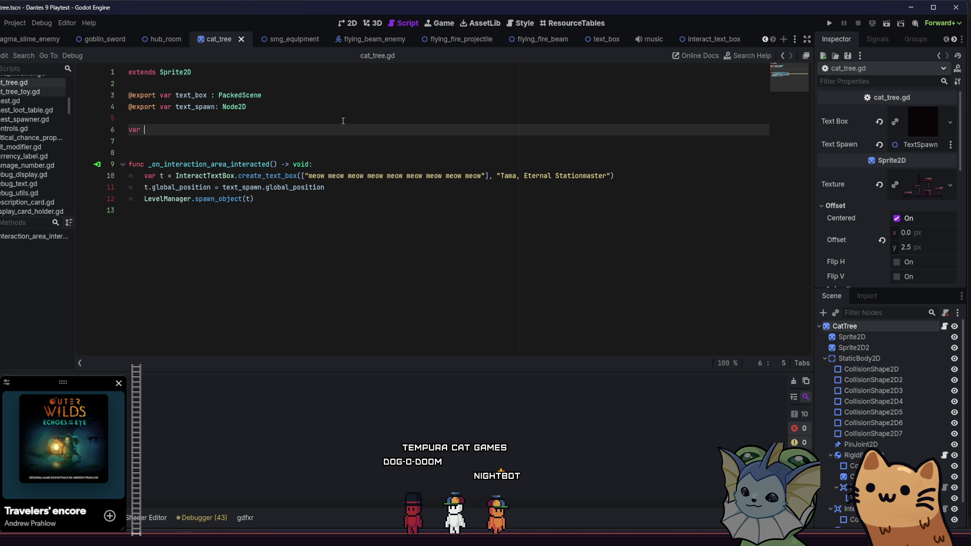
{"action": "type", "text": "text_"}
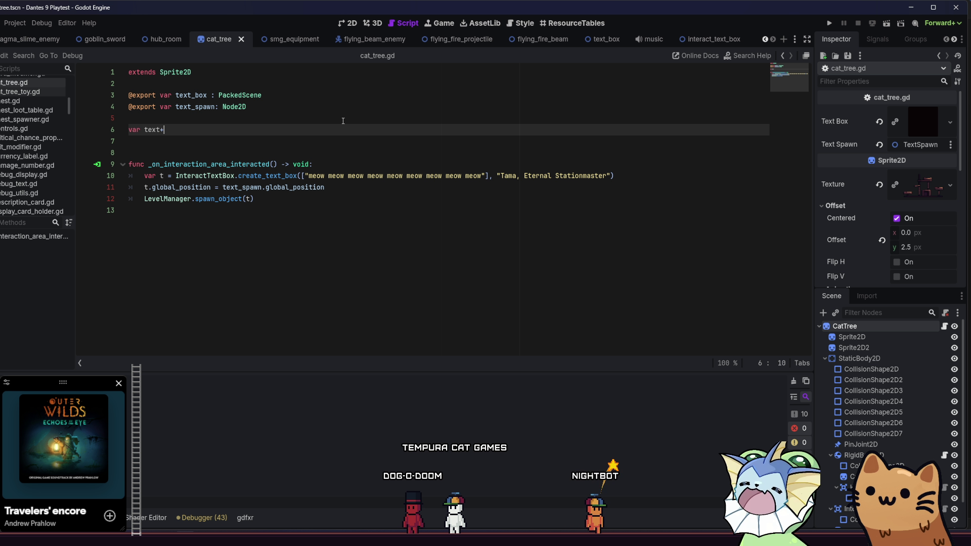
{"action": "type", "text": "op"}
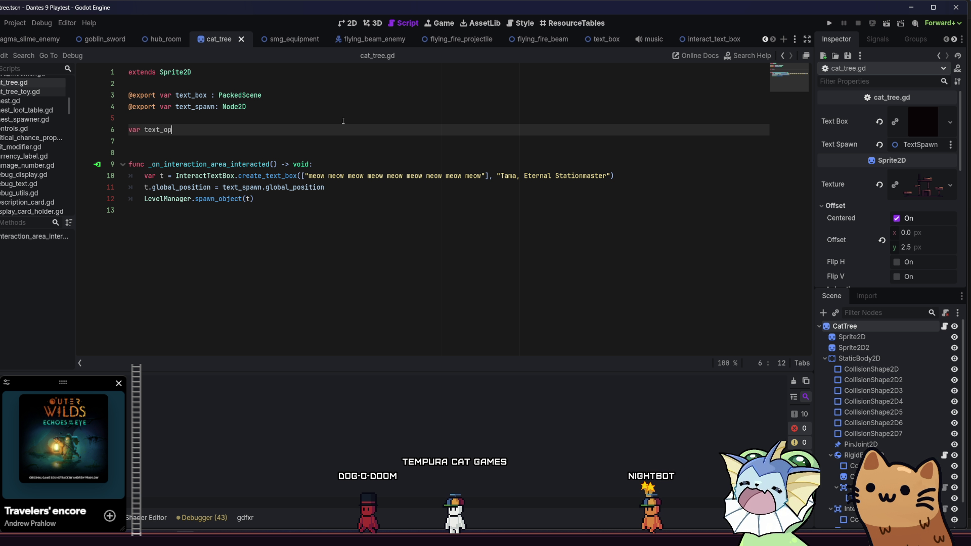
{"action": "type", "text": "en = false"}
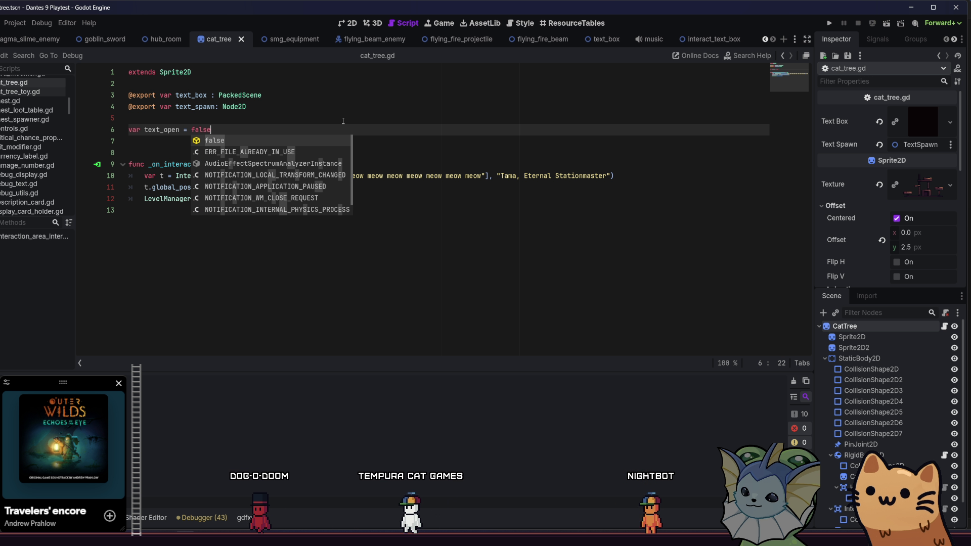
Step: Wrap the text box creation lines under an 'if !text_open:' check, indenting them
{"action": "left_click", "coordinate": [332, 169]}
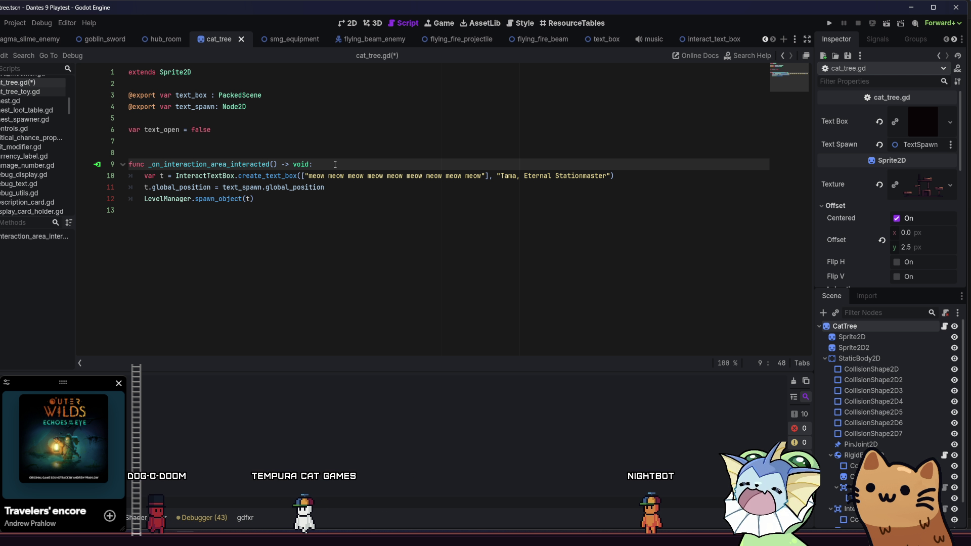
{"action": "key", "text": "Return"}
{"action": "type", "text": "if text_open:"}
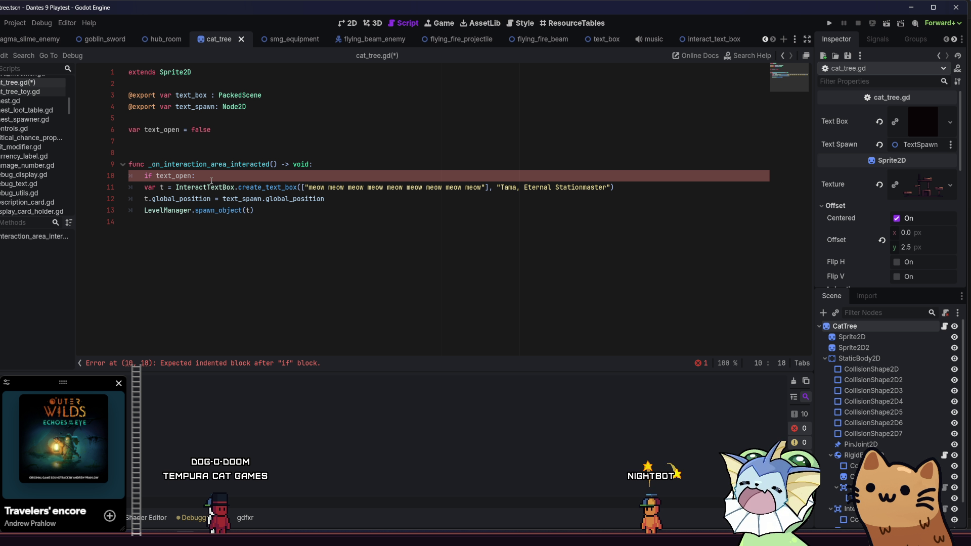
{"action": "left_click", "coordinate": [146, 187]}
{"action": "key", "text": "Tab"}
{"action": "key", "text": "Down"}
{"action": "key", "text": "Home"}
{"action": "key", "text": "Tab"}
{"action": "key", "text": "Down"}
{"action": "key", "text": "Home"}
{"action": "key", "text": "Tab"}
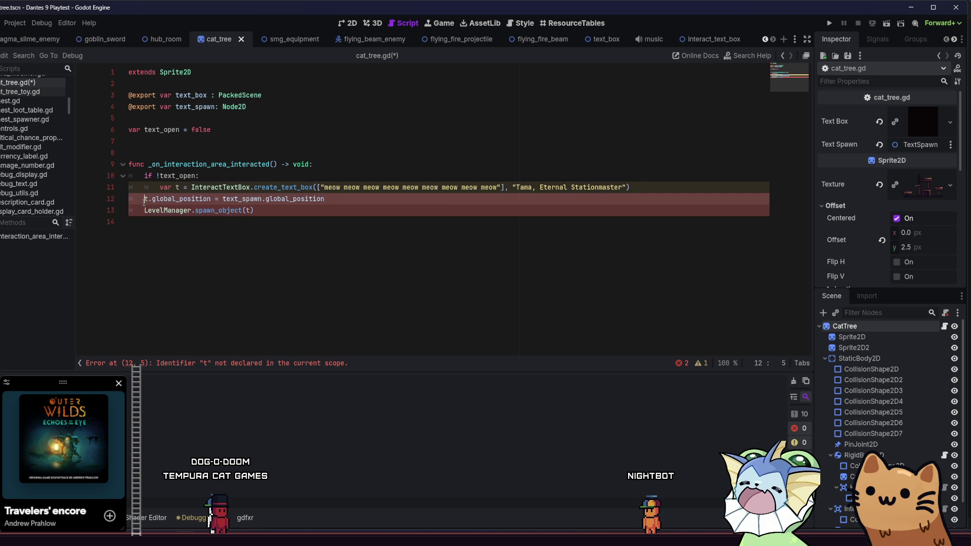
{"action": "left_click", "coordinate": [318, 177]}
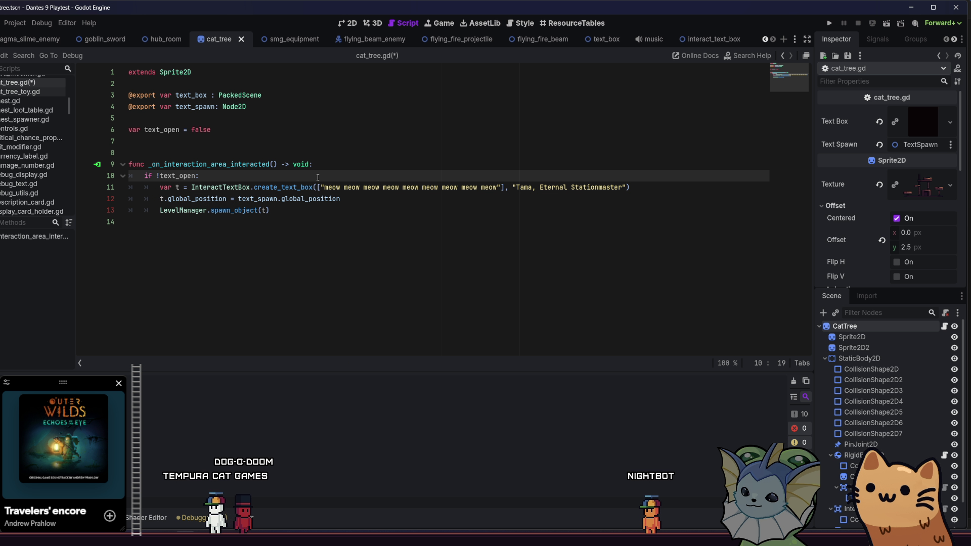
Step: Begin a new function after the interaction function, starting with 'func _tex'
{"action": "left_click", "coordinate": [273, 250]}
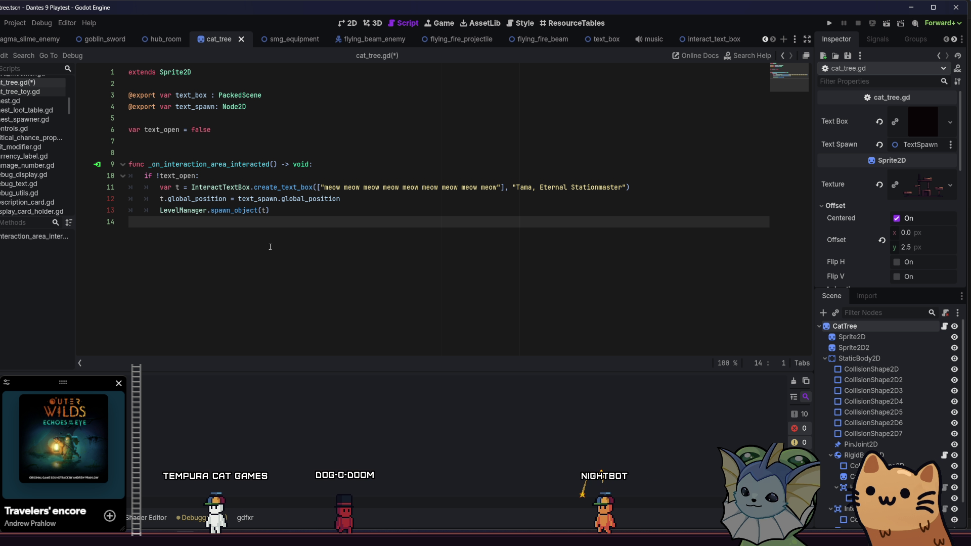
{"action": "key", "text": "Return"}
{"action": "type", "text": "func -n"}
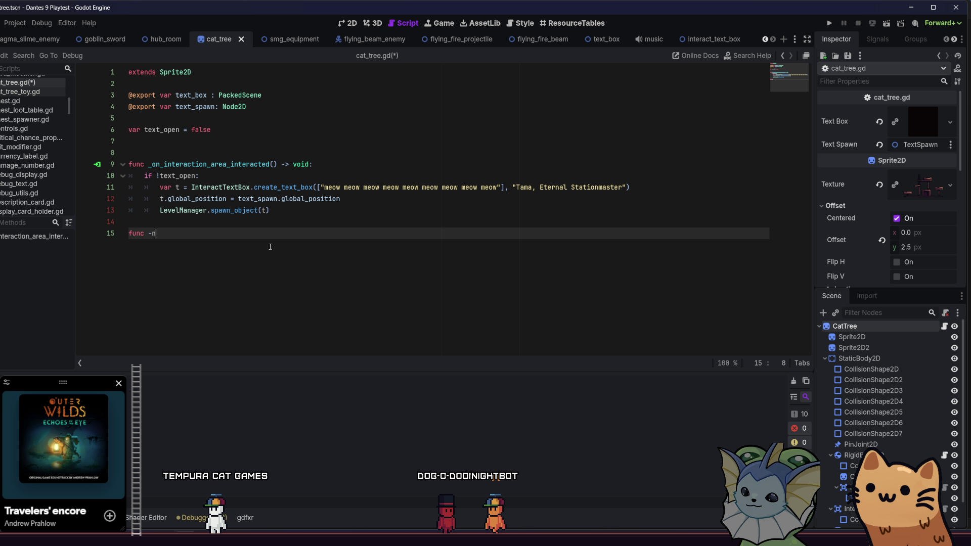
{"action": "key", "text": "BackSpace"}
{"action": "key", "text": "BackSpace"}
{"action": "type", "text": "on_text"}
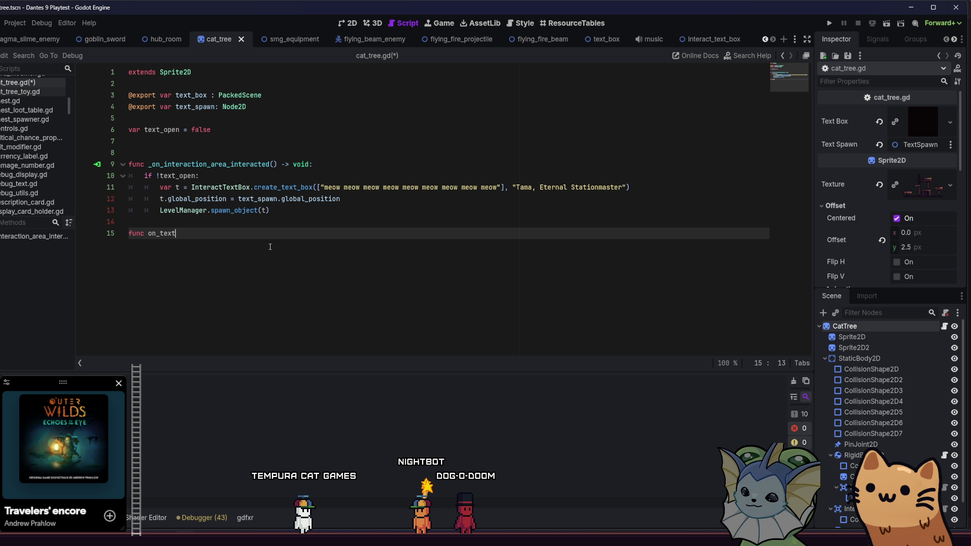
{"action": "type", "text": "_close():"}
Step: Delete the unfinished on_text_close function from cat_tree.gd
{"action": "key", "text": "Return"}
{"action": "type", "text": "te"}
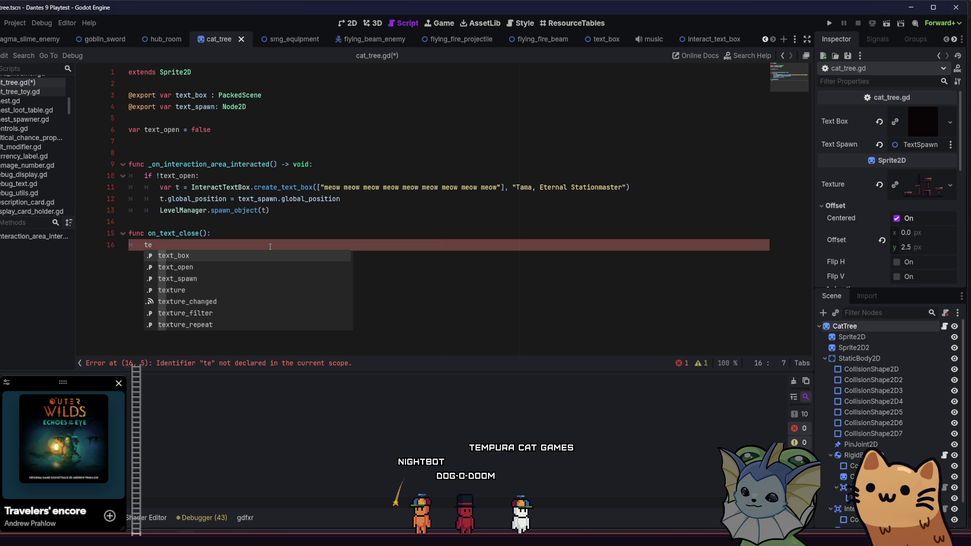
{"action": "left_click_drag", "start_coordinate": [271, 247], "coordinate": [147, 234]}
{"action": "key", "text": "BackSpace"}
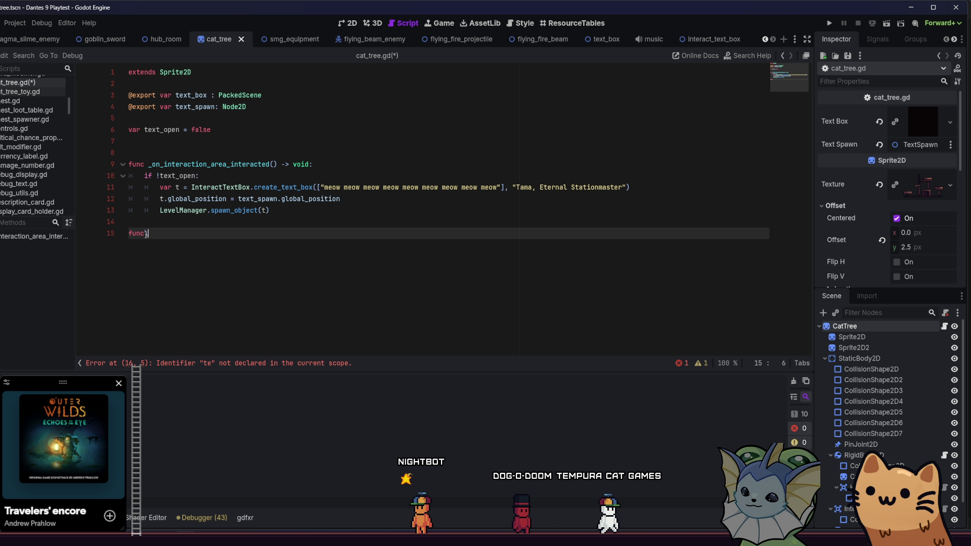
{"action": "key", "text": "BackSpace"}
{"action": "key", "text": "BackSpace"}
{"action": "key", "text": "BackSpace"}
{"action": "key", "text": "Up"}
{"action": "key", "text": "Down"}
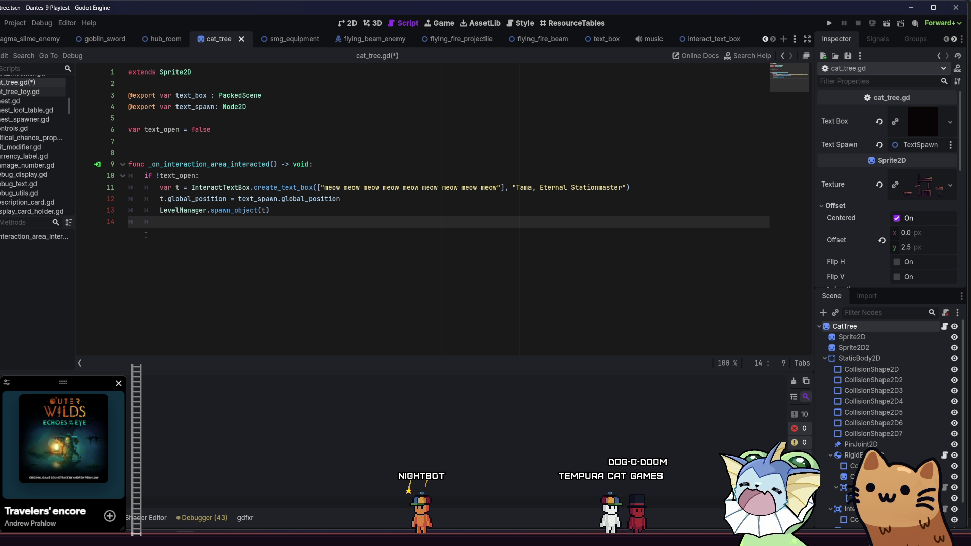
{"action": "key", "text": "BackSpace"}
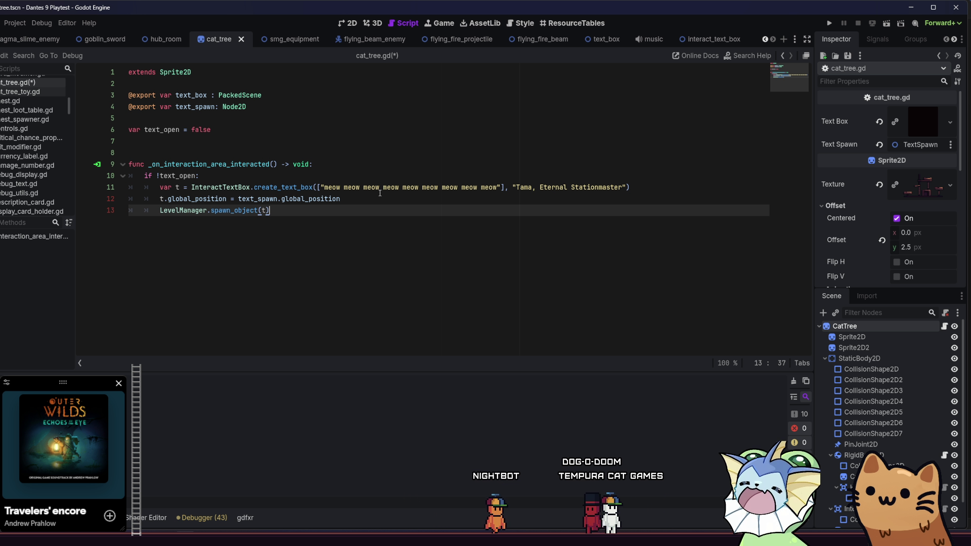
Step: Add a line after the position assignment that connects the text box's closed signal
{"action": "left_click", "coordinate": [379, 202]}
{"action": "key", "text": "Return"}
{"action": "type", "text": "t.con"}
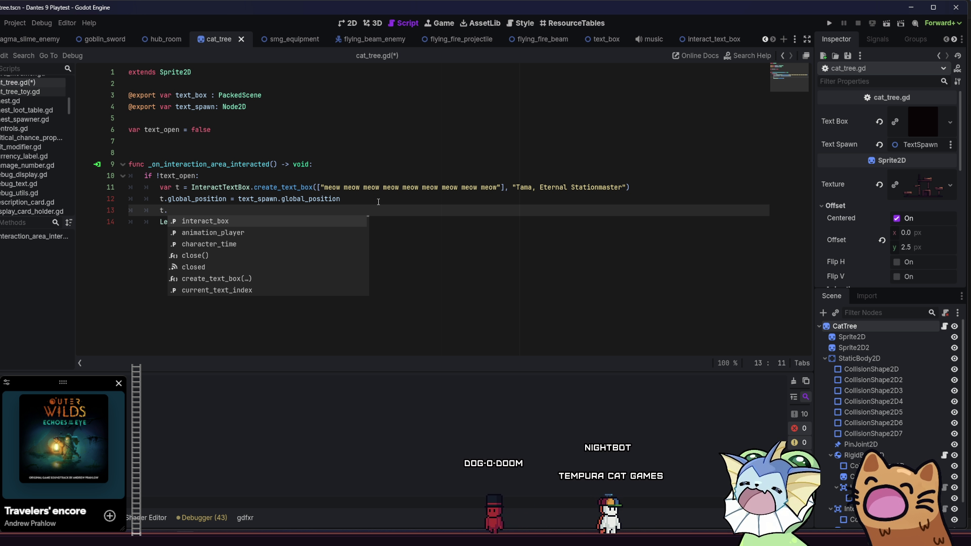
{"action": "key", "text": "BackSpace"}
{"action": "key", "text": "BackSpace"}
{"action": "key", "text": "BackSpace"}
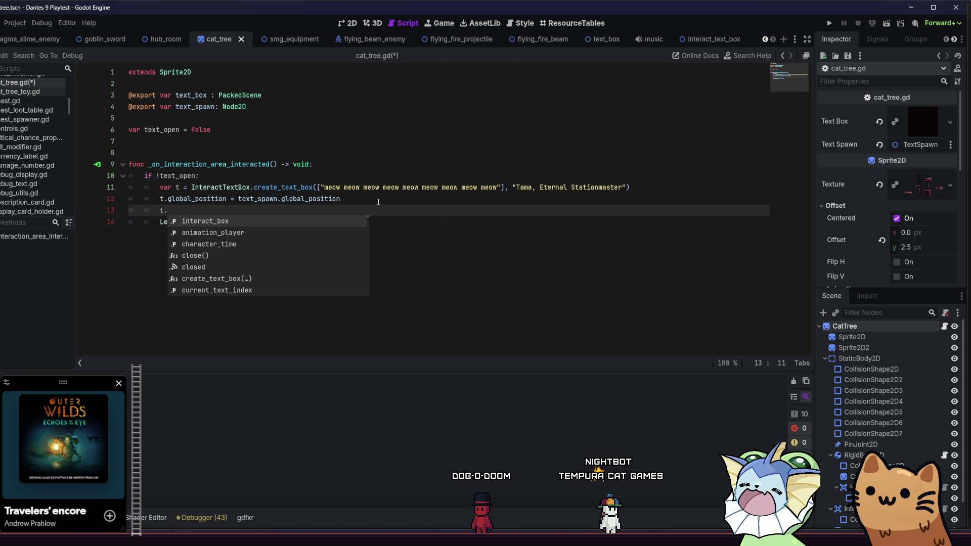
{"action": "type", "text": "clo"}
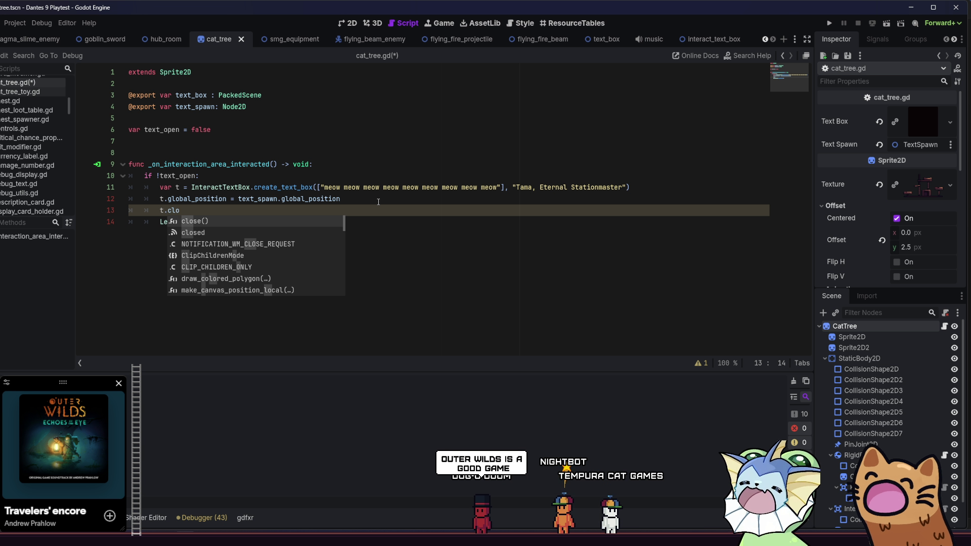
{"action": "key", "text": "Down"}
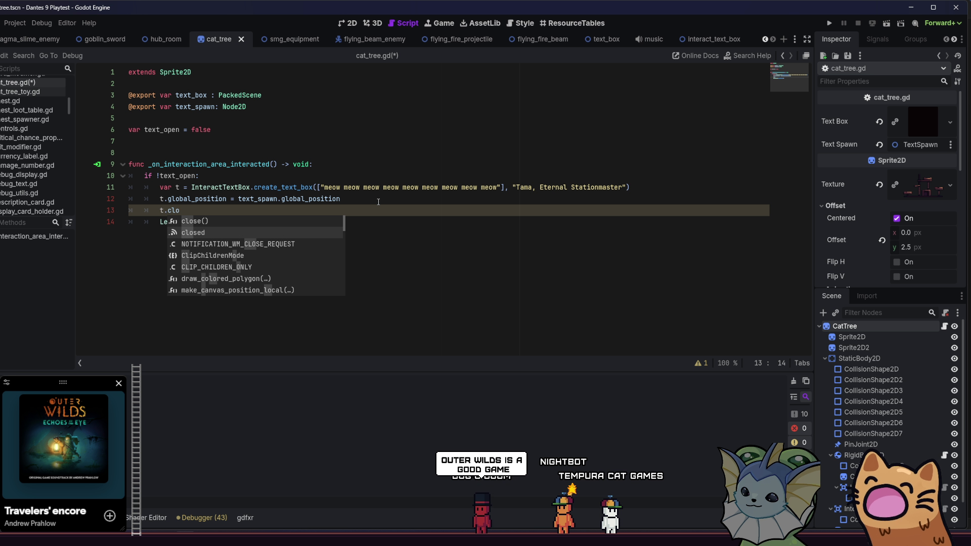
{"action": "key", "text": "Return"}
{"action": "type", "text": ".con"}
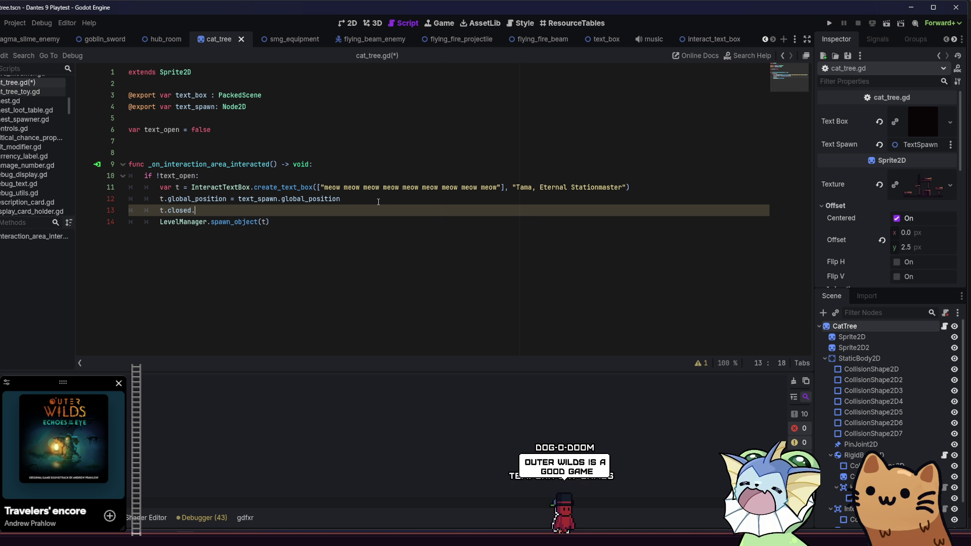
{"action": "key", "text": "Return"}
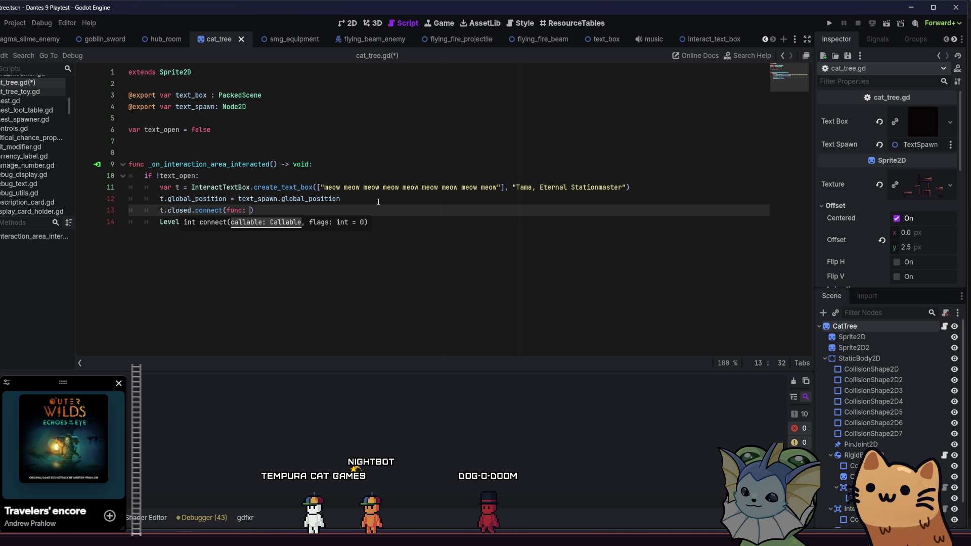
Step: Finish the closed handler with a text_open assignment and save the script
{"action": "type", "text": "text"}
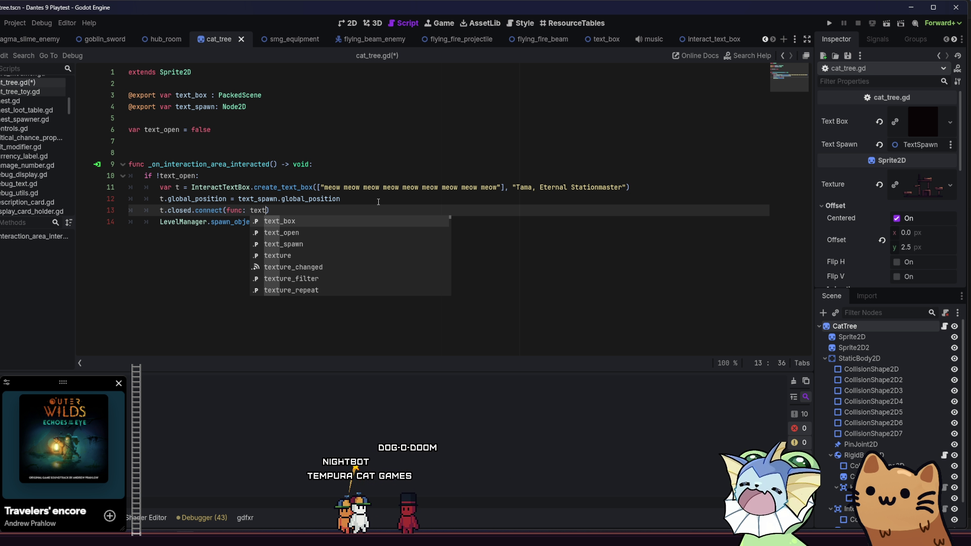
{"action": "type", "text": "_open = "}
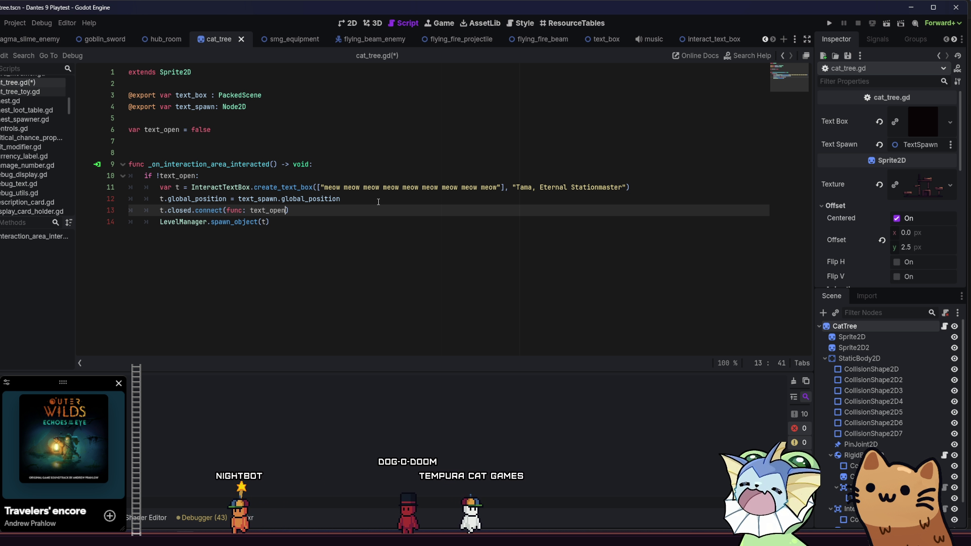
{"action": "type", "text": "true"}
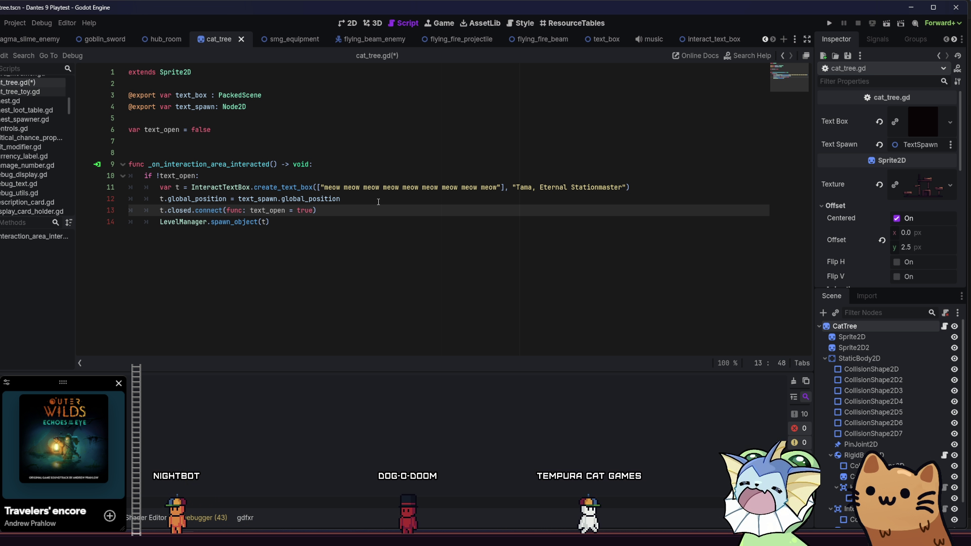
{"action": "left_click", "coordinate": [378, 202]}
{"action": "left_click", "coordinate": [373, 209]}
{"action": "type", "text": "("}
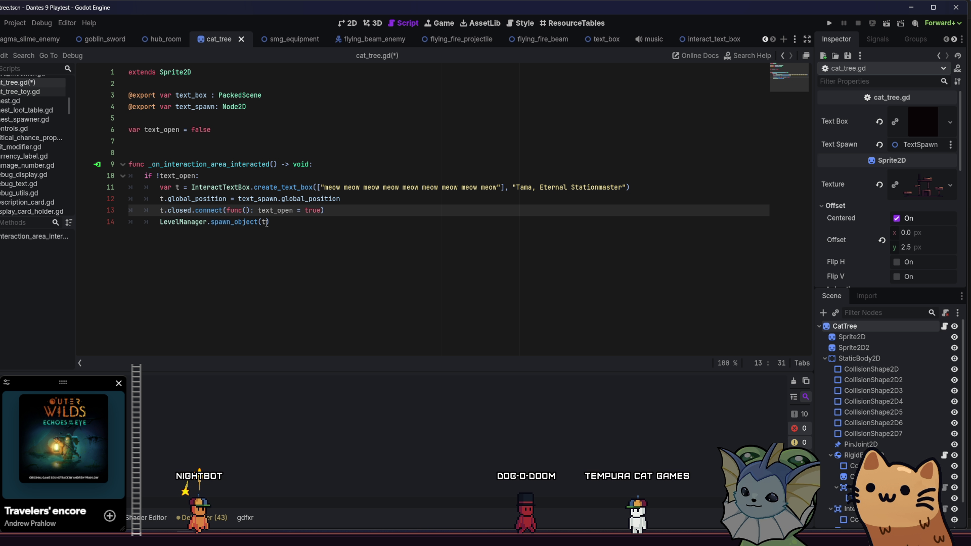
{"action": "left_click", "coordinate": [315, 223]}
{"action": "key", "text": "ctrl+s"}
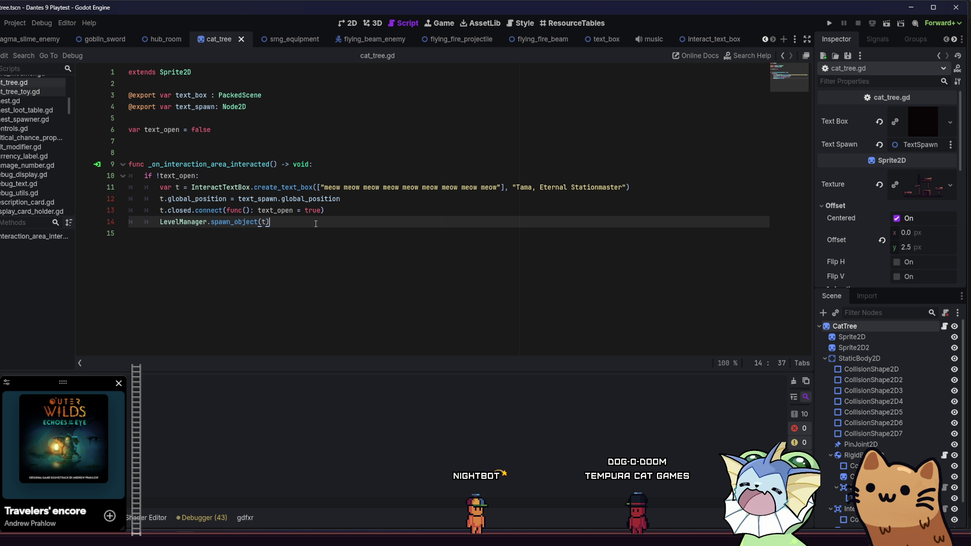
Step: Add text_open = true inside the if block and save the cat tree scene and script
{"action": "double_click", "coordinate": [313, 210]}
{"action": "type", "text": "fals"}
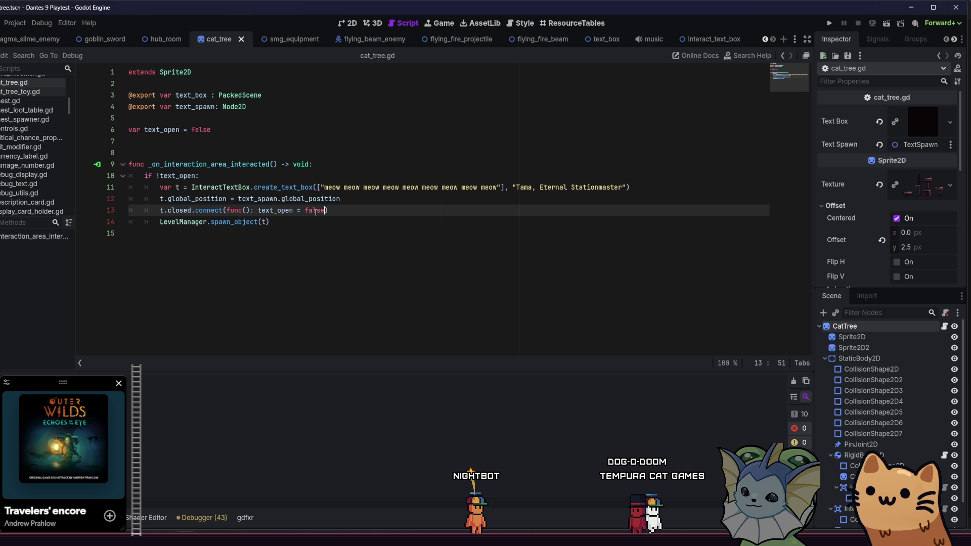
{"action": "left_click", "coordinate": [324, 177]}
{"action": "key", "text": "Return"}
{"action": "type", "text": "te"}
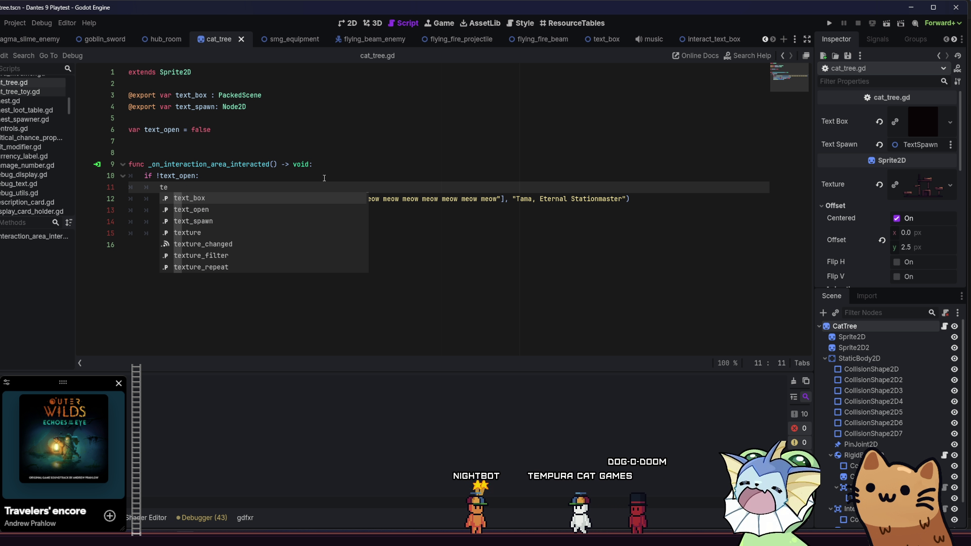
{"action": "key", "text": "Escape"}
{"action": "key", "text": "Home"}
{"action": "key", "text": "Home"}
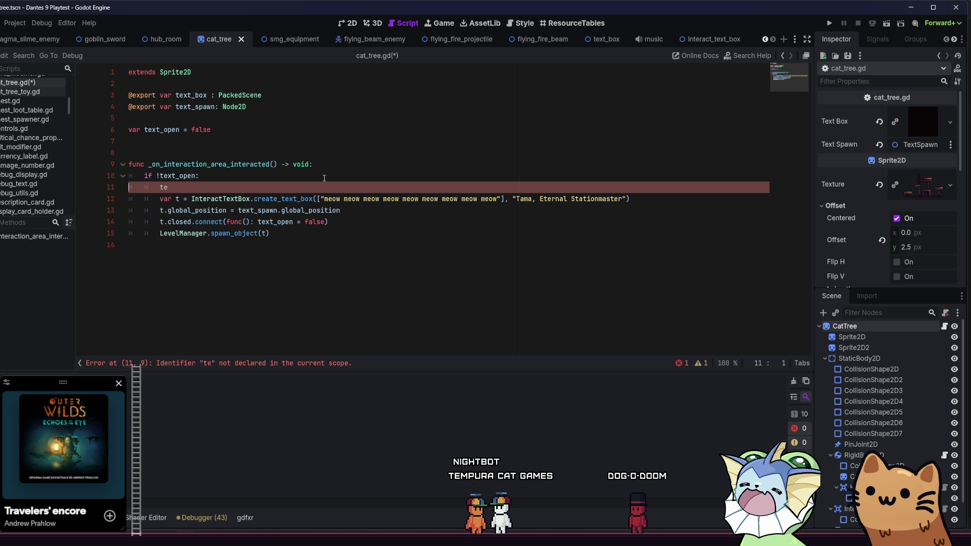
{"action": "type", "text": "xt_bo"}
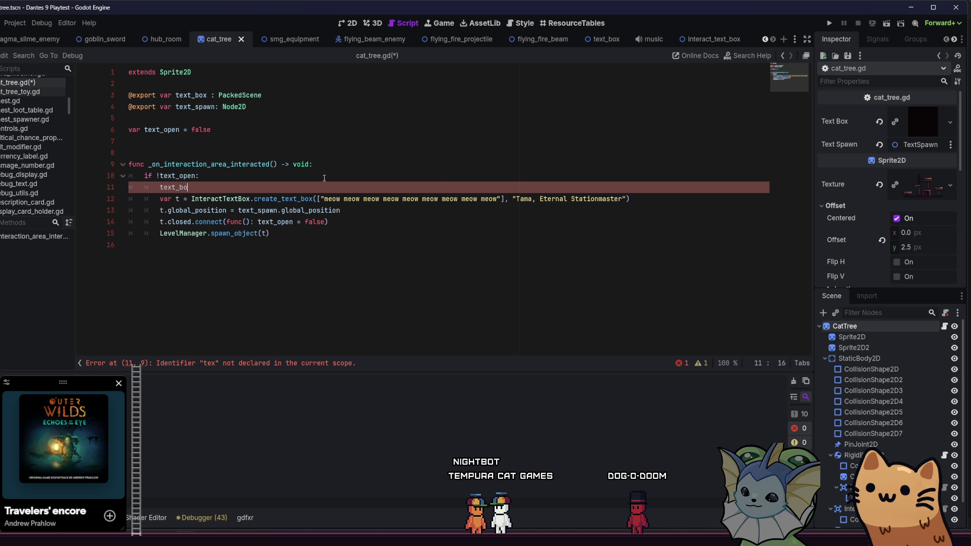
{"action": "type", "text": "pen = true"}
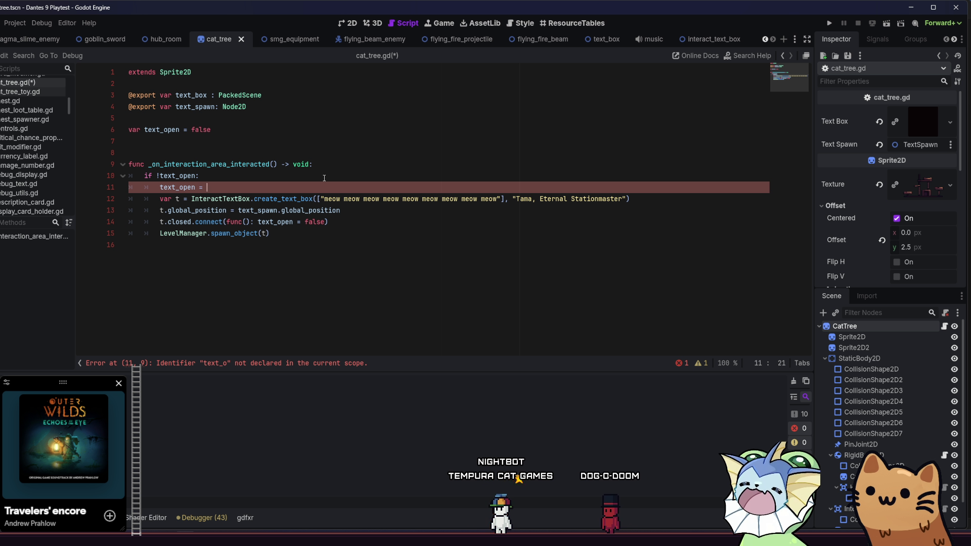
{"action": "left_click", "coordinate": [283, 234]}
{"action": "key", "text": "ctrl+s"}
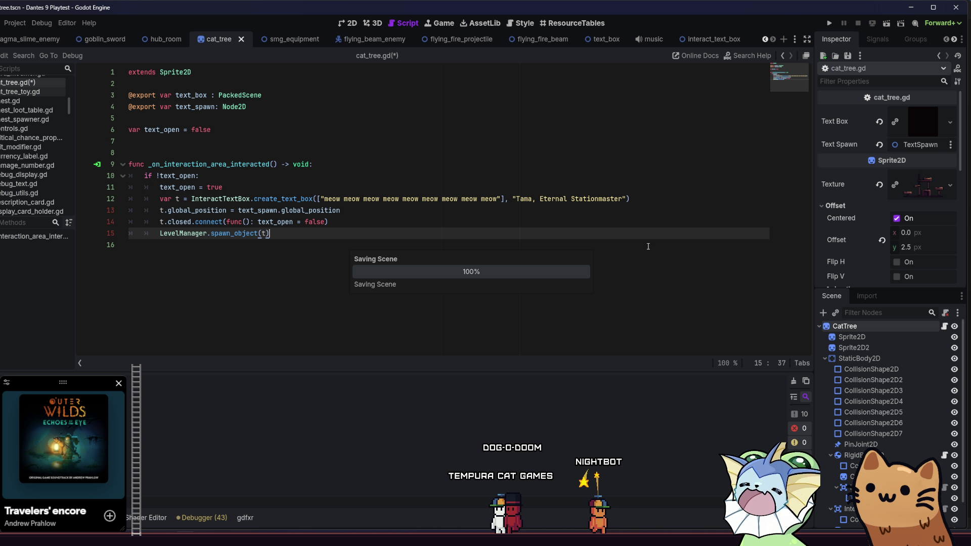
{"action": "left_click", "coordinate": [706, 39]}
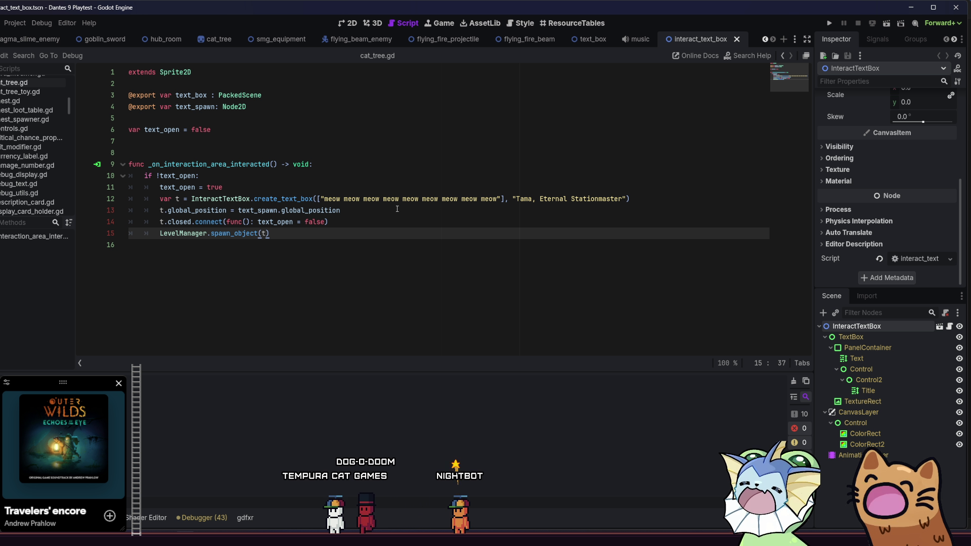
Step: Review the create_text_box arguments and meow string on line 12 of cat_tree.gd
{"action": "left_click_drag", "start_coordinate": [321, 198], "coordinate": [623, 199]}
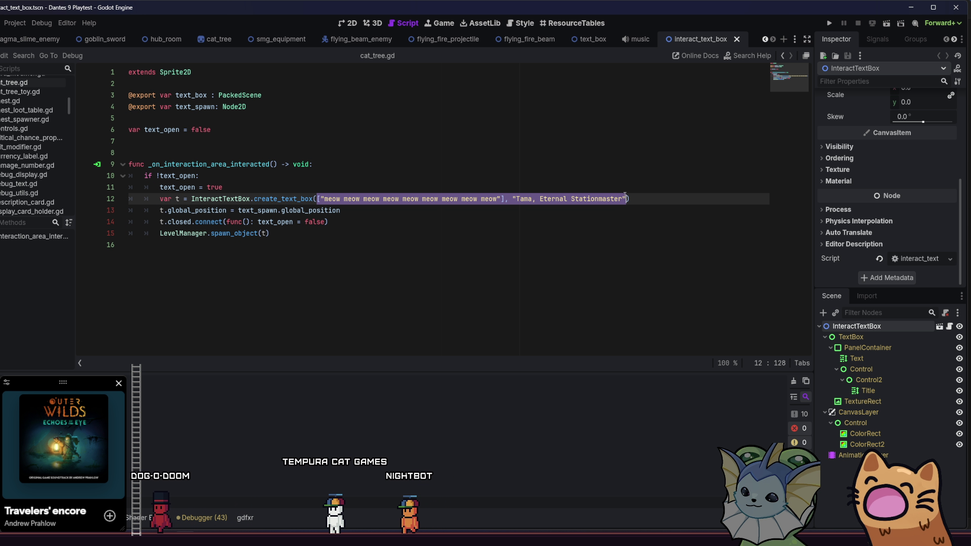
{"action": "left_click_drag", "start_coordinate": [321, 198], "coordinate": [531, 199]}
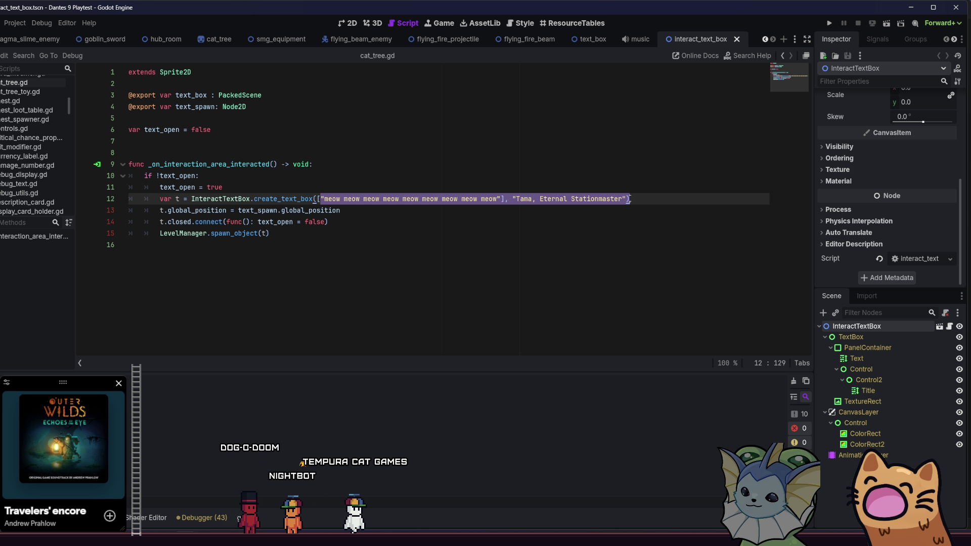
{"action": "left_click", "coordinate": [548, 212]}
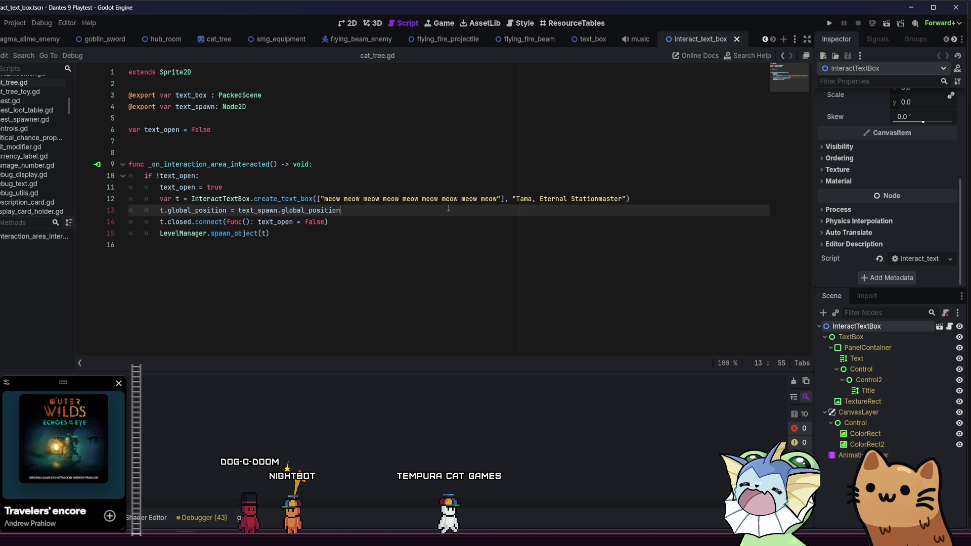
{"action": "left_click_drag", "start_coordinate": [447, 200], "coordinate": [379, 199]}
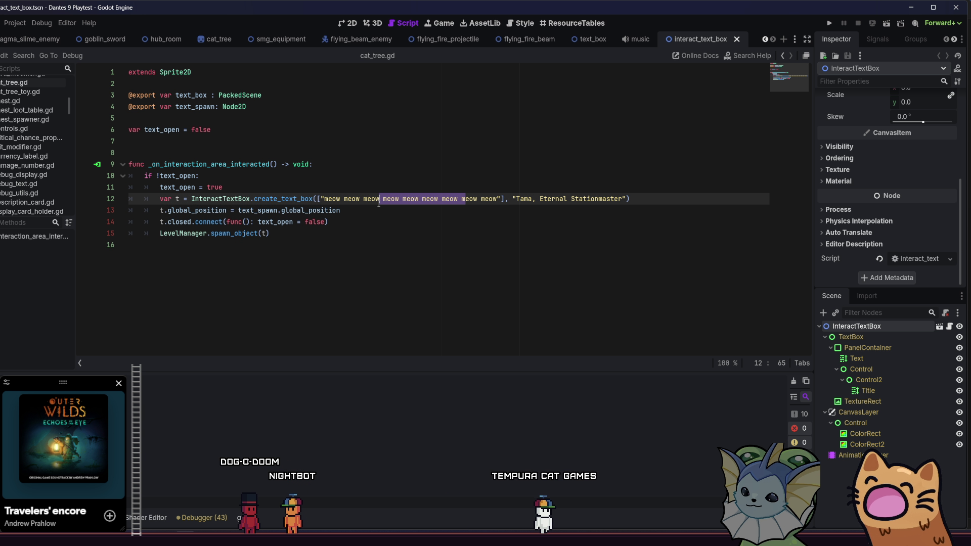
{"action": "left_click", "coordinate": [406, 213]}
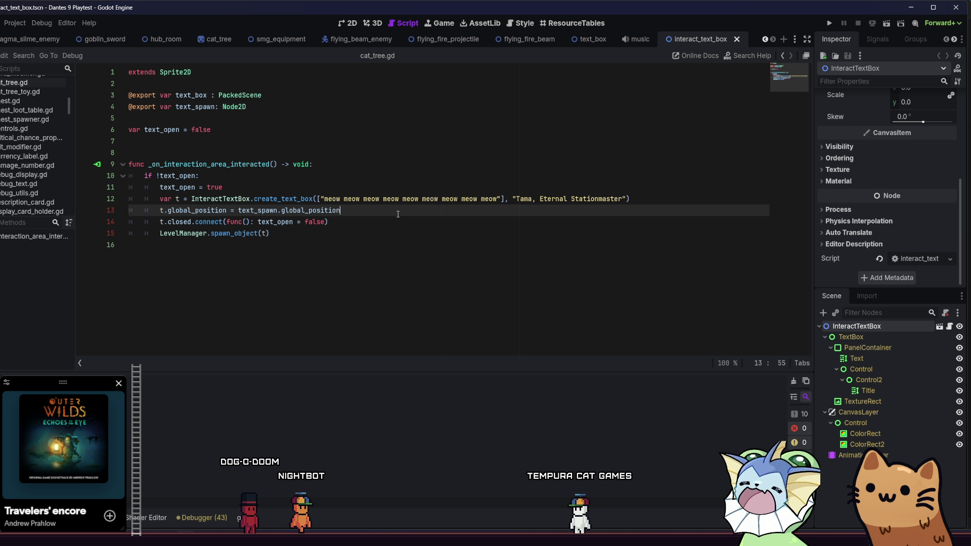
{"action": "left_click", "coordinate": [330, 223]}
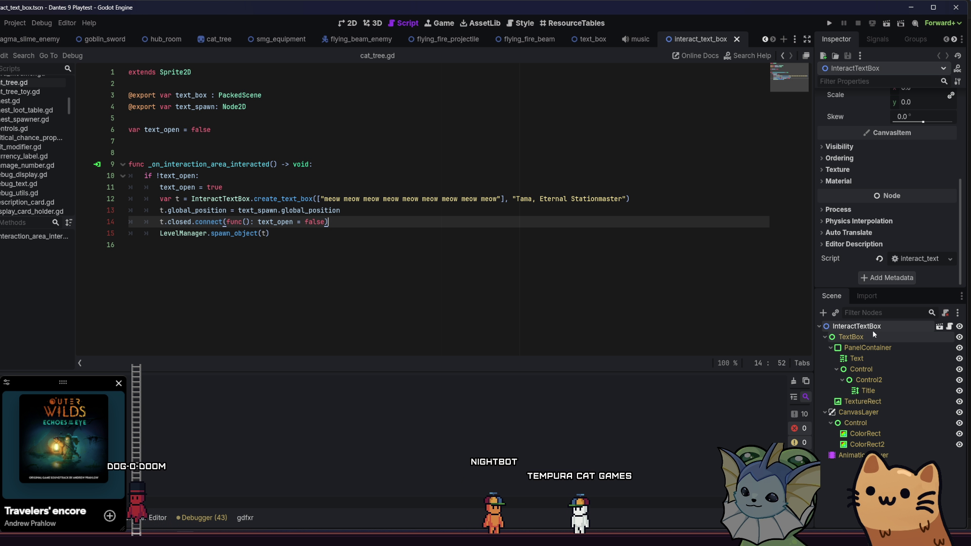
Step: Go to the top of cat_tree.gd and open the InteractTextBox scene's script
{"action": "scroll", "coordinate": [839, 192], "scroll_direction": "up", "scroll_amount": 3}
{"action": "scroll", "coordinate": [839, 193], "scroll_direction": "up", "scroll_amount": 3}
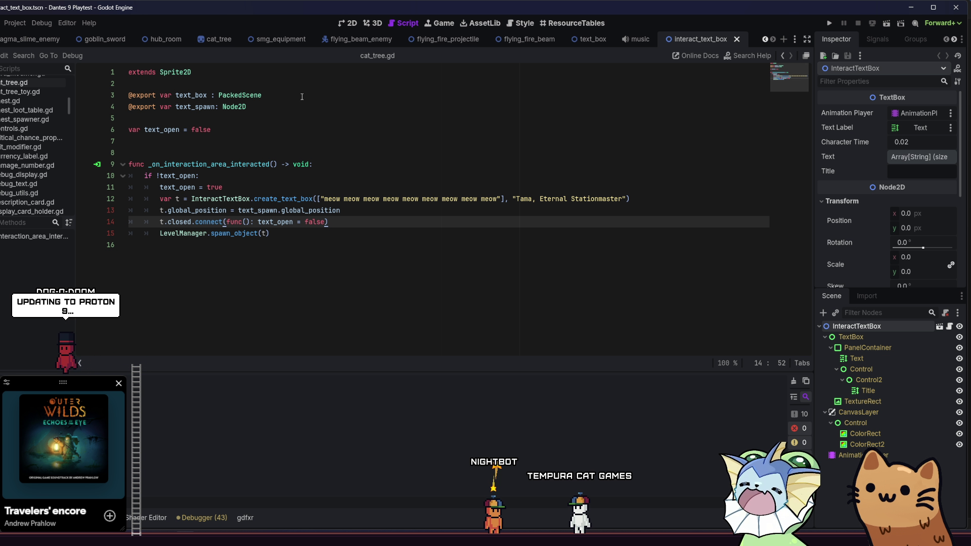
{"action": "left_click", "coordinate": [193, 94]}
{"action": "key", "text": "Up"}
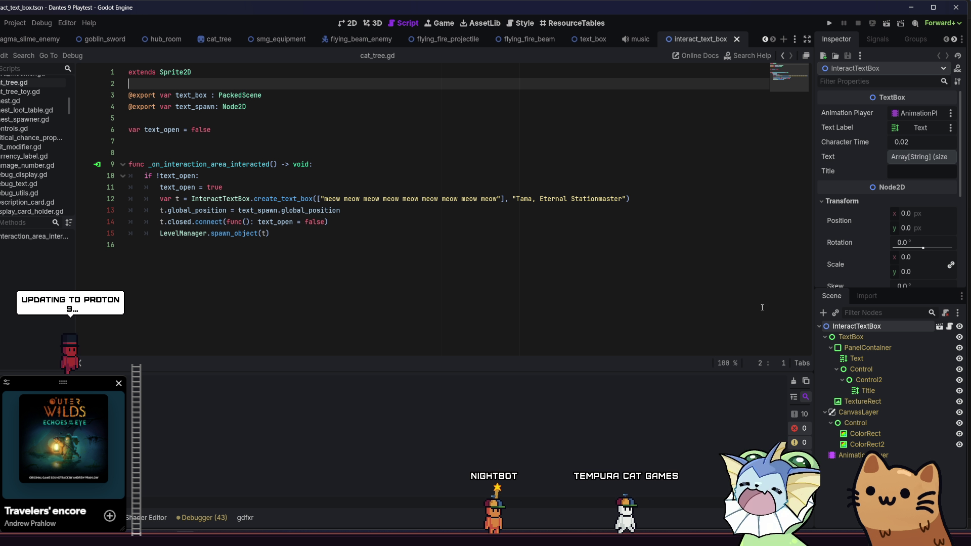
{"action": "left_click", "coordinate": [949, 327]}
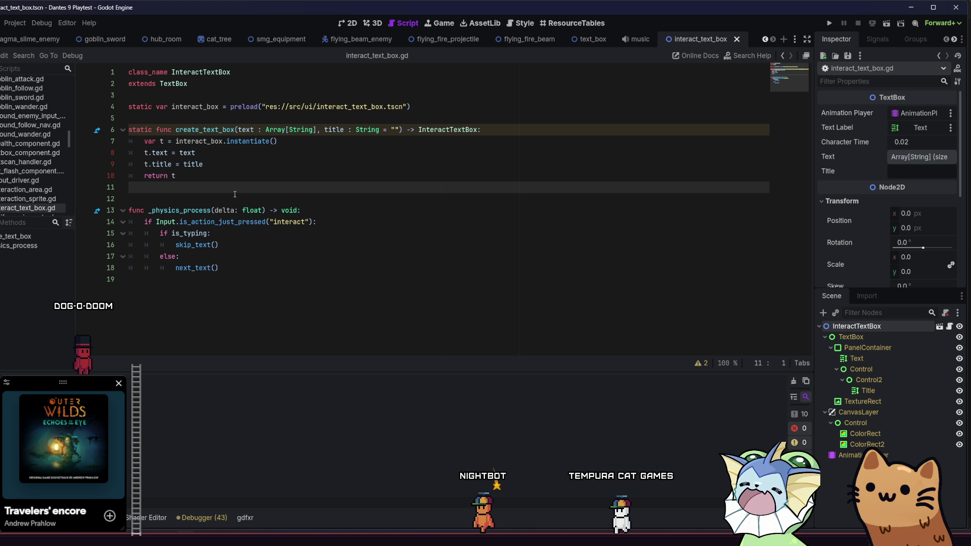
Step: Open text_box.gd via the TextBox class and highlight the uses of text_count
{"action": "left_click", "coordinate": [173, 83]}
{"action": "left_click", "coordinate": [172, 84], "text": "ctrl"}
{"action": "scroll", "coordinate": [286, 228], "scroll_direction": "down", "scroll_amount": 5}
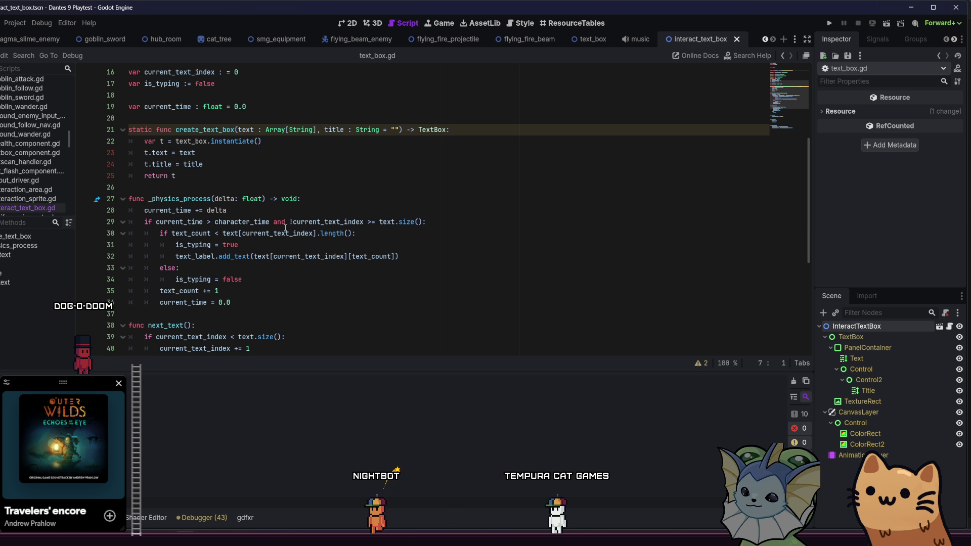
{"action": "mouse_move", "coordinate": [272, 239]}
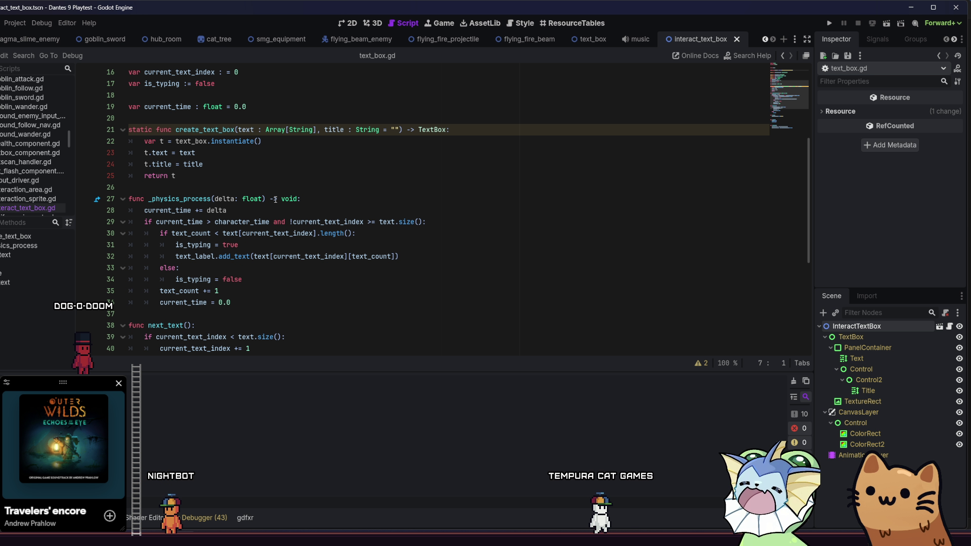
{"action": "double_click", "coordinate": [172, 292]}
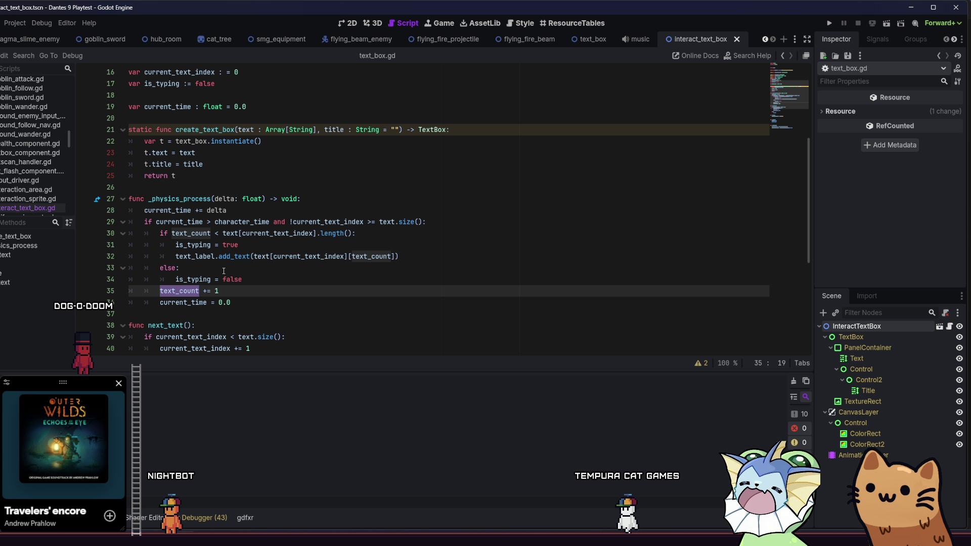
Step: Move the text_count += 1 line from the else branch to just below add_text
{"action": "mouse_move", "coordinate": [232, 273]}
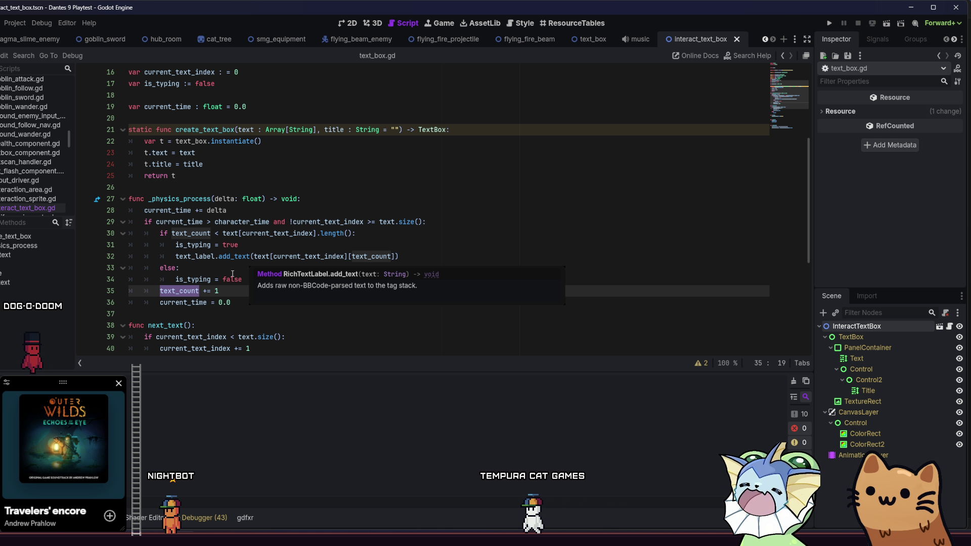
{"action": "left_click", "coordinate": [161, 289]}
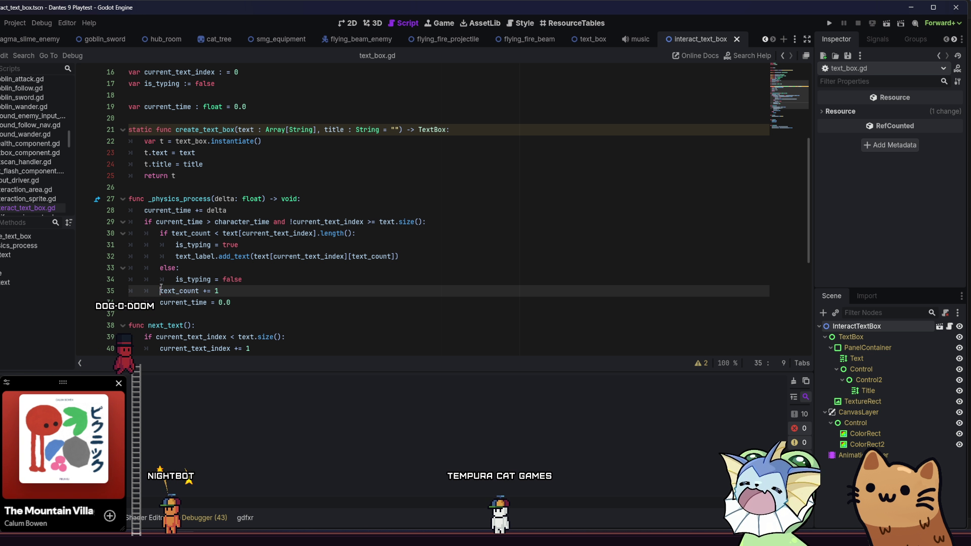
{"action": "left_click_drag", "start_coordinate": [157, 292], "coordinate": [242, 292]}
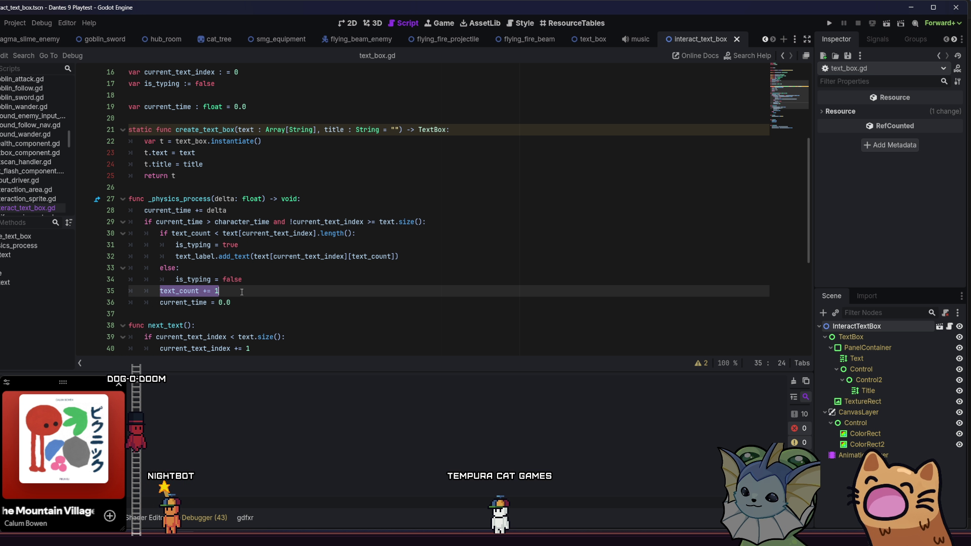
{"action": "key", "text": "ctrl+x"}
{"action": "key", "text": "ctrl+shift+k"}
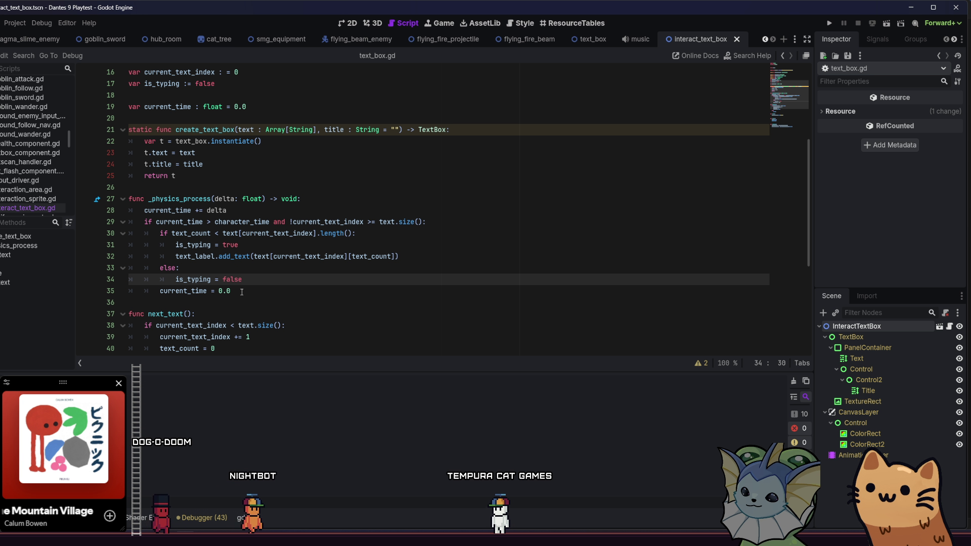
{"action": "left_click", "coordinate": [392, 256]}
{"action": "left_click", "coordinate": [436, 257]}
{"action": "key", "text": "Return"}
{"action": "key", "text": "ctrl+v"}
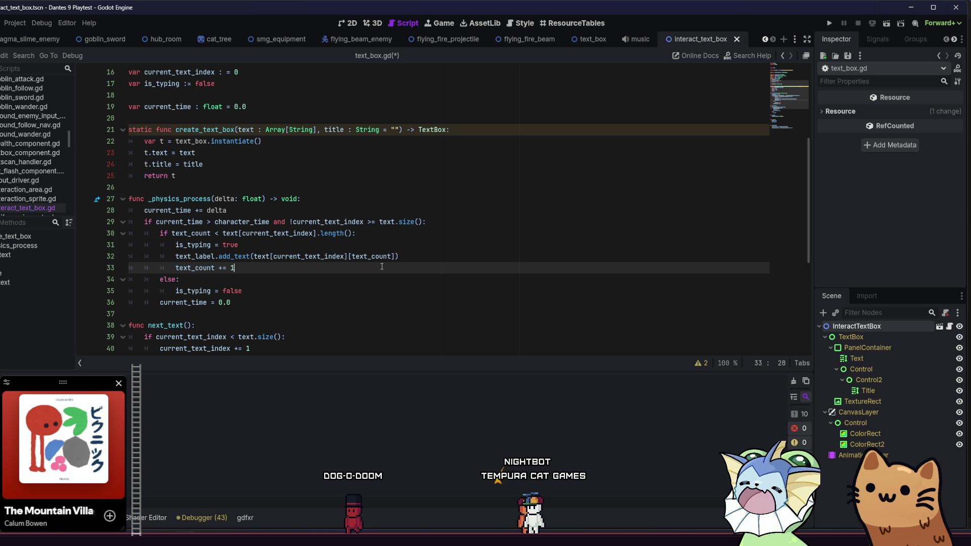
{"action": "scroll", "coordinate": [476, 240], "scroll_direction": "down", "scroll_amount": 6}
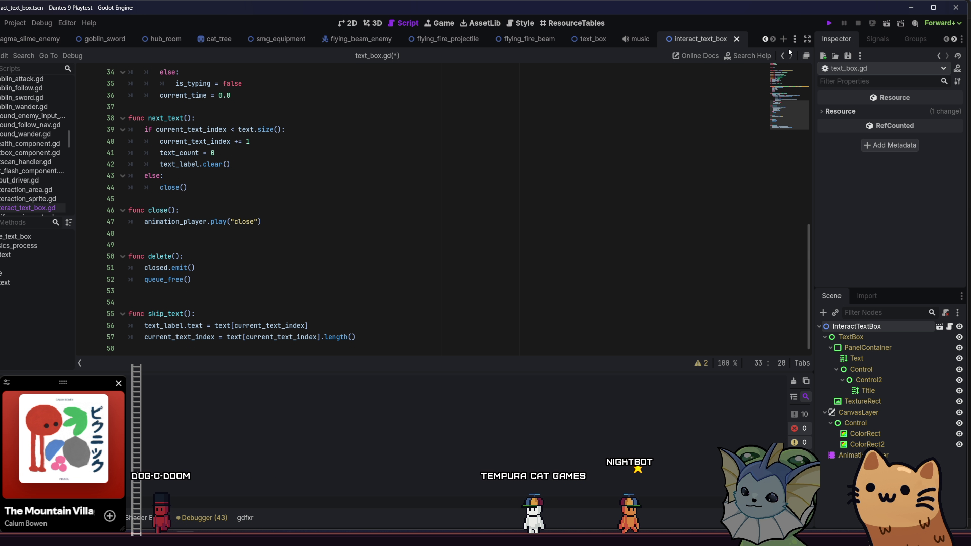
Step: Run the project, start a game from the title screen, then quit the game window
{"action": "key", "text": "F5"}
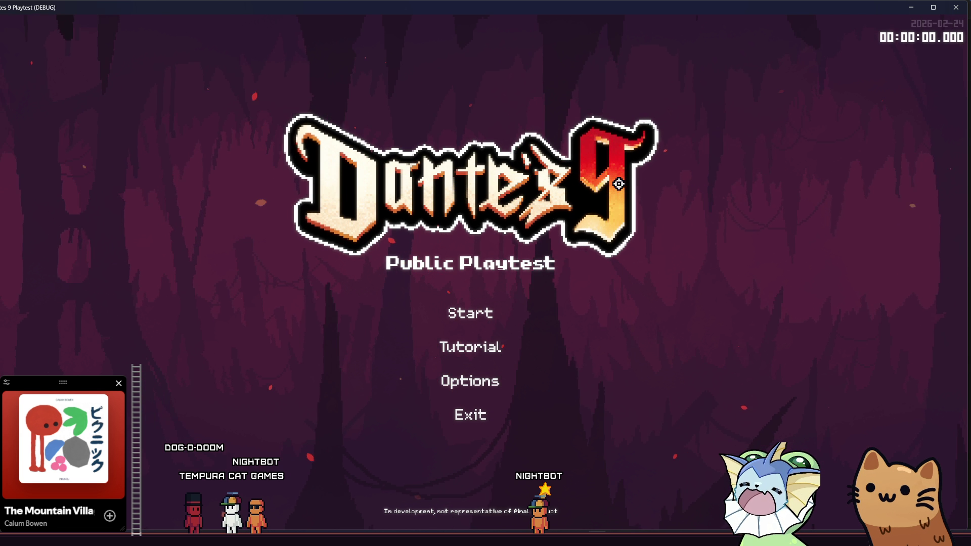
{"action": "left_click", "coordinate": [507, 310]}
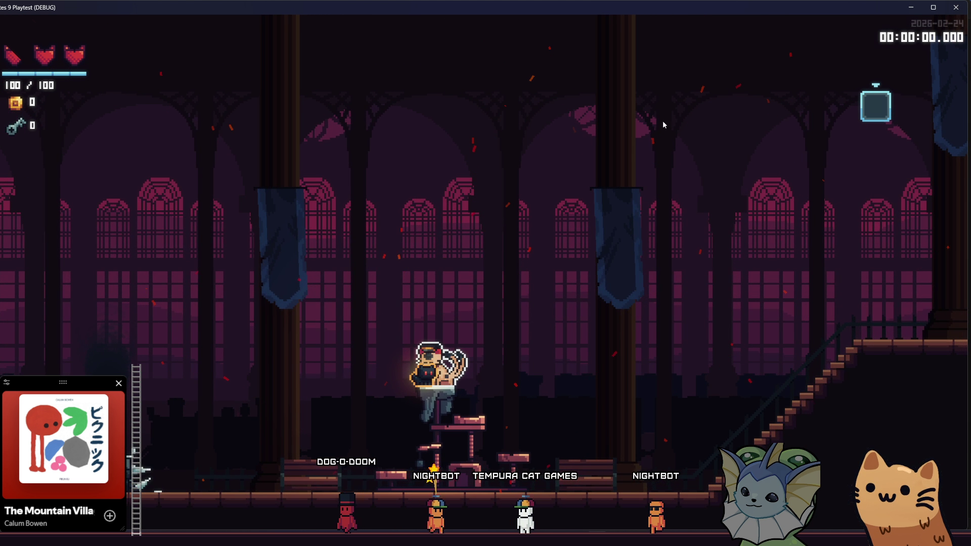
{"action": "key", "text": "alt+F4"}
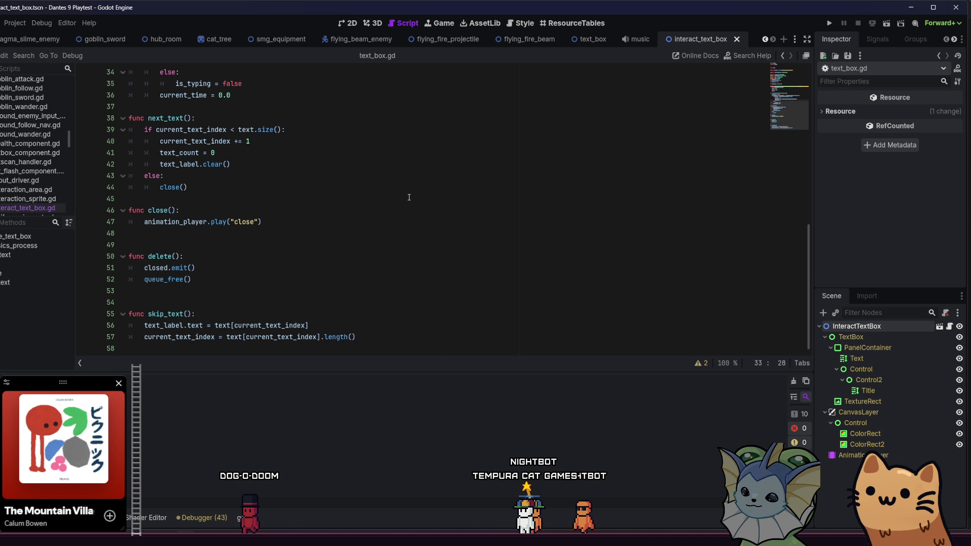
{"action": "scroll", "coordinate": [409, 197], "scroll_direction": "up", "scroll_amount": 3}
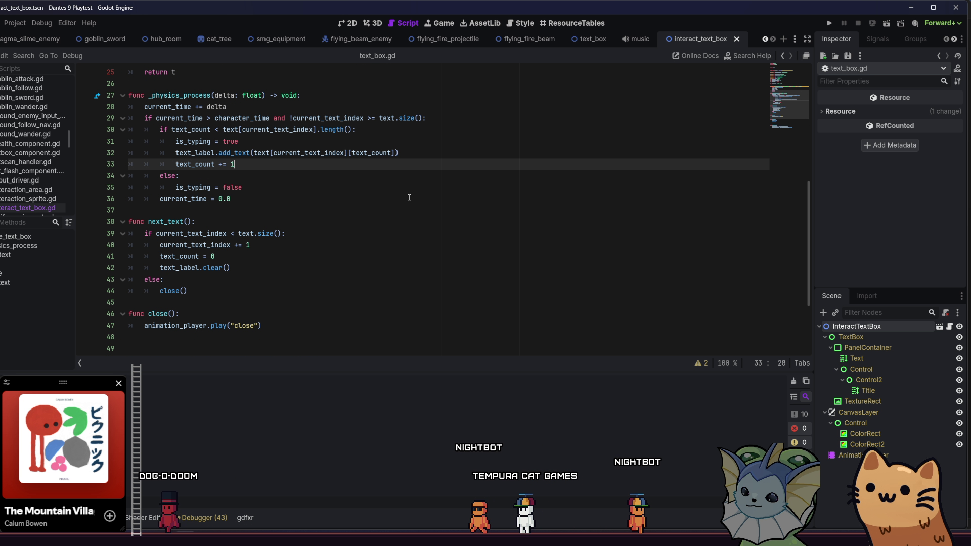
{"action": "scroll", "coordinate": [409, 198], "scroll_direction": "up", "scroll_amount": 1}
{"action": "left_click", "coordinate": [430, 153]}
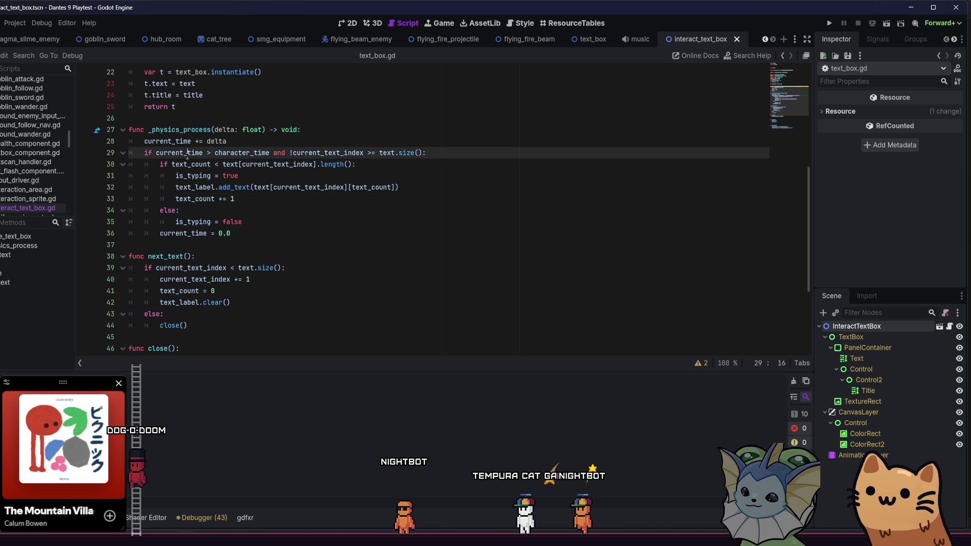
{"action": "left_click", "coordinate": [433, 162]}
{"action": "left_click", "coordinate": [453, 152]}
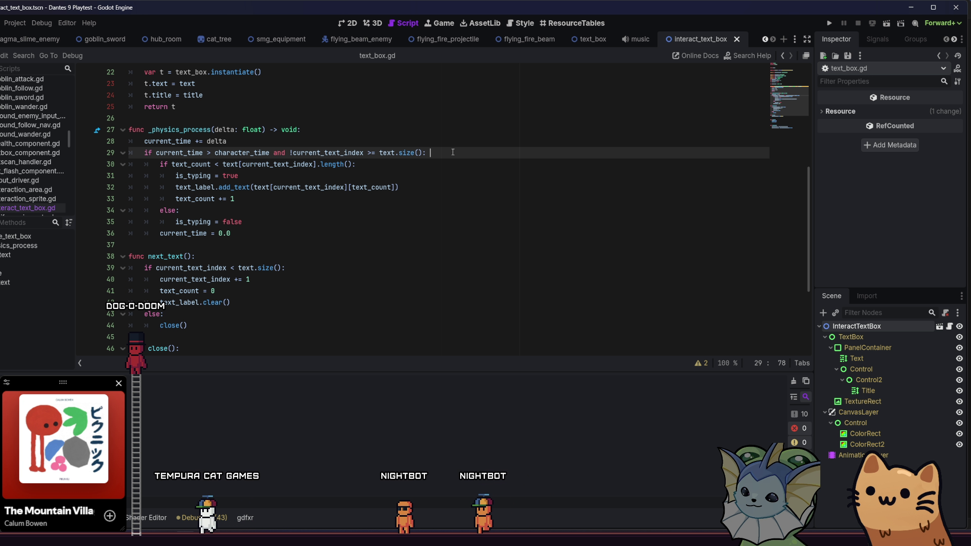
{"action": "double_click", "coordinate": [330, 153]}
{"action": "scroll", "coordinate": [331, 155], "scroll_direction": "up", "scroll_amount": 3}
{"action": "left_click", "coordinate": [308, 199]}
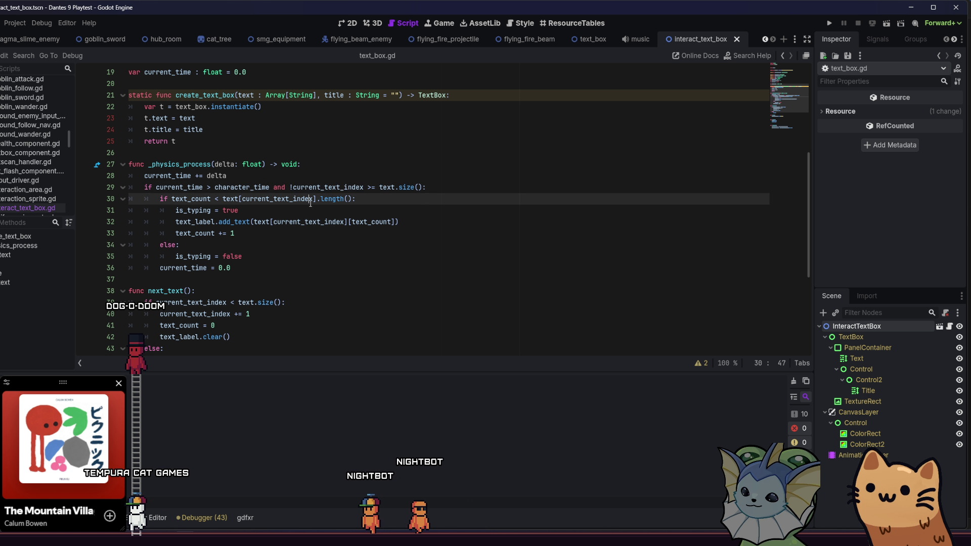
{"action": "left_click_drag", "start_coordinate": [296, 187], "coordinate": [424, 188]}
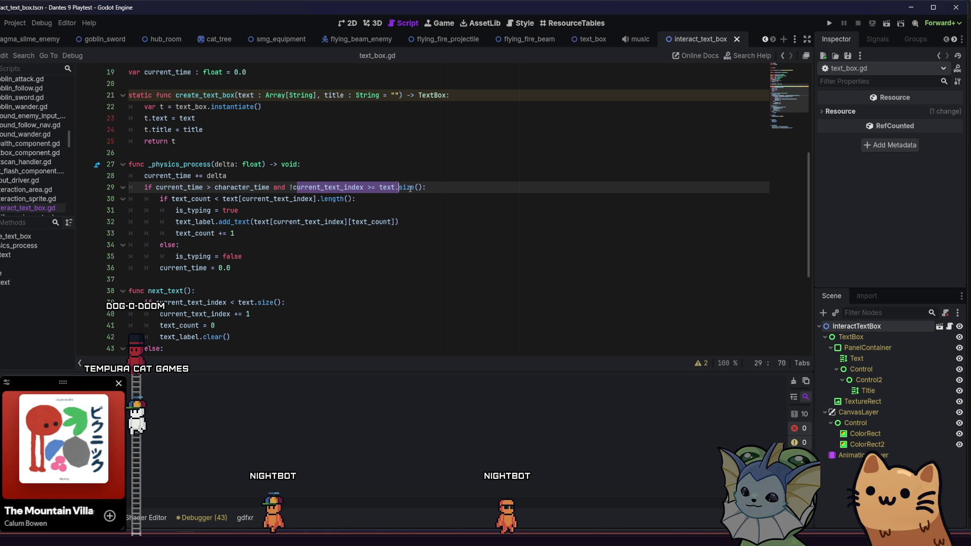
{"action": "key", "text": "Down"}
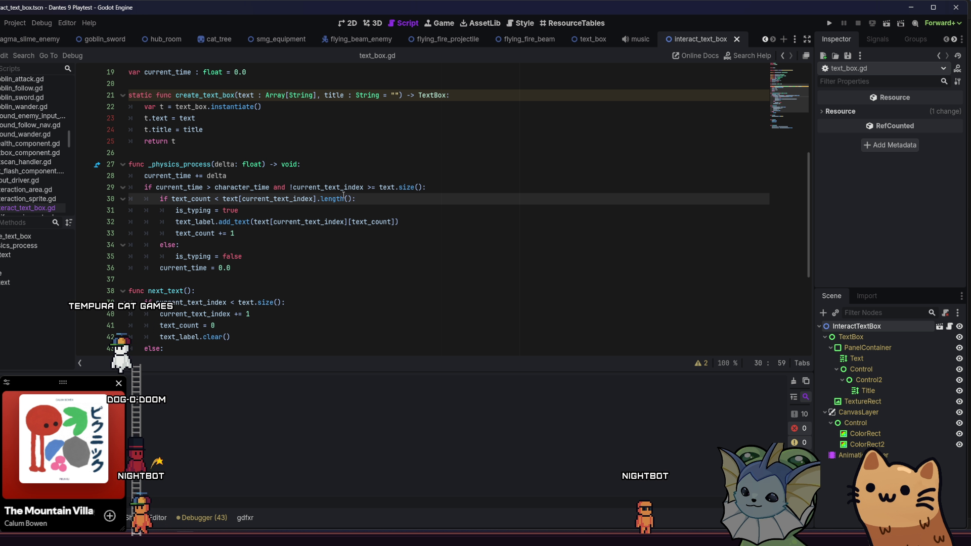
{"action": "double_click", "coordinate": [232, 198]}
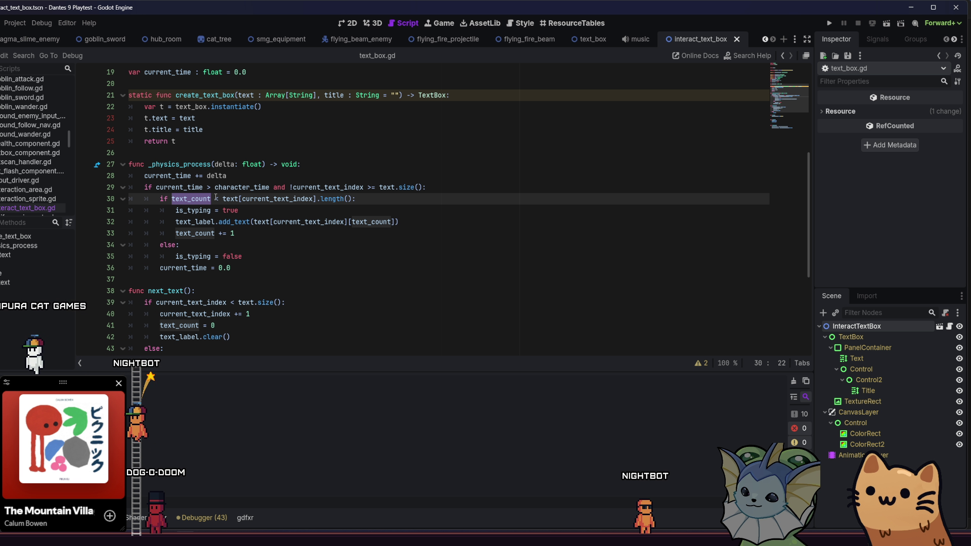
{"action": "left_click", "coordinate": [232, 199]}
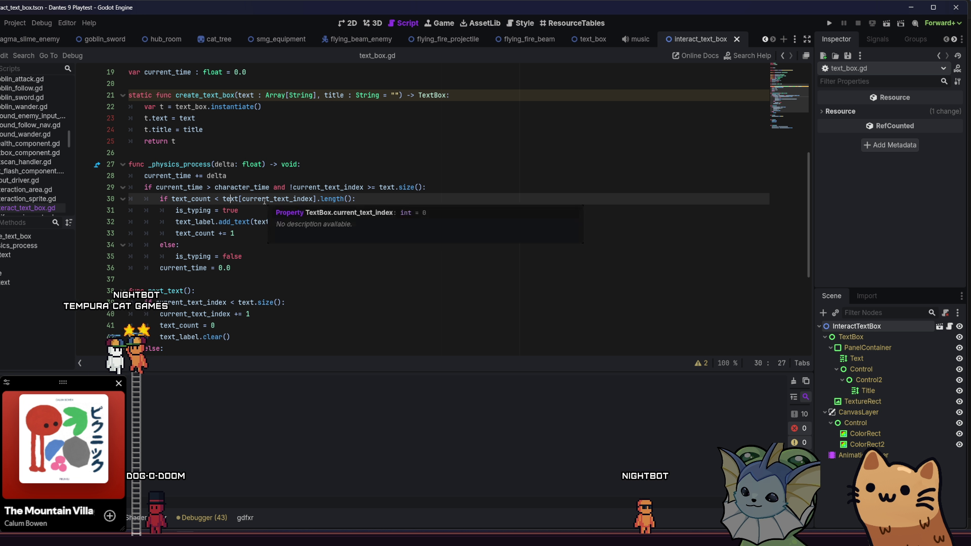
{"action": "left_click", "coordinate": [246, 209]}
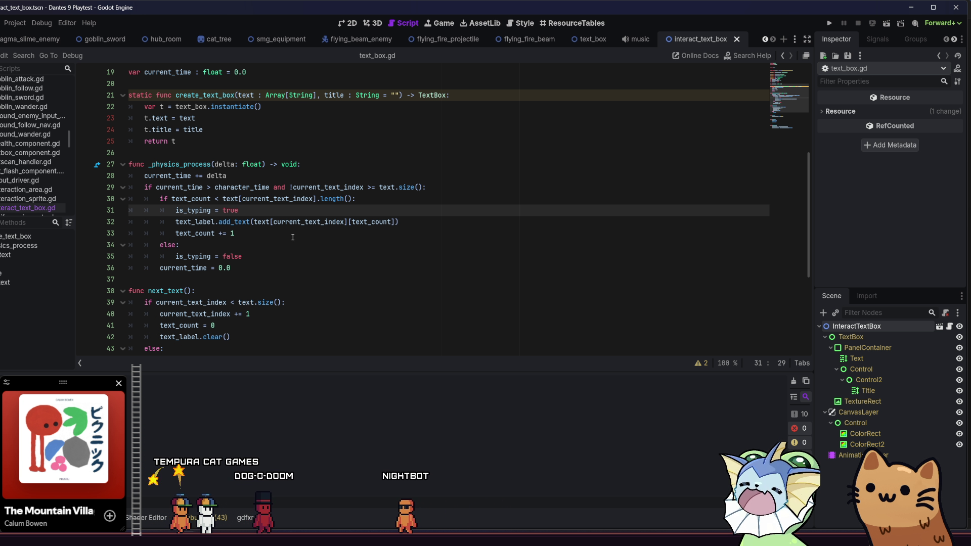
{"action": "scroll", "coordinate": [204, 283], "scroll_direction": "down", "scroll_amount": 3}
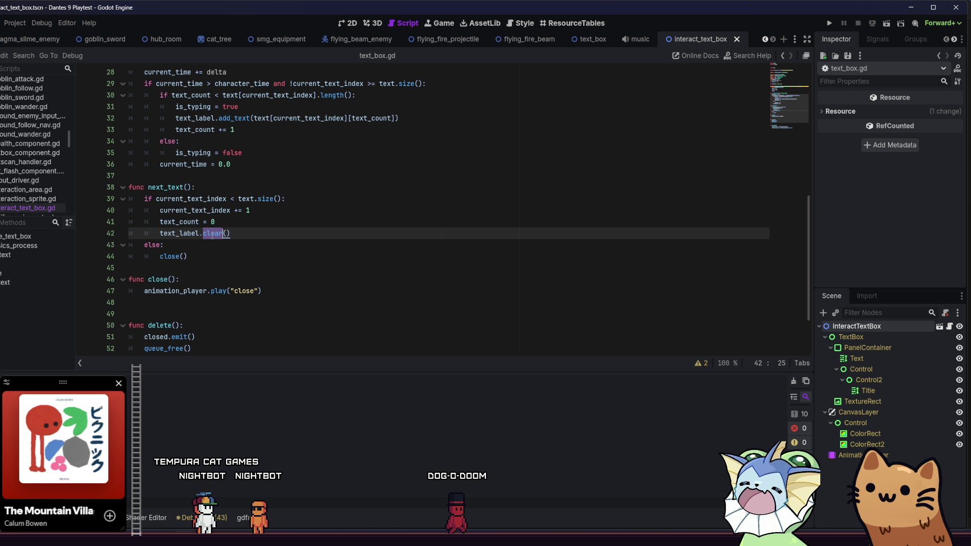
{"action": "scroll", "coordinate": [215, 253], "scroll_direction": "up", "scroll_amount": 1}
{"action": "scroll", "coordinate": [214, 267], "scroll_direction": "down", "scroll_amount": 3}
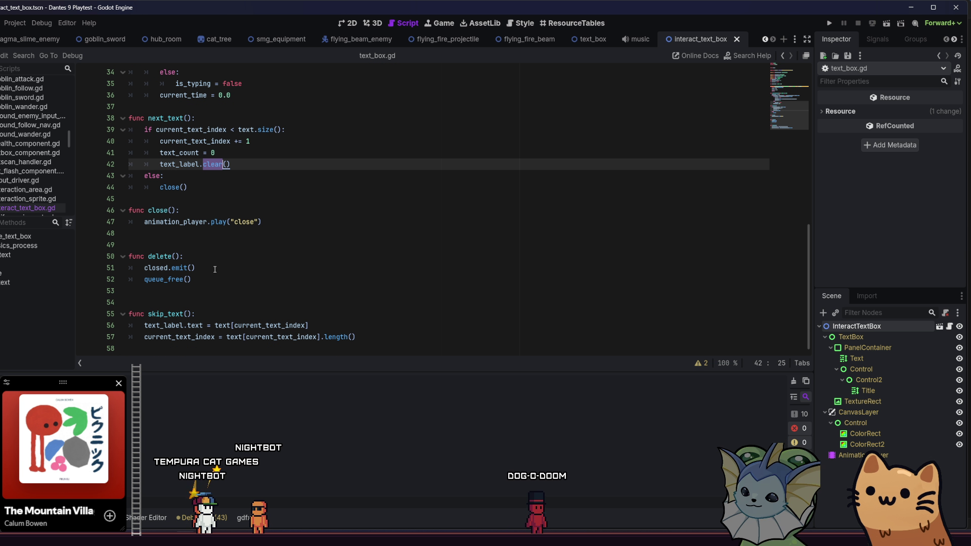
{"action": "scroll", "coordinate": [214, 269], "scroll_direction": "up", "scroll_amount": 1}
{"action": "scroll", "coordinate": [211, 262], "scroll_direction": "up", "scroll_amount": 2}
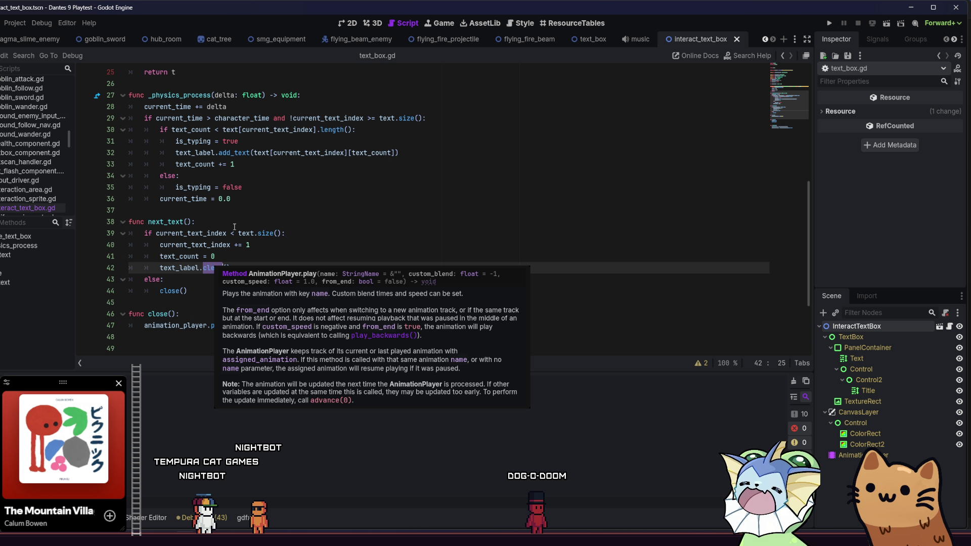
{"action": "left_click", "coordinate": [264, 201]}
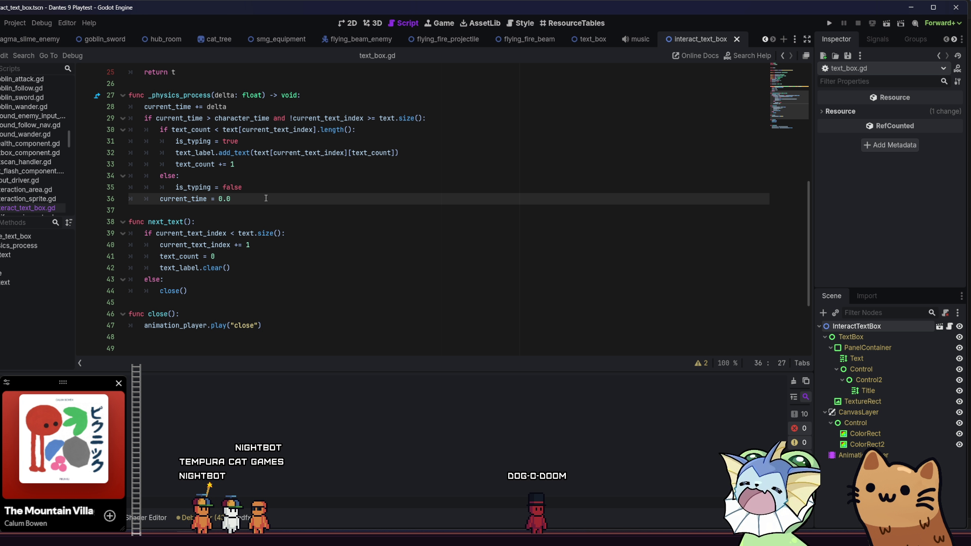
{"action": "scroll", "coordinate": [267, 199], "scroll_direction": "down", "scroll_amount": 3}
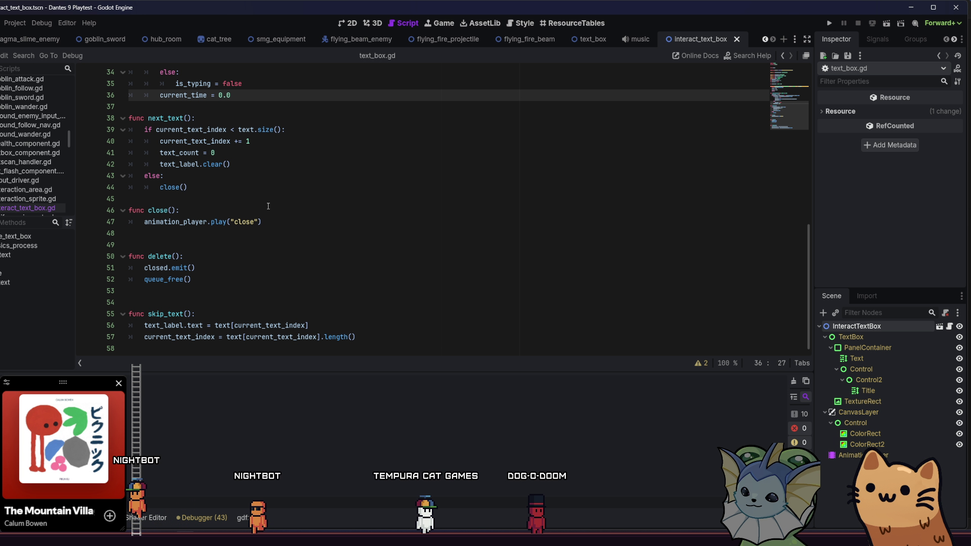
{"action": "scroll", "coordinate": [268, 206], "scroll_direction": "up", "scroll_amount": 6}
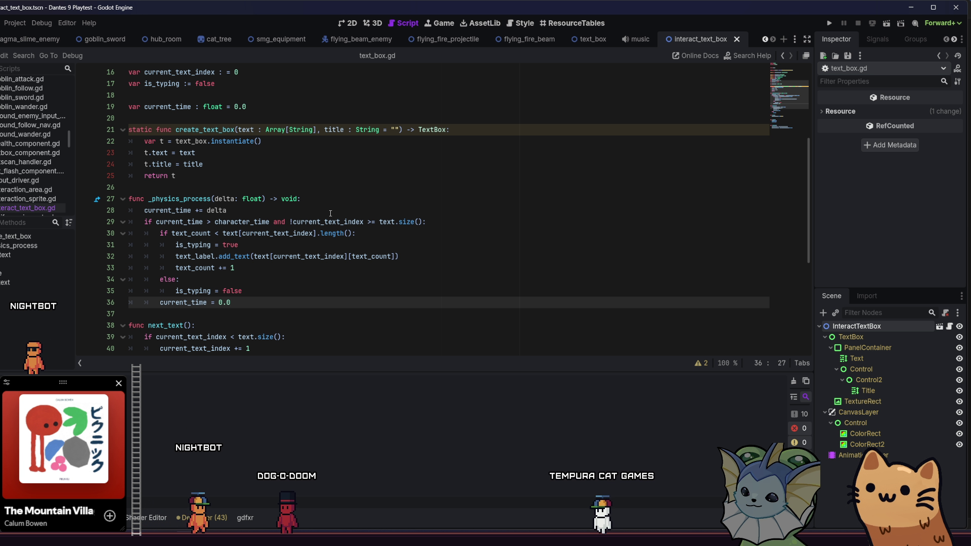
{"action": "scroll", "coordinate": [330, 214], "scroll_direction": "up", "scroll_amount": 5}
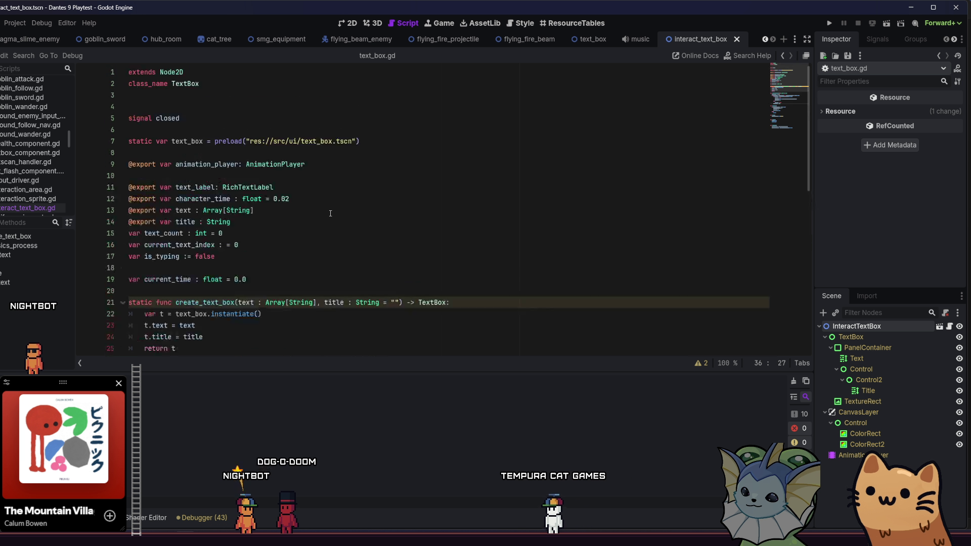
Step: Open interact_text_box.gd and start a Console.print call at the top of _physics_process
{"action": "key", "text": "ctrl"}
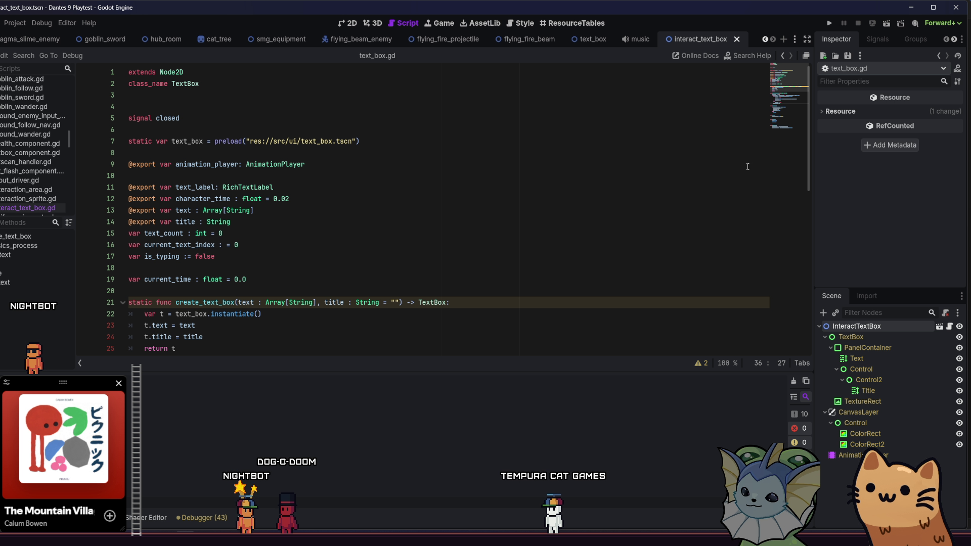
{"action": "left_click", "coordinate": [944, 328]}
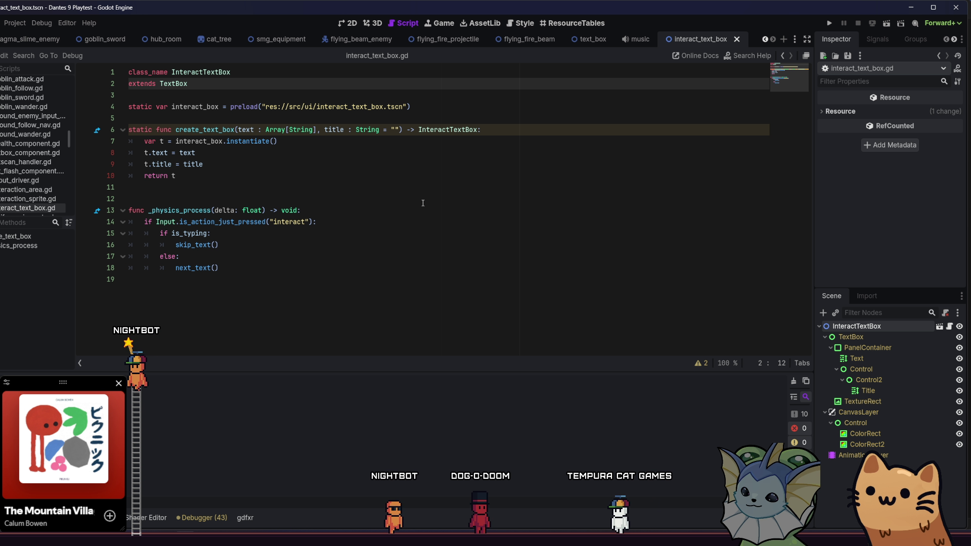
{"action": "left_click", "coordinate": [390, 211]}
{"action": "key", "text": "Down"}
{"action": "key", "text": "shift+End"}
{"action": "type", "text": "Cons"}
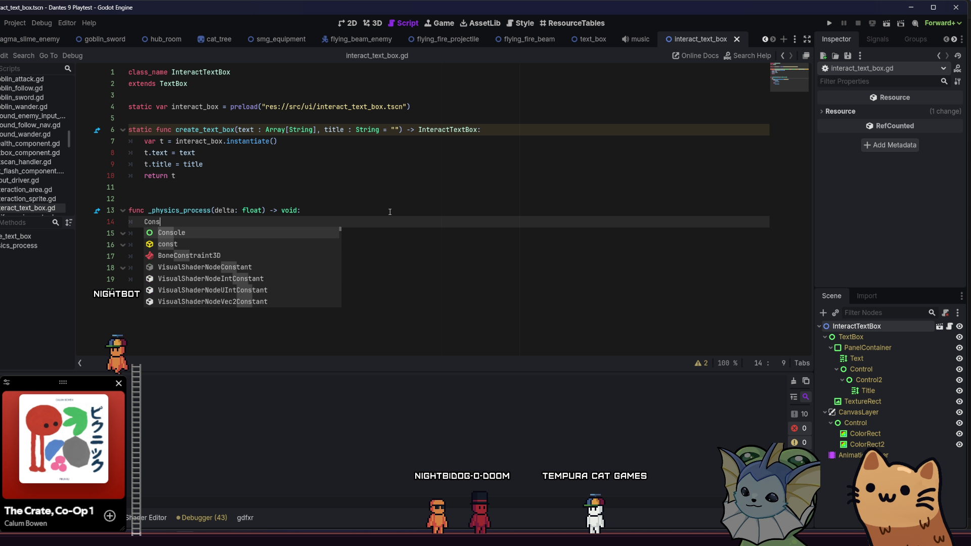
{"action": "key", "text": "Return"}
{"action": "type", "text": "pr"}
{"action": "key", "text": "Return"}
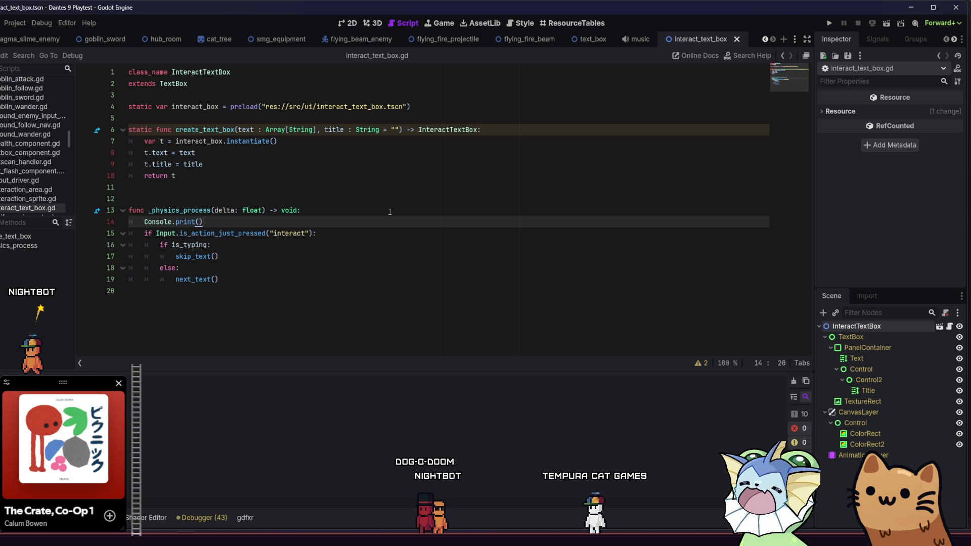
Step: Pass text into Console.print so the line reads Console.print(text), and save
{"action": "type", "text": "t"}
{"action": "key", "text": "BackSpace"}
{"action": "key", "text": "Left"}
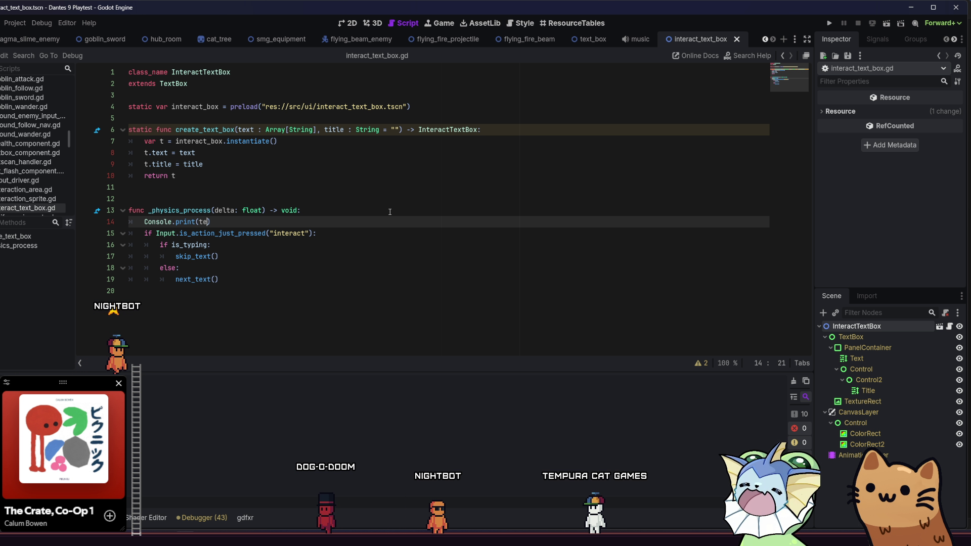
{"action": "type", "text": "te"}
{"action": "key", "text": "Return"}
{"action": "key", "text": "ctrl+s"}
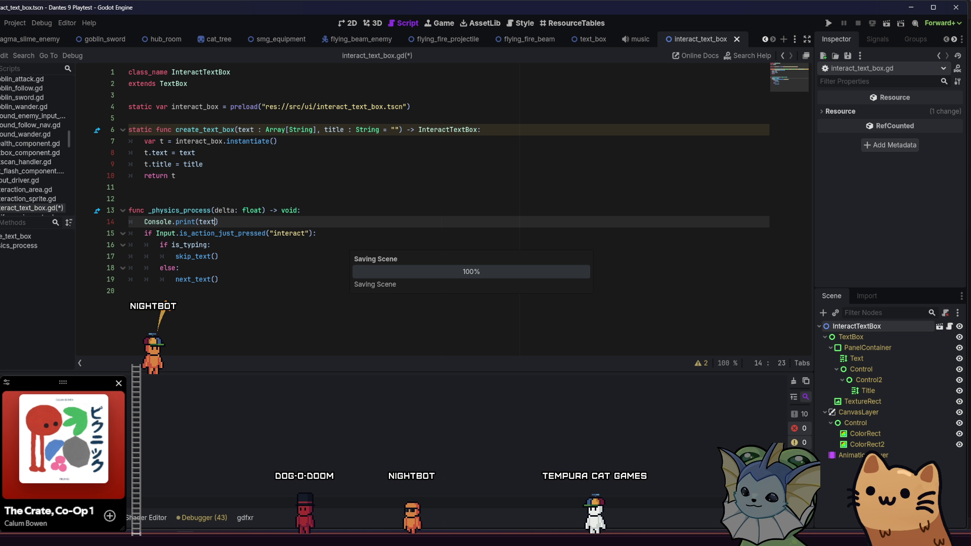
{"action": "left_click", "coordinate": [830, 26]}
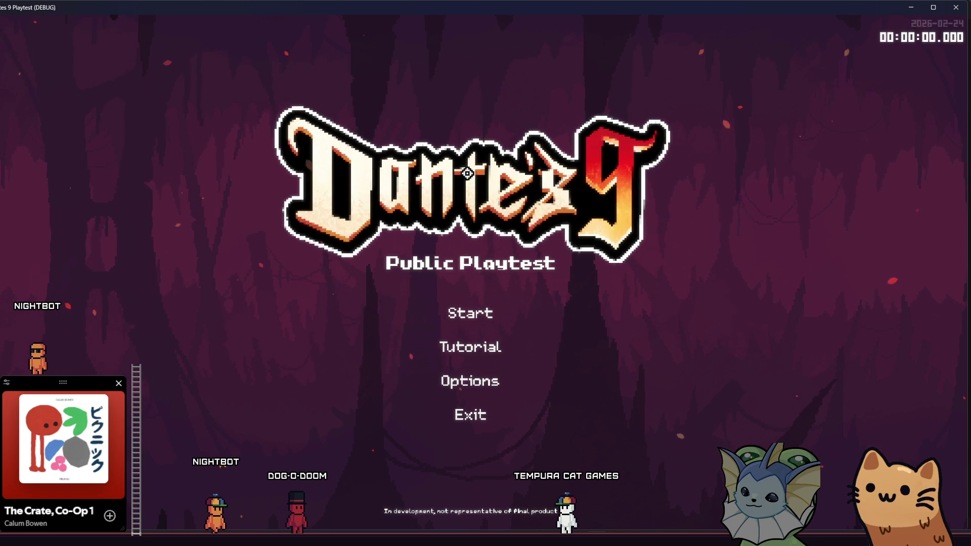
Step: Start a run, walk to the cat statue, interact to see the meow output, then close the game
{"action": "left_click", "coordinate": [468, 312]}
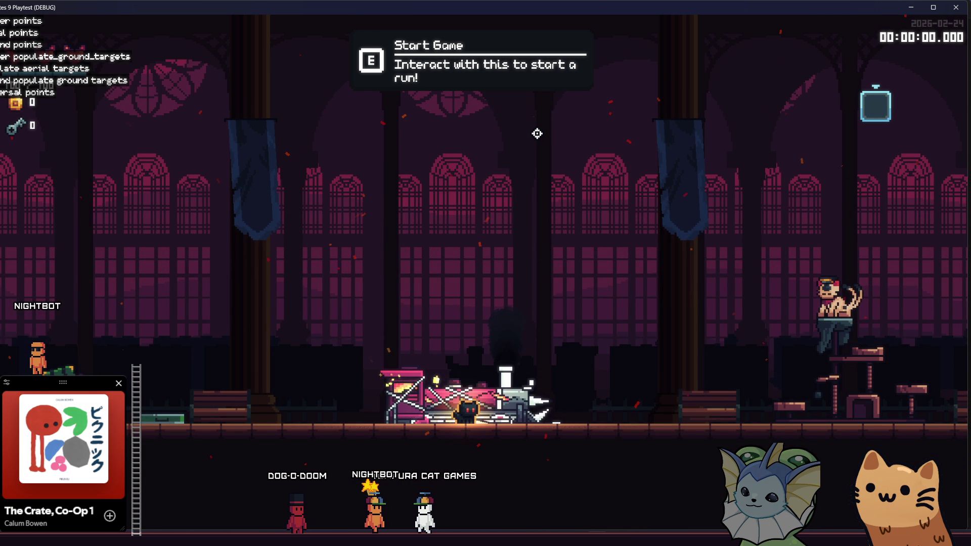
{"action": "key", "text": "d"}
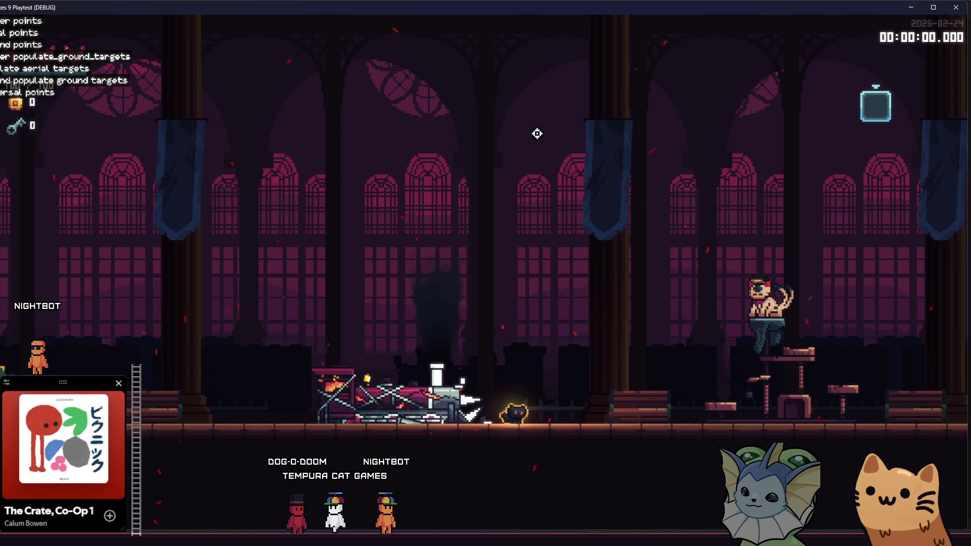
{"action": "key", "text": "space"}
{"action": "key", "text": "e"}
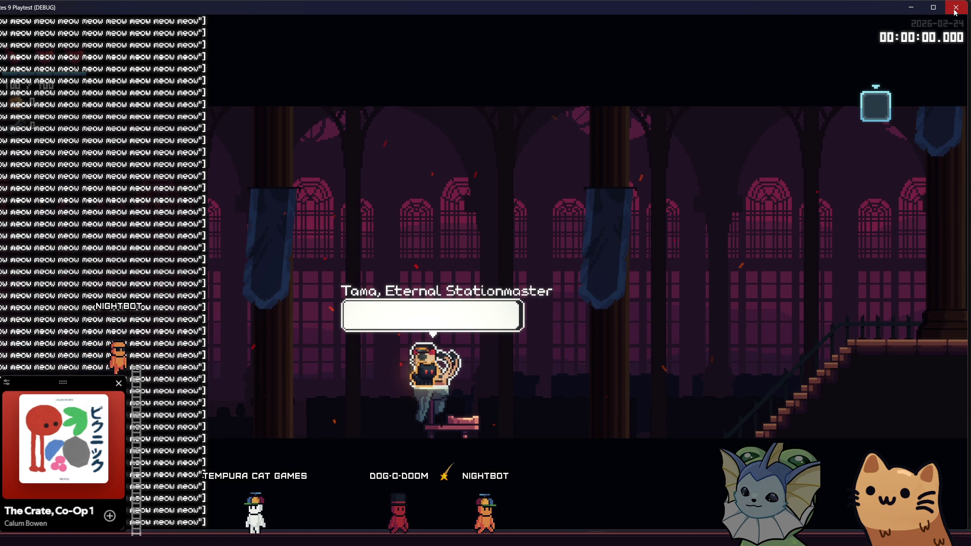
{"action": "left_click", "coordinate": [956, 8]}
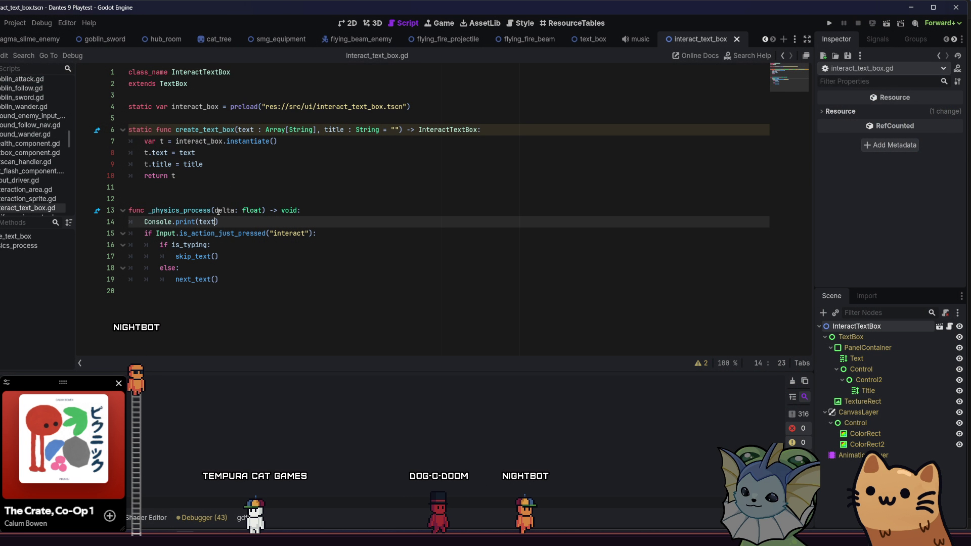
Step: Delete the Console.print(text) line from interact_text_box.gd and switch to Steam
{"action": "mouse_move", "coordinate": [221, 222]}
{"action": "left_mouse_down"}
{"action": "mouse_move", "coordinate": [123, 233]}
{"action": "mouse_move", "coordinate": [123, 223]}
{"action": "left_mouse_up"}
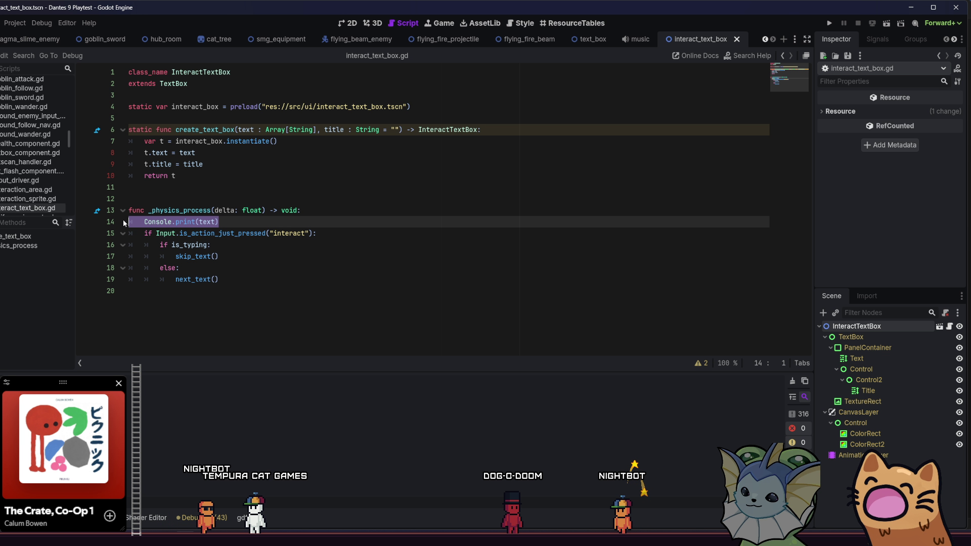
{"action": "key", "text": "BackSpace"}
{"action": "key", "text": "BackSpace"}
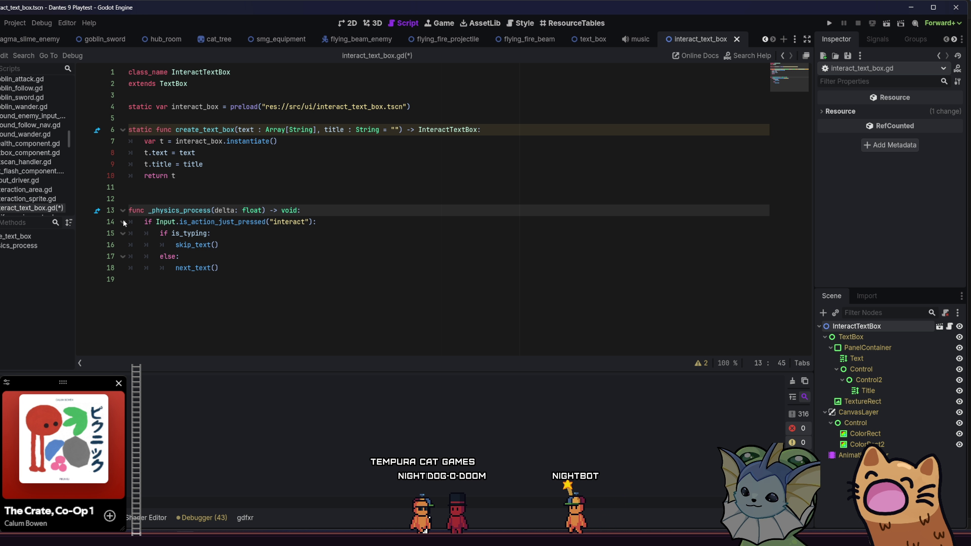
{"action": "key", "text": "alt+Tab"}
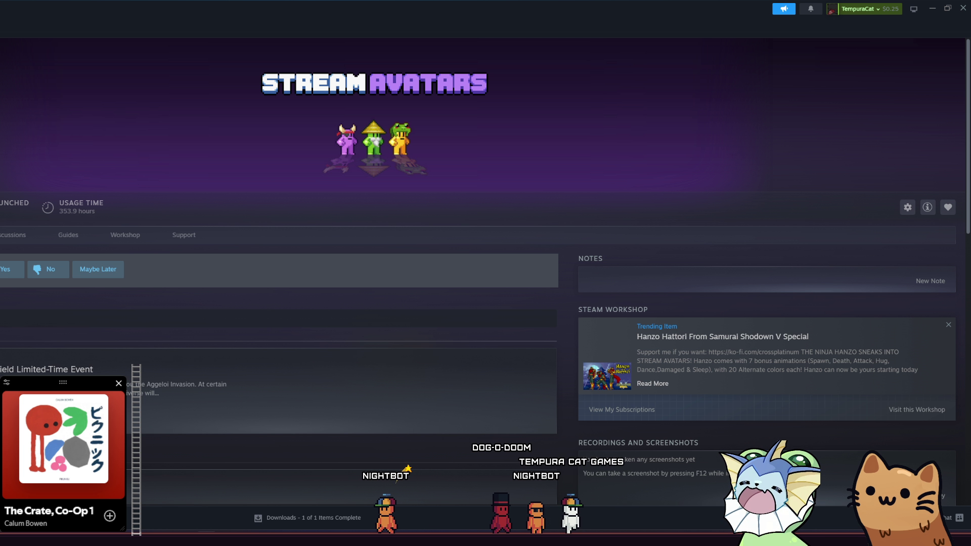
Step: Open Dante's 9 Playtest properties in Steam and return to the General settings
{"action": "key", "text": "Down"}
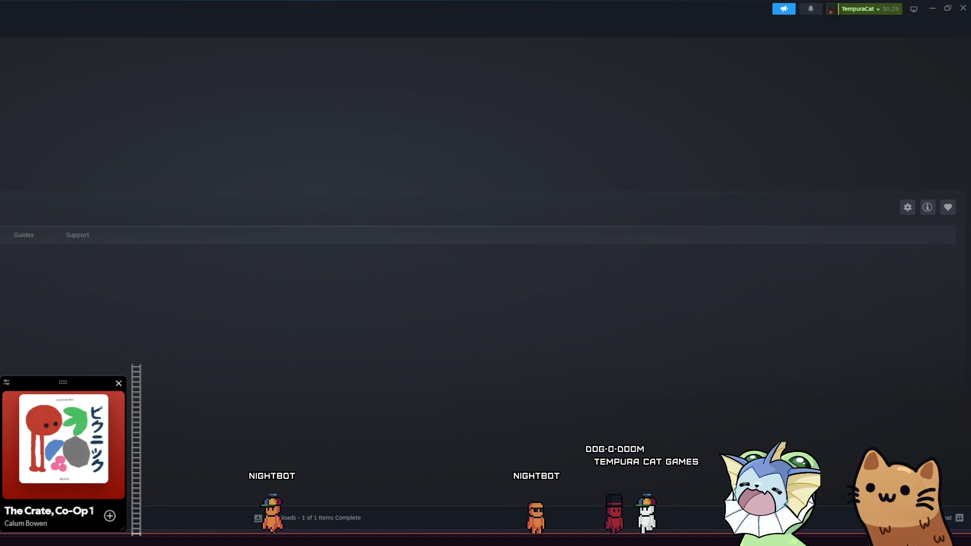
{"action": "left_click", "coordinate": [907, 208]}
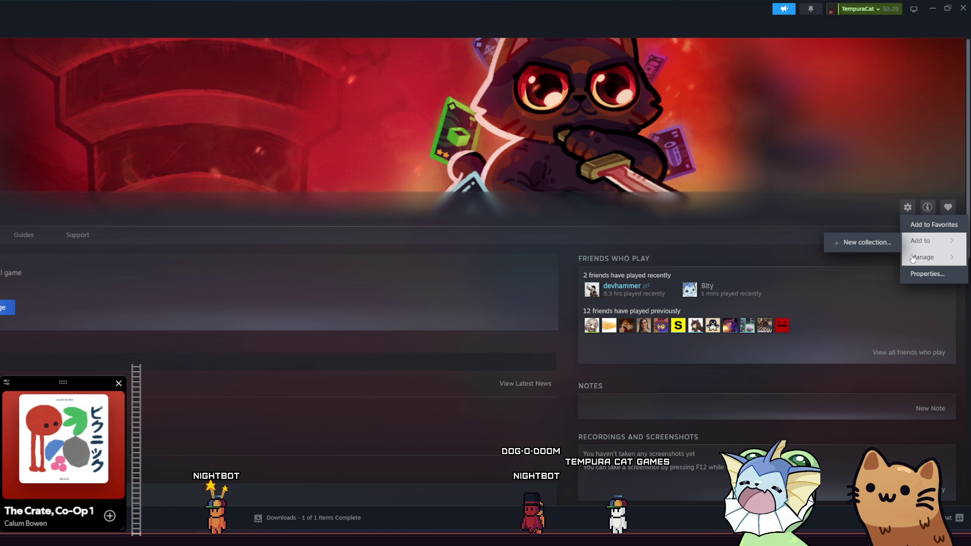
{"action": "mouse_move", "coordinate": [911, 260]}
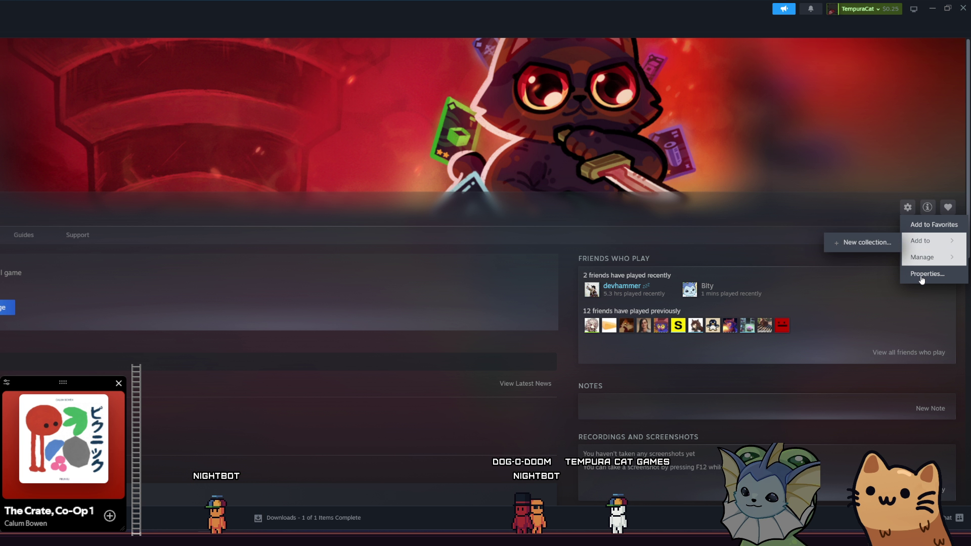
{"action": "left_click", "coordinate": [928, 274]}
{"action": "left_click", "coordinate": [170, 213]}
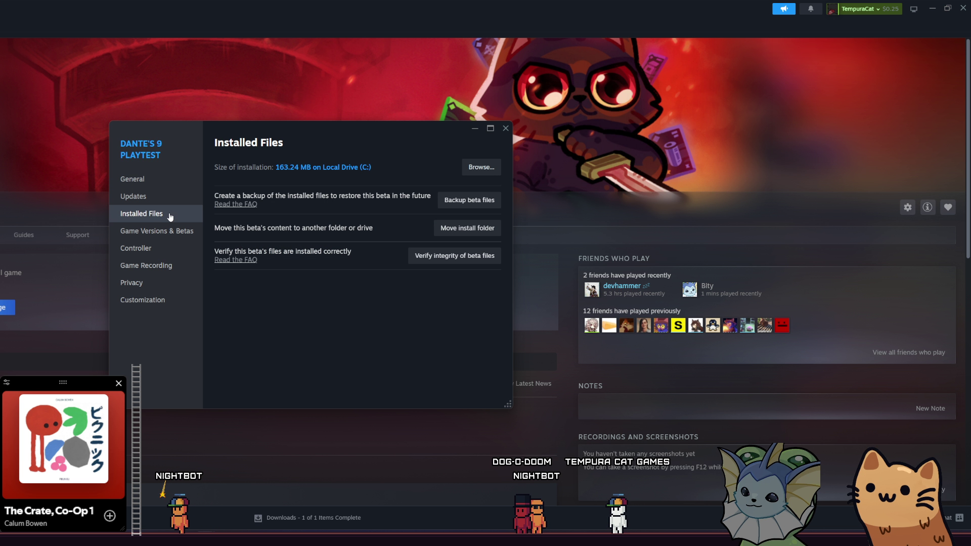
{"action": "left_click", "coordinate": [173, 231]}
{"action": "left_click", "coordinate": [170, 213]}
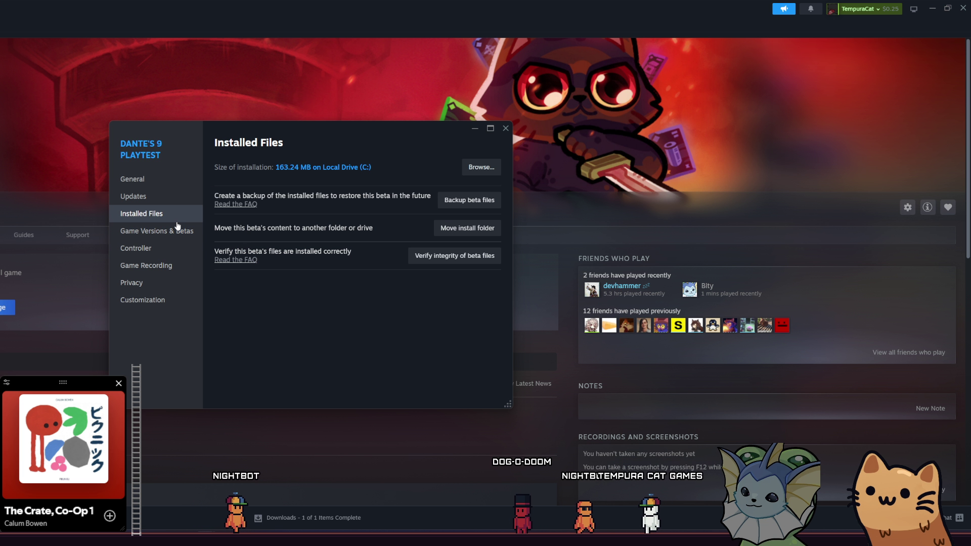
{"action": "left_click", "coordinate": [178, 197]}
{"action": "left_click", "coordinate": [177, 181]}
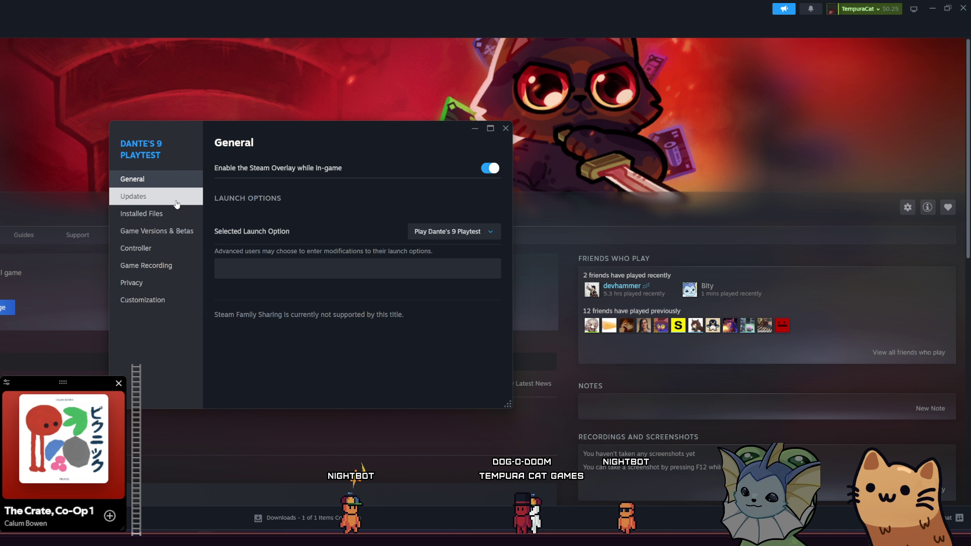
Step: Set Selected Launch Option to 'Ask when starting game', close properties and launch the playtest
{"action": "left_click", "coordinate": [440, 234]}
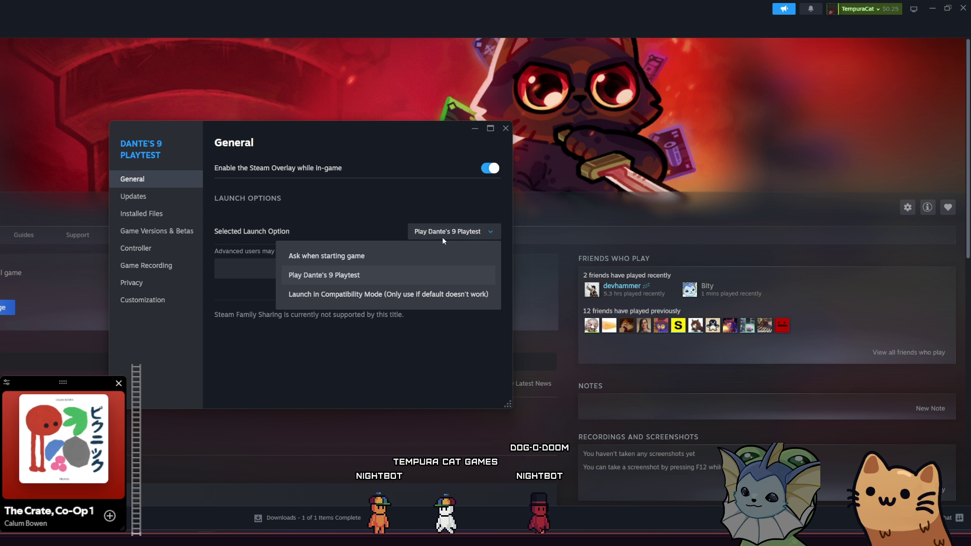
{"action": "left_click", "coordinate": [418, 294]}
{"action": "left_click", "coordinate": [413, 239]}
{"action": "left_click", "coordinate": [405, 255]}
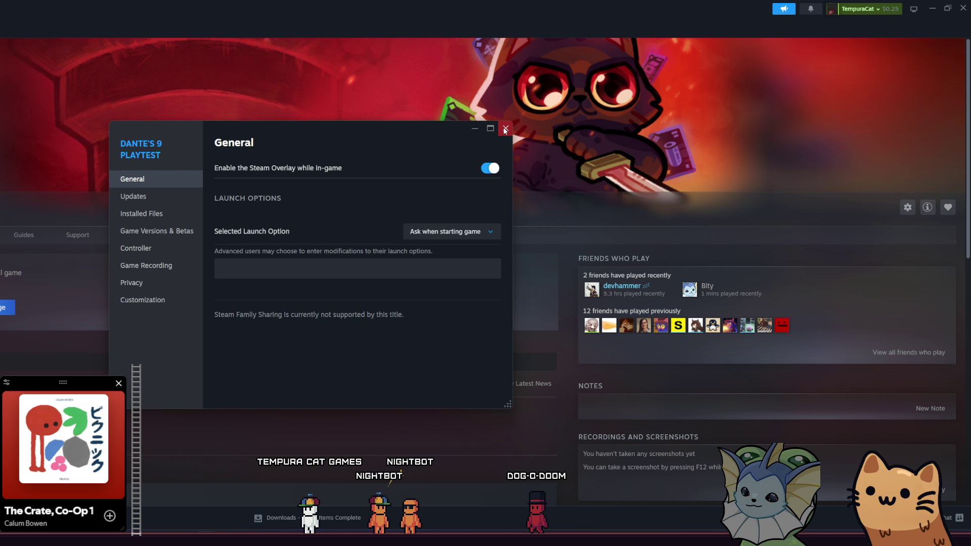
{"action": "left_click", "coordinate": [504, 129]}
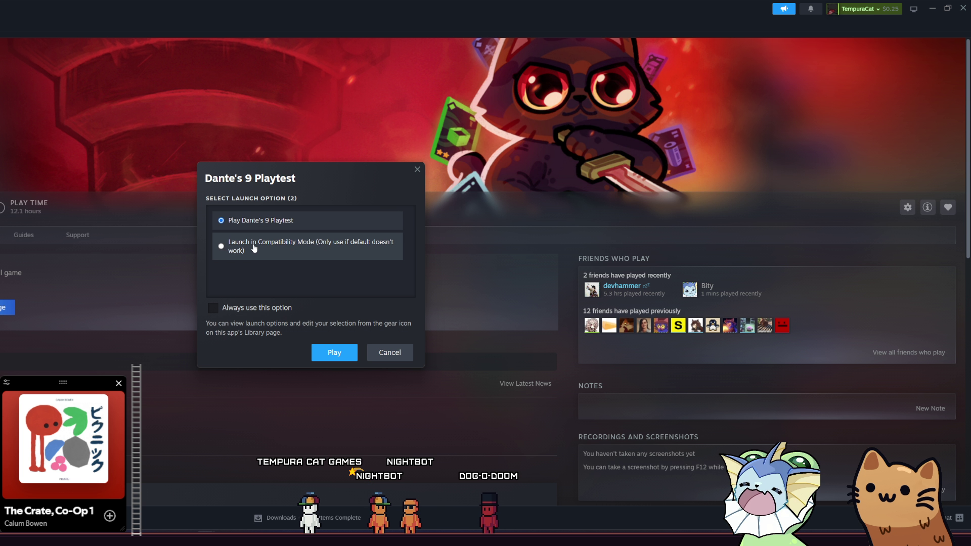
{"action": "left_click", "coordinate": [332, 352]}
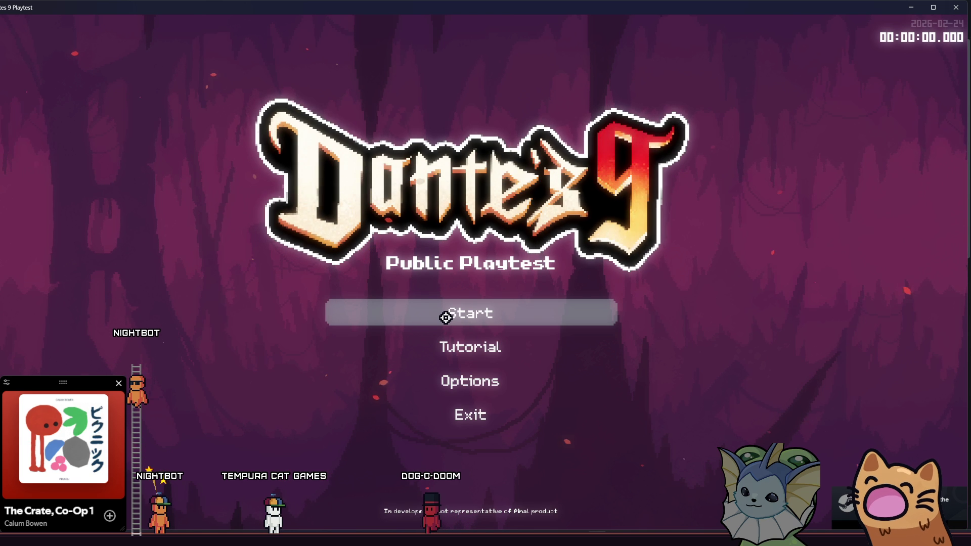
Step: Start a run, leave the tutorial, open the chest and collect the Propeller Hat
{"action": "left_click", "coordinate": [445, 318]}
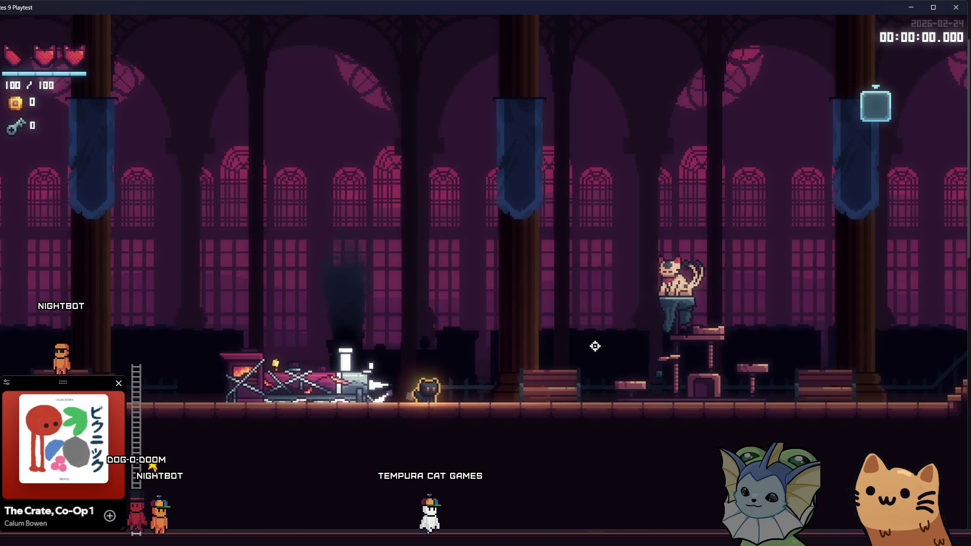
{"action": "key", "text": "d"}
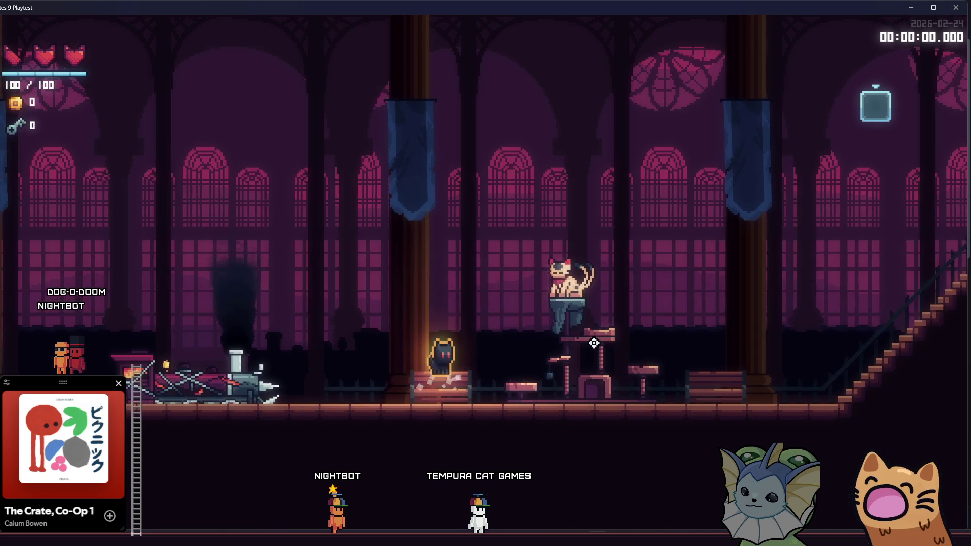
{"action": "key", "text": "a"}
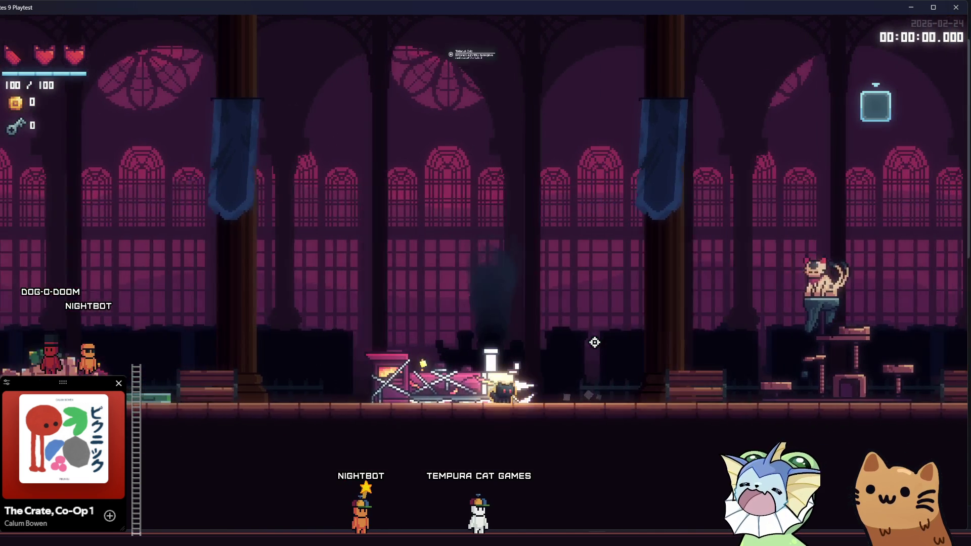
{"action": "key", "text": "a"}
{"action": "key", "text": "e"}
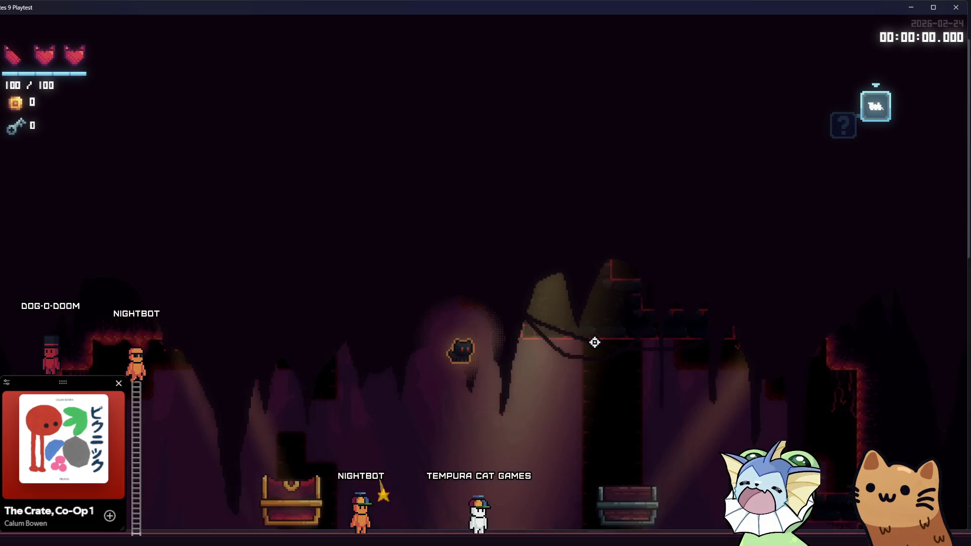
{"action": "key", "text": "e"}
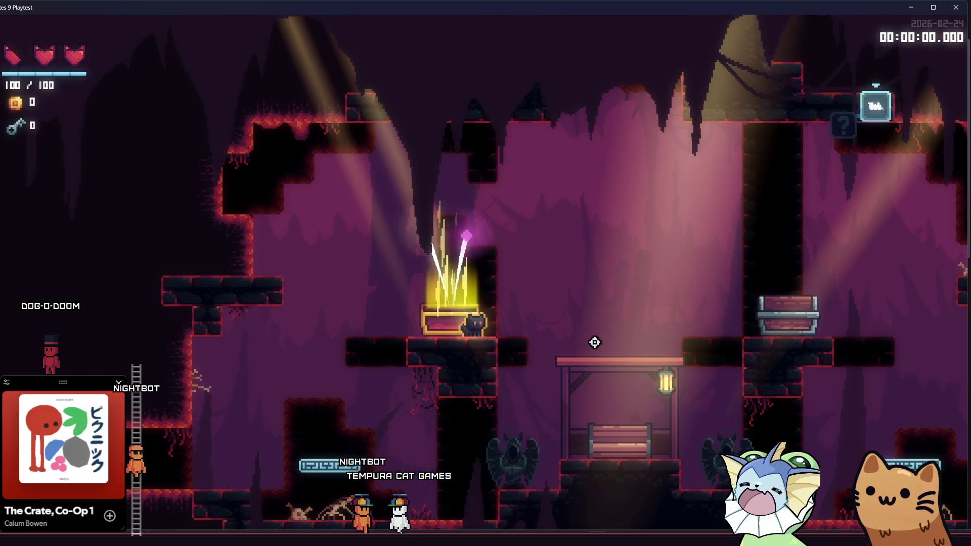
{"action": "key", "text": "d"}
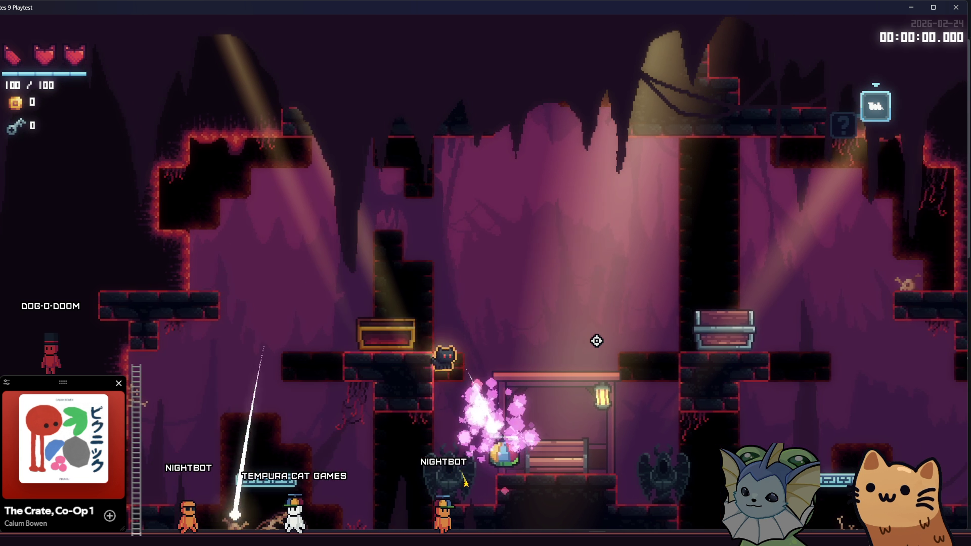
{"action": "key", "text": "a"}
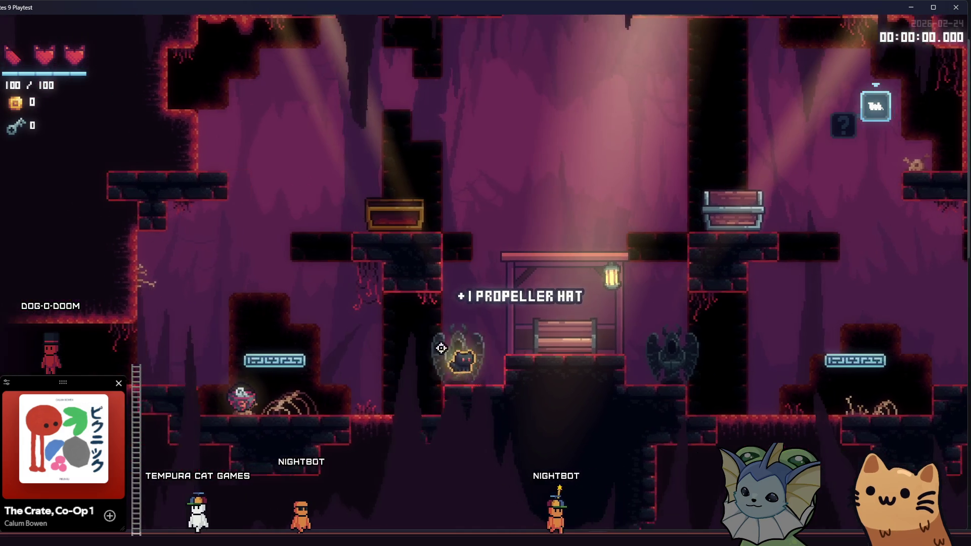
{"action": "key", "text": "d"}
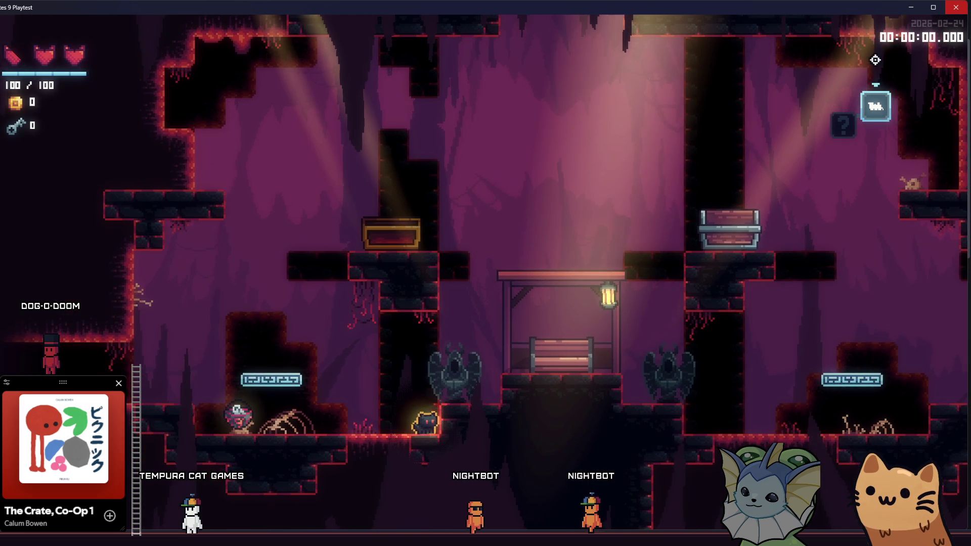
{"action": "key", "text": "space"}
{"action": "key", "text": "space"}
{"action": "key", "text": "d"}
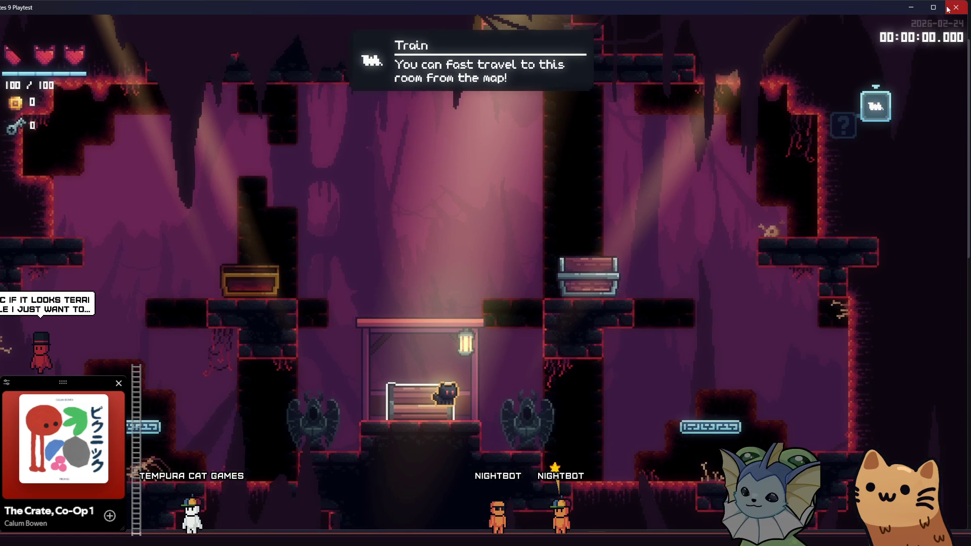
Step: Close the game and return to the empty last line of interact_text_box.gd in Godot
{"action": "left_click", "coordinate": [948, 9]}
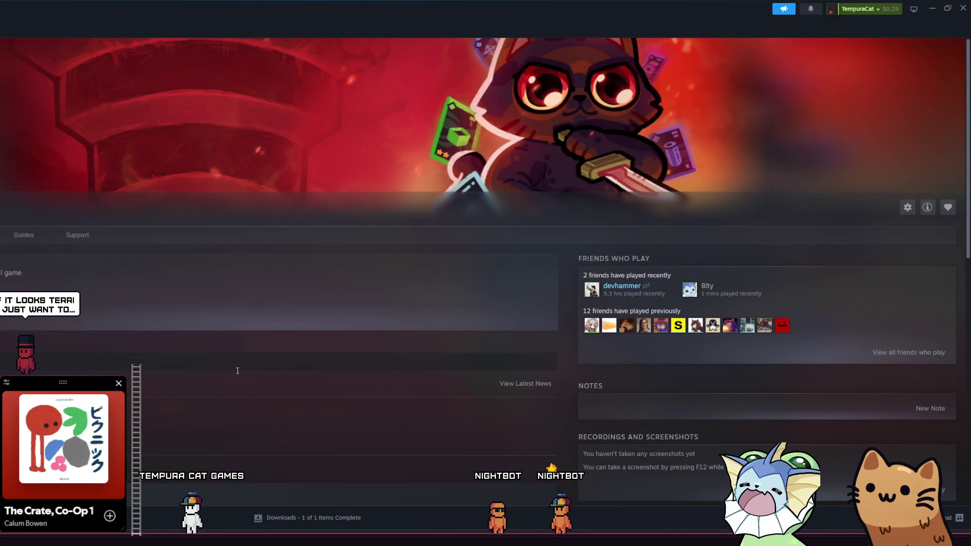
{"action": "mouse_move", "coordinate": [221, 537]}
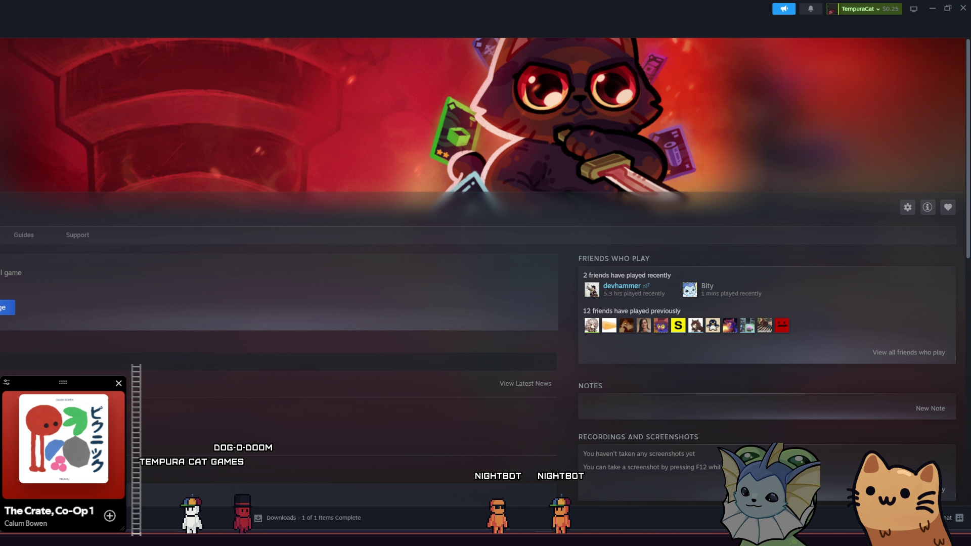
{"action": "key", "text": "alt+Tab"}
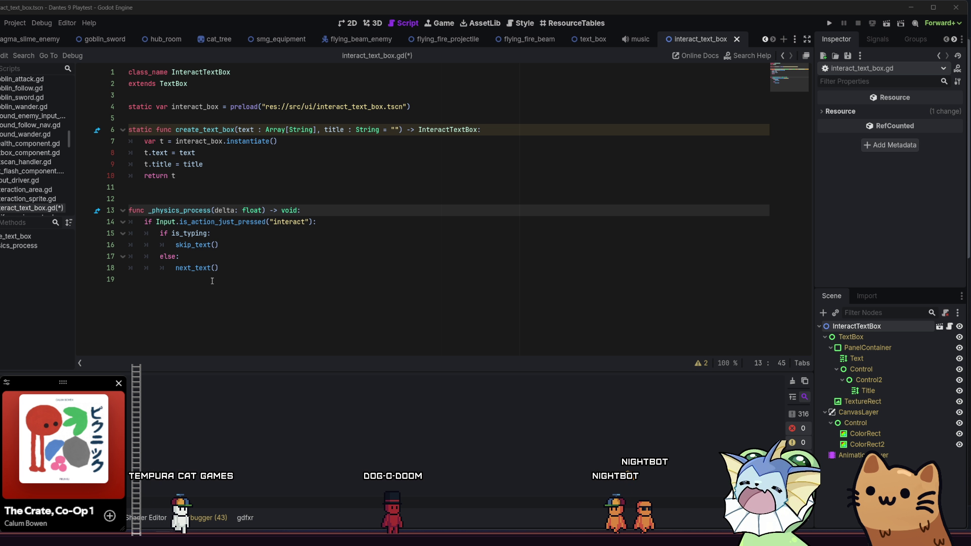
{"action": "left_click", "coordinate": [219, 281]}
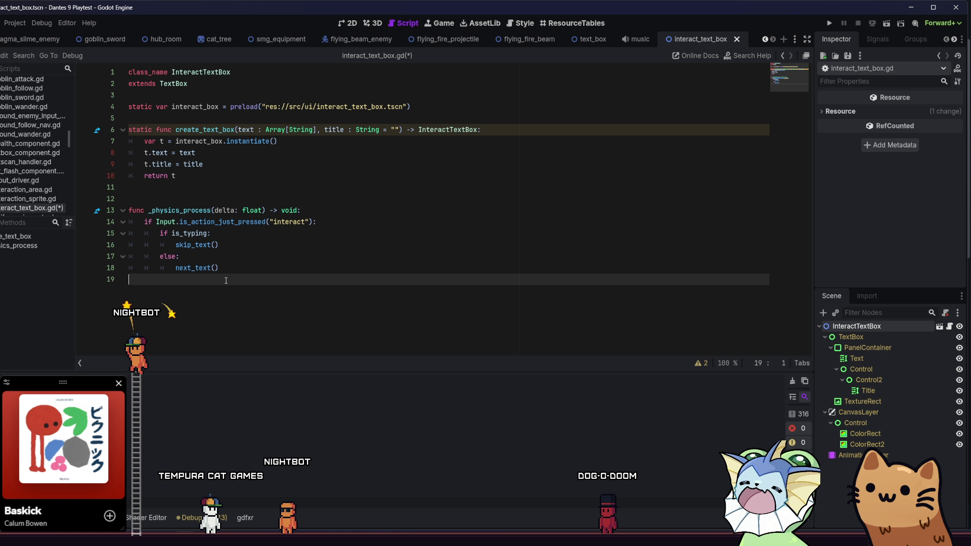
Step: Remove the blank line 19 and check the renderer list, keeping Forward+
{"action": "key", "text": "BackSpace"}
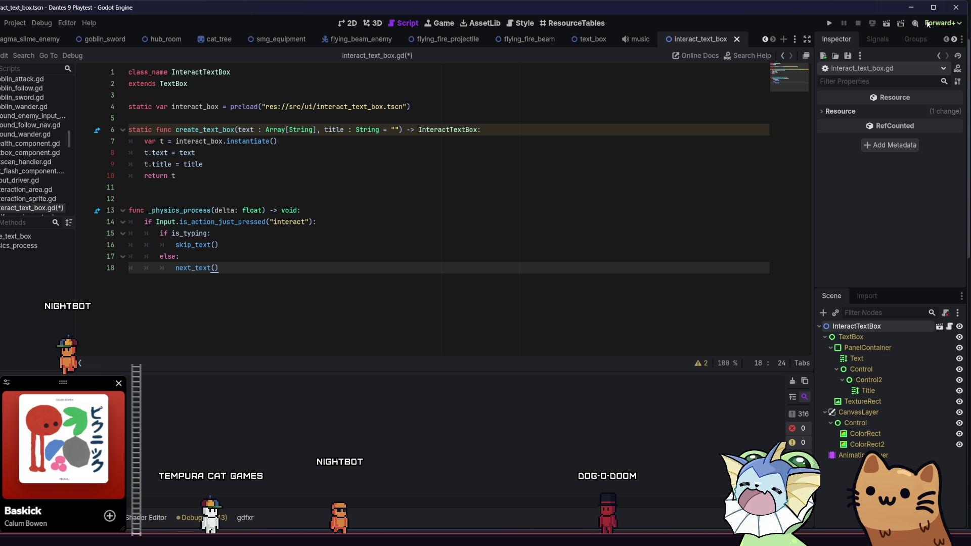
{"action": "left_click", "coordinate": [929, 24]}
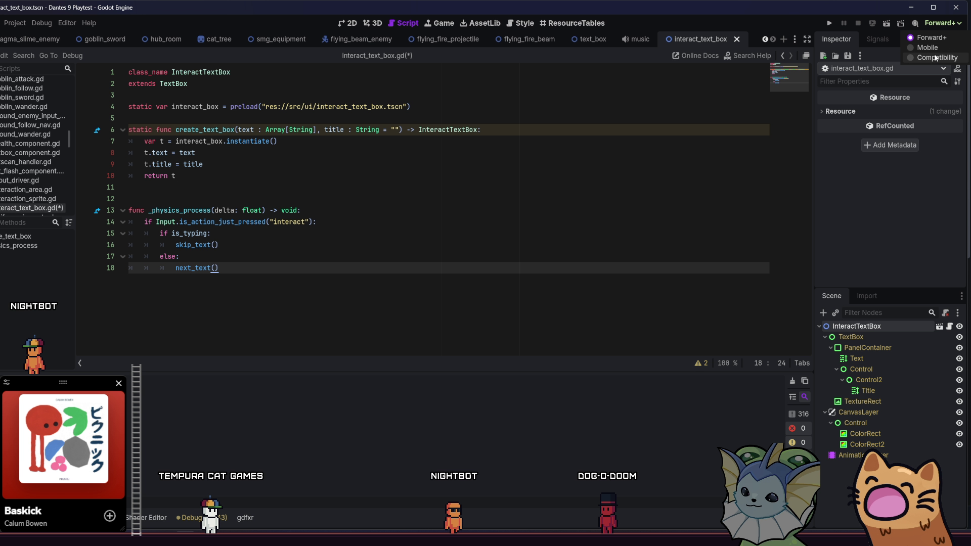
{"action": "left_click", "coordinate": [521, 212]}
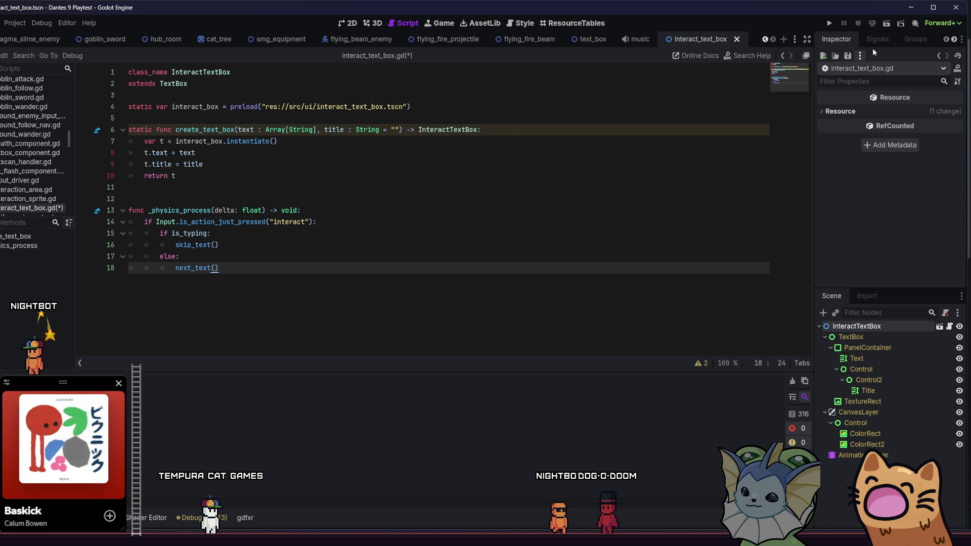
{"action": "left_click", "coordinate": [943, 23]}
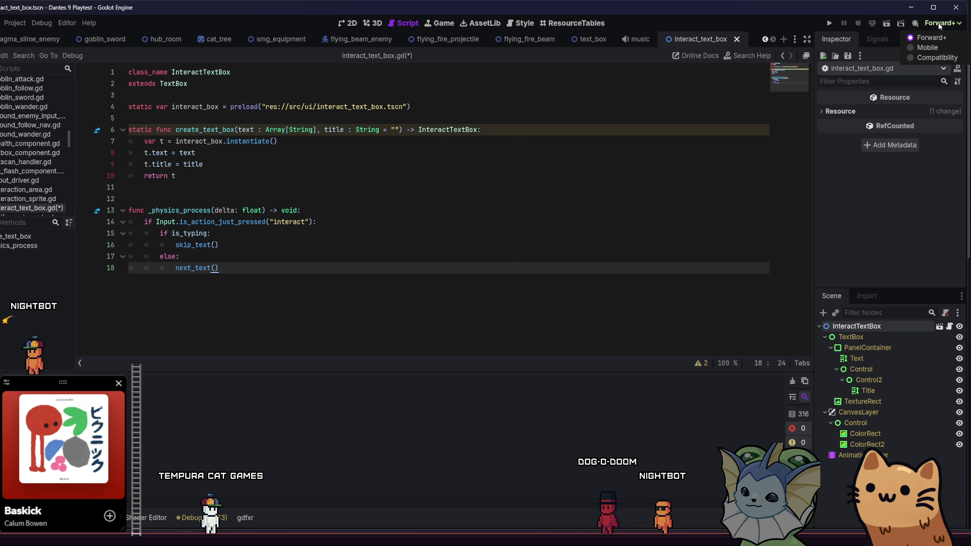
{"action": "left_click", "coordinate": [940, 24]}
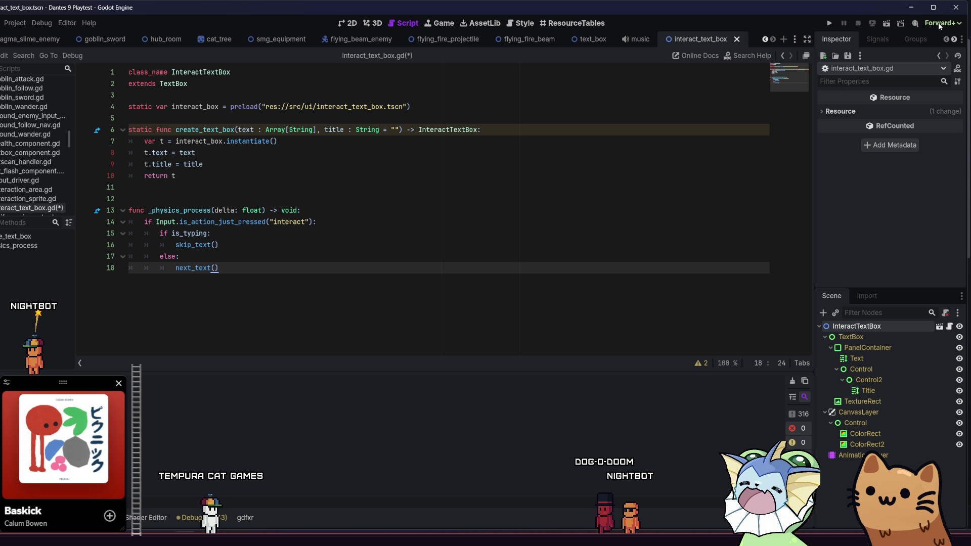
{"action": "key", "text": "Up"}
{"action": "key", "text": "Up"}
{"action": "key", "text": "Down"}
{"action": "key", "text": "Down"}
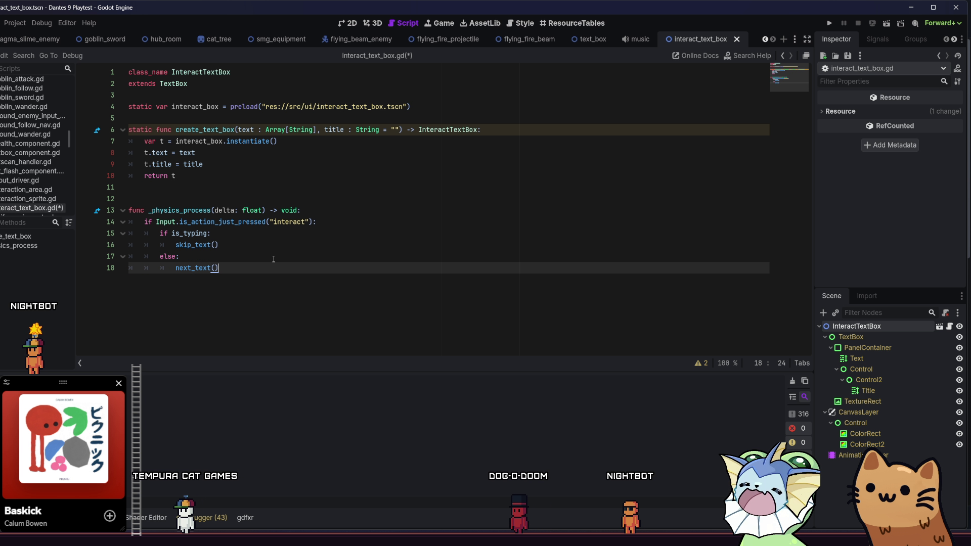
{"action": "key", "text": "Up"}
{"action": "key", "text": "Up"}
{"action": "key", "text": "Down"}
{"action": "key", "text": "Down"}
{"action": "key", "text": "Up"}
{"action": "key", "text": "Up"}
{"action": "key", "text": "Down"}
{"action": "key", "text": "Down"}
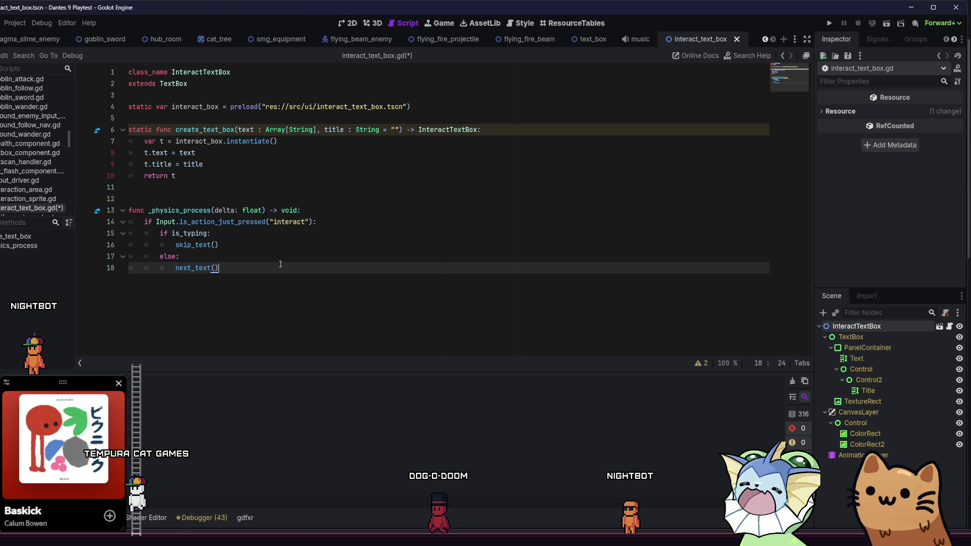
{"action": "key", "text": "Up"}
{"action": "key", "text": "Up"}
{"action": "key", "text": "Down"}
{"action": "key", "text": "Down"}
{"action": "key", "text": "Up"}
{"action": "key", "text": "Up"}
{"action": "key", "text": "Down"}
{"action": "key", "text": "Down"}
{"action": "key", "text": "Up"}
{"action": "key", "text": "Up"}
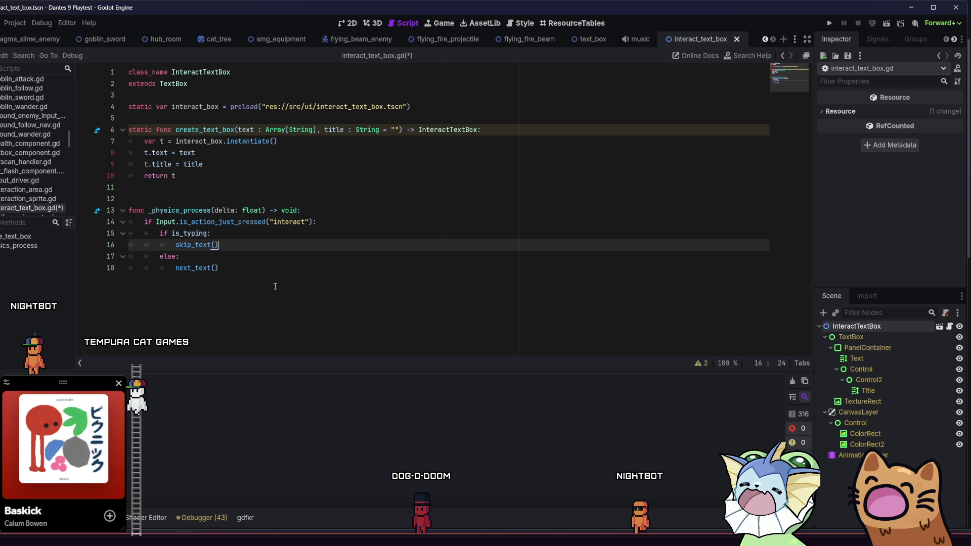
{"action": "key", "text": "Down"}
{"action": "key", "text": "Down"}
{"action": "key", "text": "Up"}
{"action": "key", "text": "Up"}
{"action": "key", "text": "Down"}
{"action": "key", "text": "Down"}
{"action": "key", "text": "Up"}
{"action": "key", "text": "Down"}
{"action": "key", "text": "Up"}
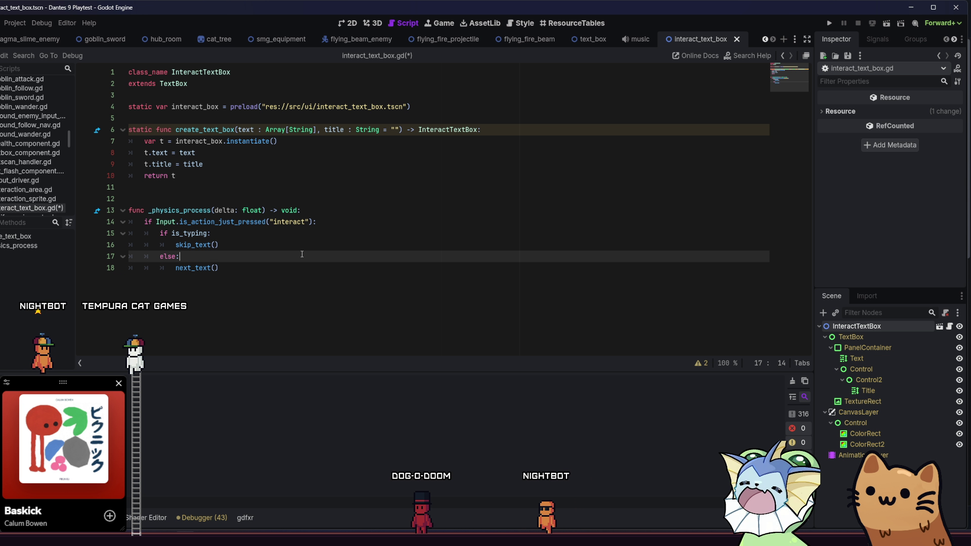
{"action": "key", "text": "Down"}
{"action": "key", "text": "Up"}
{"action": "key", "text": "Up"}
{"action": "key", "text": "Down"}
{"action": "key", "text": "Down"}
{"action": "key", "text": "Up"}
{"action": "key", "text": "Down"}
{"action": "key", "text": "Up"}
{"action": "key", "text": "Up"}
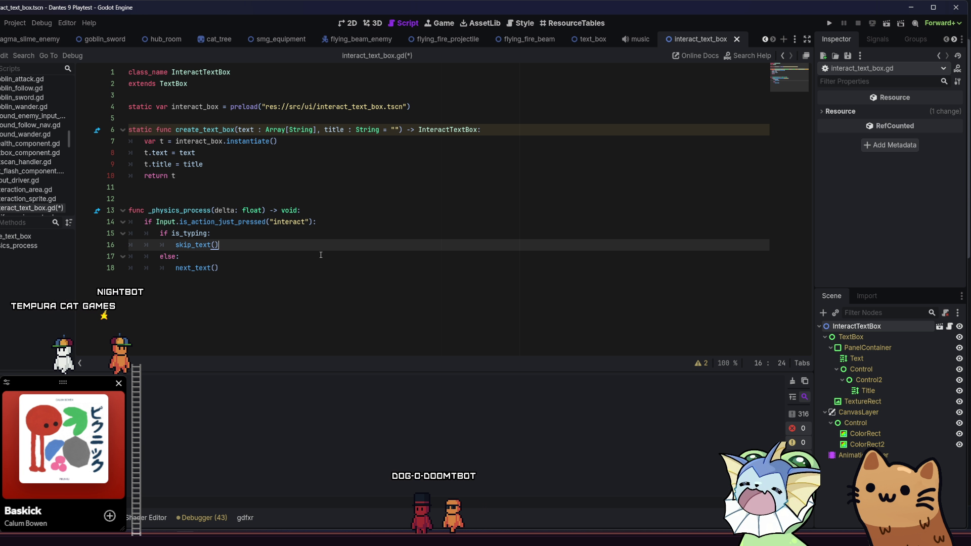
{"action": "key", "text": "Down"}
{"action": "key", "text": "Down"}
{"action": "key", "text": "Up"}
{"action": "key", "text": "Up"}
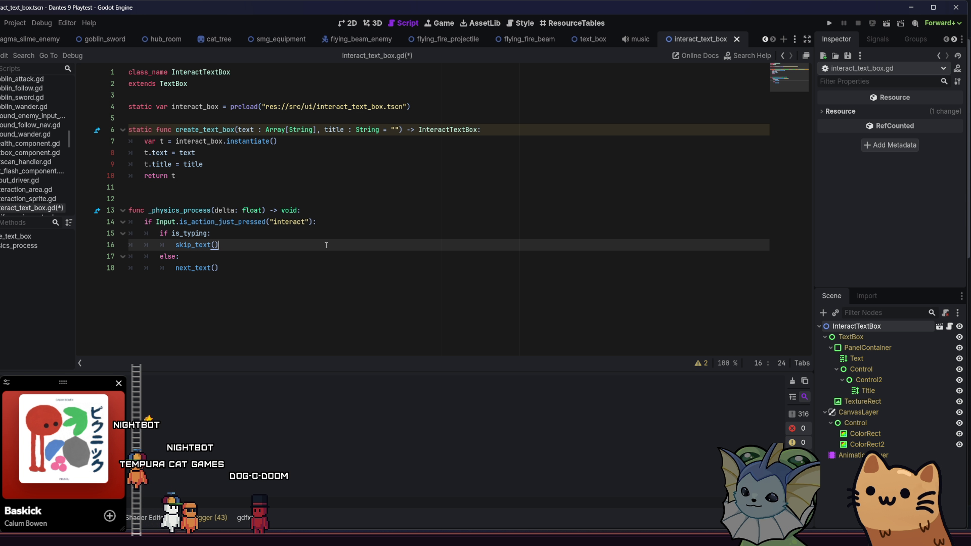
{"action": "left_click", "coordinate": [322, 256]}
{"action": "left_click", "coordinate": [313, 221]}
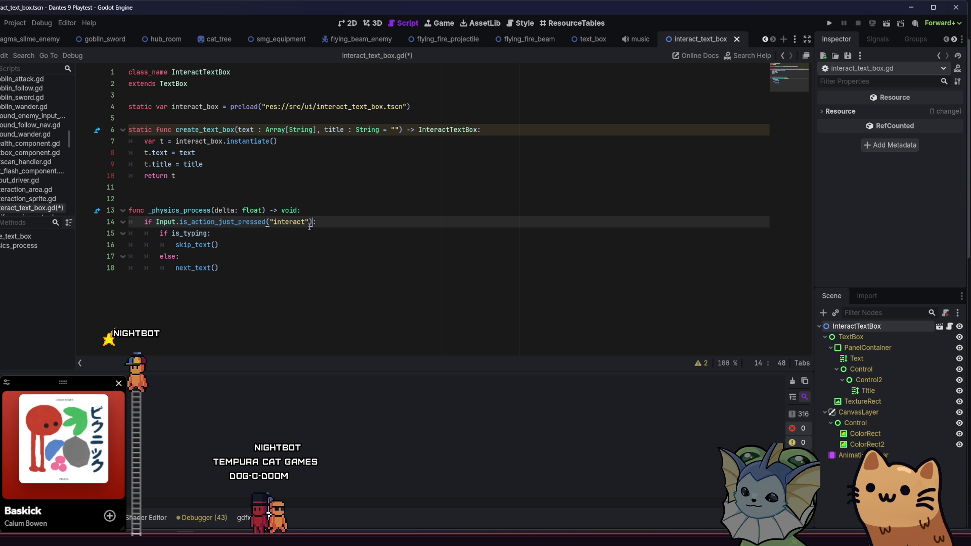
{"action": "left_click", "coordinate": [307, 233]}
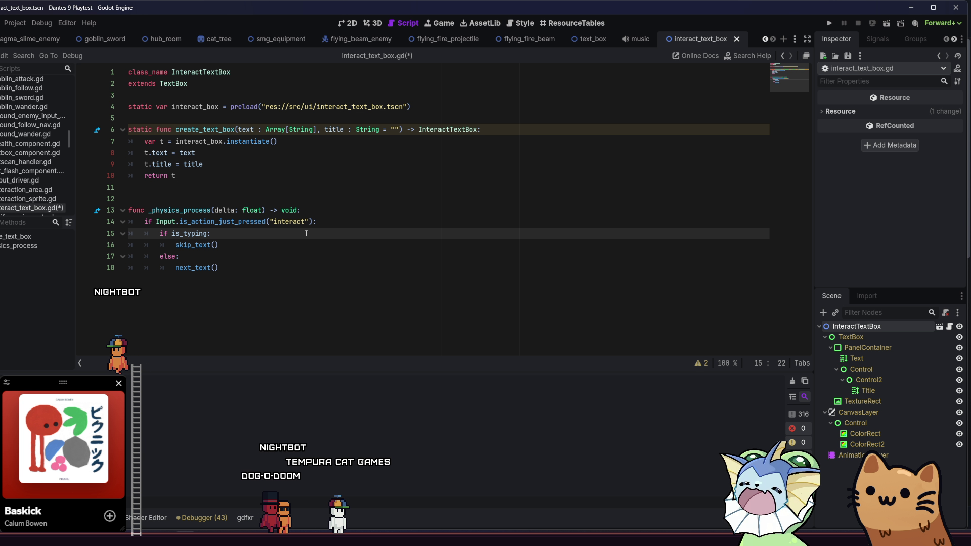
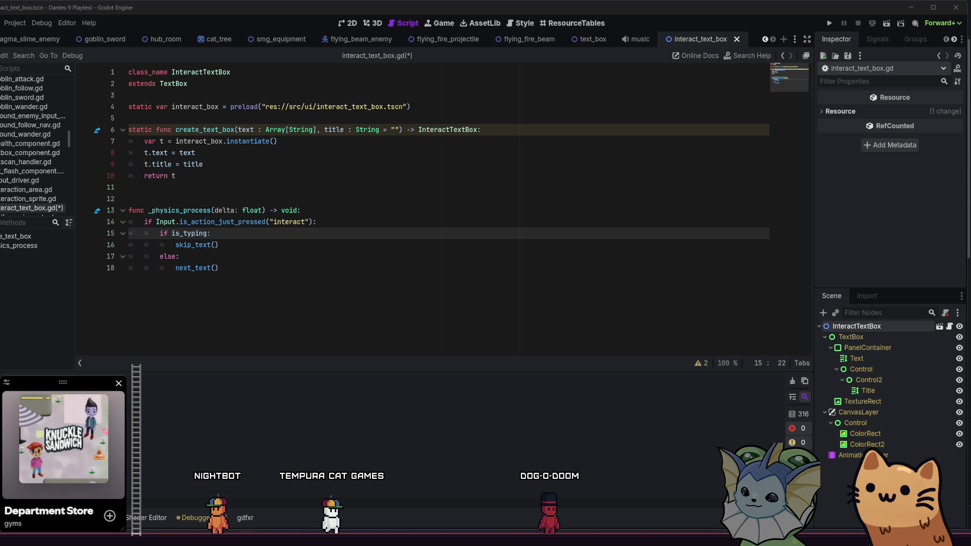
Step: Insert Console.print(current_text_index, text.size()) after line 29 of text_box.gd and run the game
{"action": "left_click", "coordinate": [304, 266]}
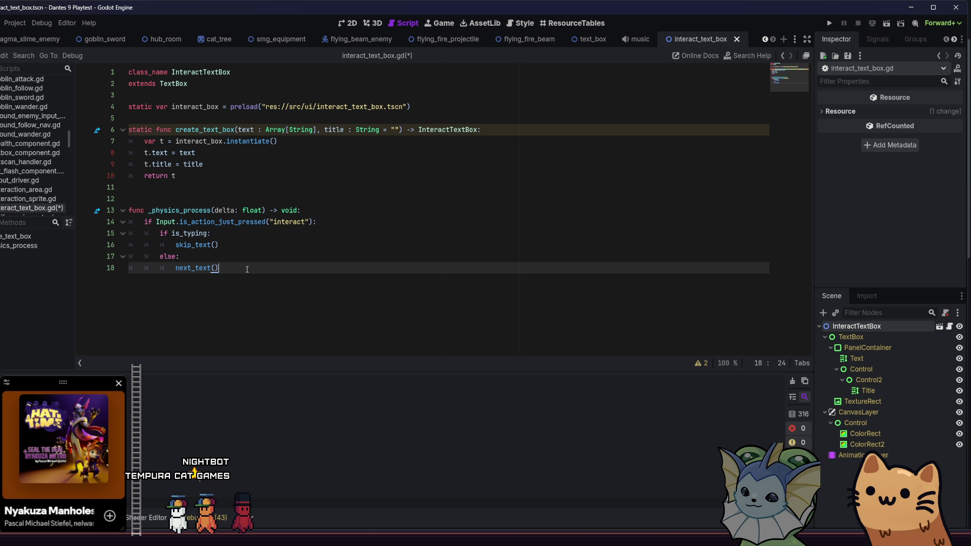
{"action": "left_click", "coordinate": [173, 84], "text": "ctrl"}
{"action": "scroll", "coordinate": [274, 220], "scroll_direction": "down", "scroll_amount": 4}
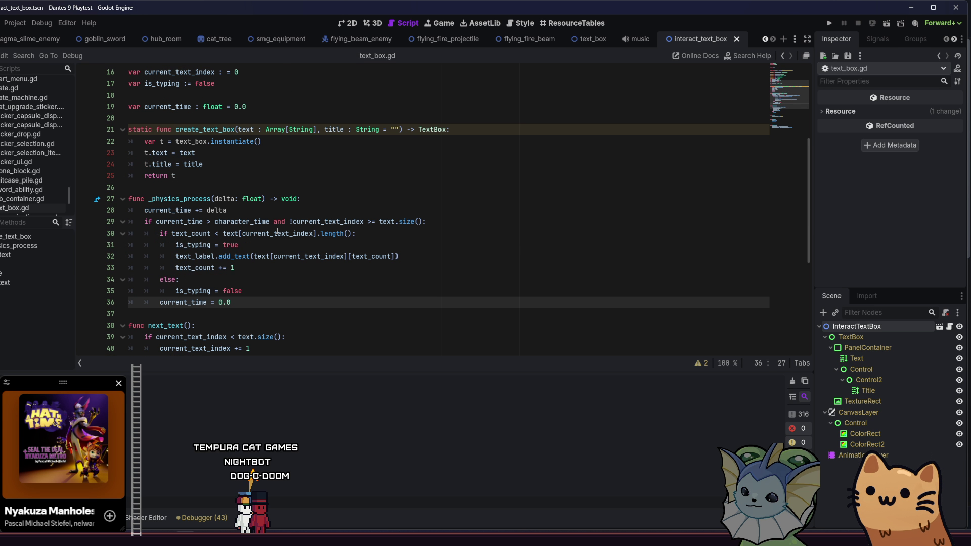
{"action": "left_click", "coordinate": [449, 210]}
{"action": "left_click", "coordinate": [449, 229]}
{"action": "left_click", "coordinate": [454, 223]}
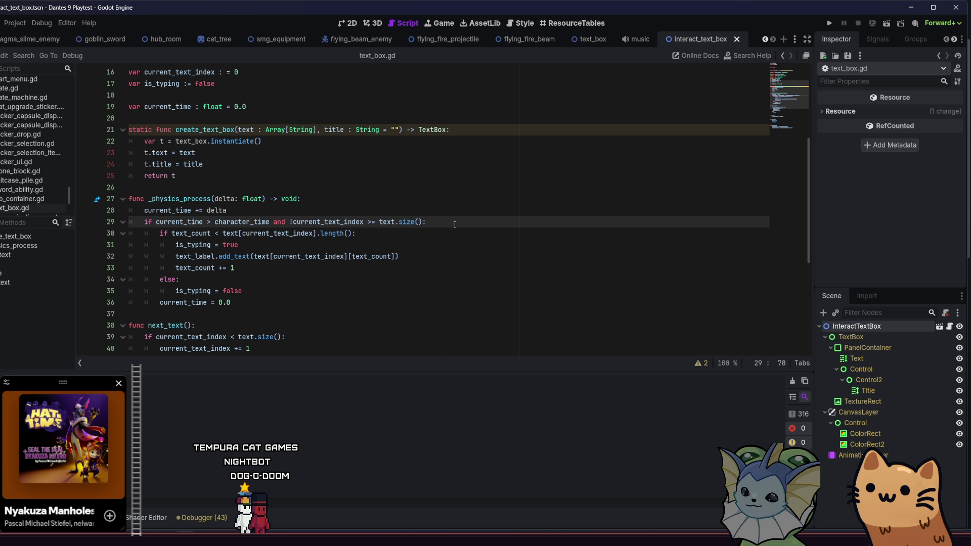
{"action": "key", "text": "Return"}
{"action": "type", "text": "Console.print"}
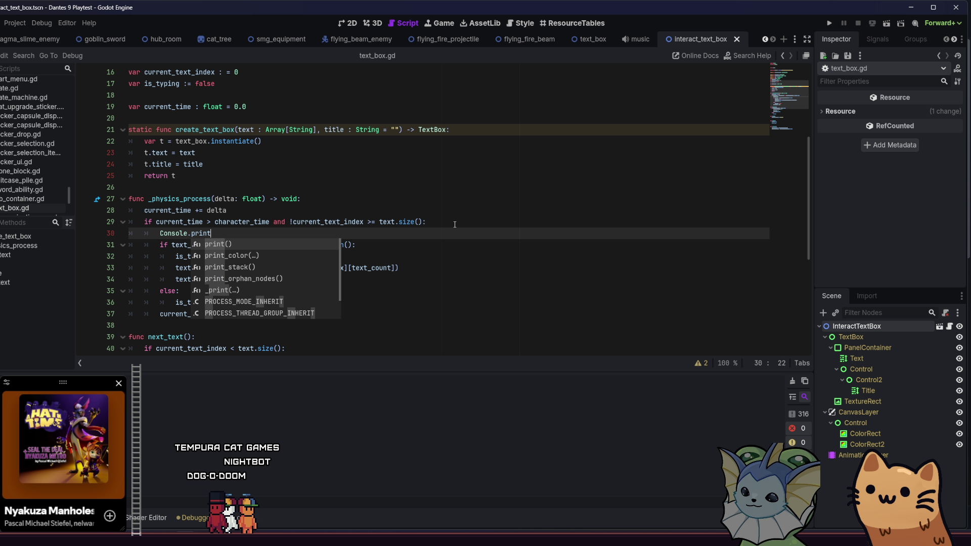
{"action": "key", "text": "Return"}
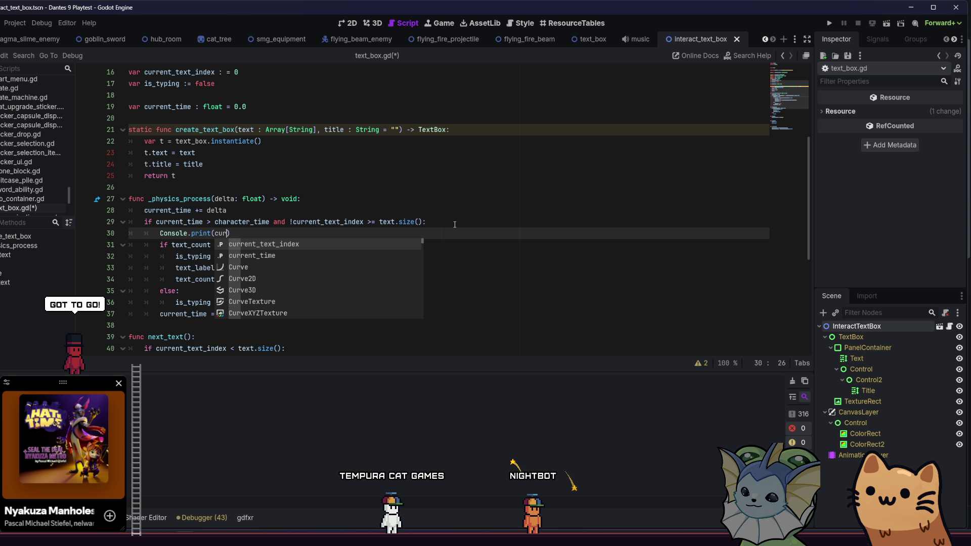
{"action": "key", "text": "BackSpace"}
{"action": "type", "text": "rent_text_index"}
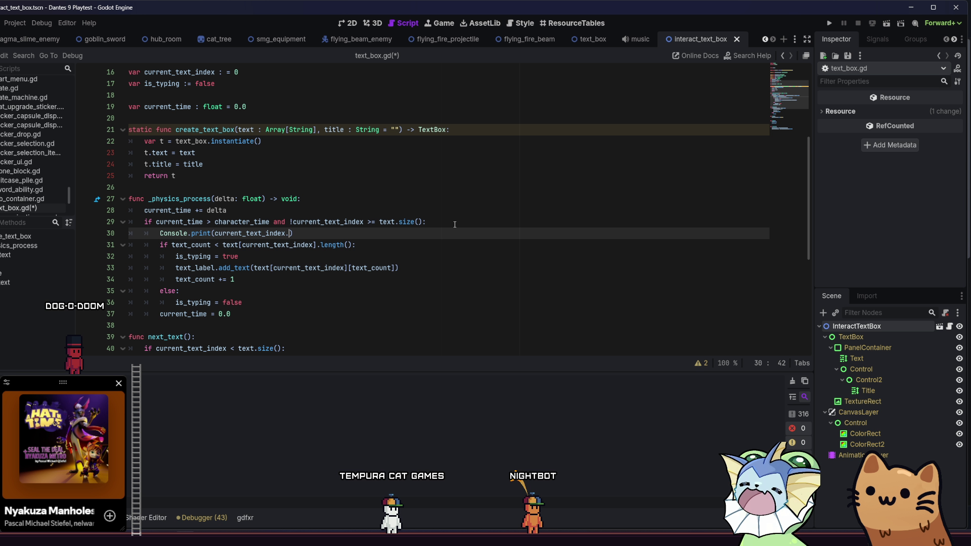
{"action": "type", "text": ", tex"}
{"action": "type", "text": "t[current"}
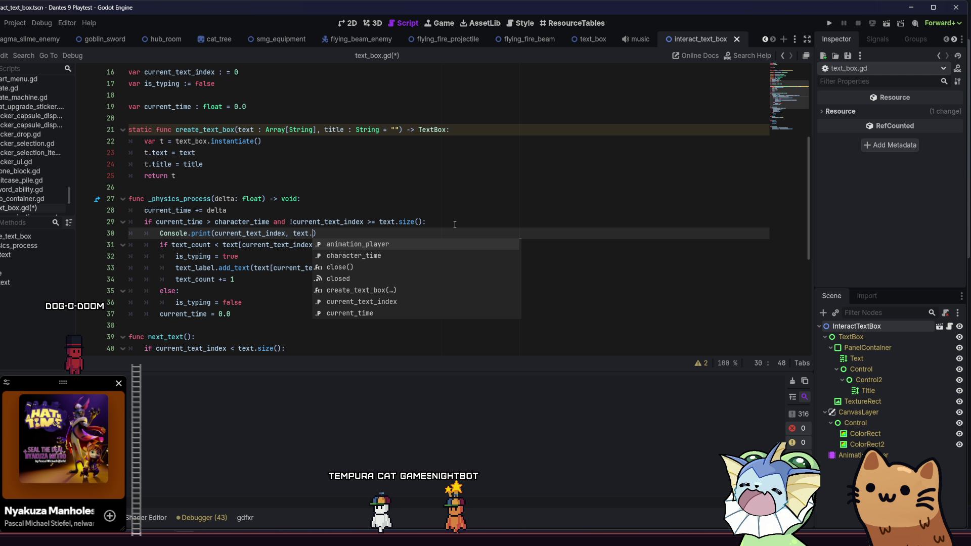
{"action": "left_click", "coordinate": [826, 23]}
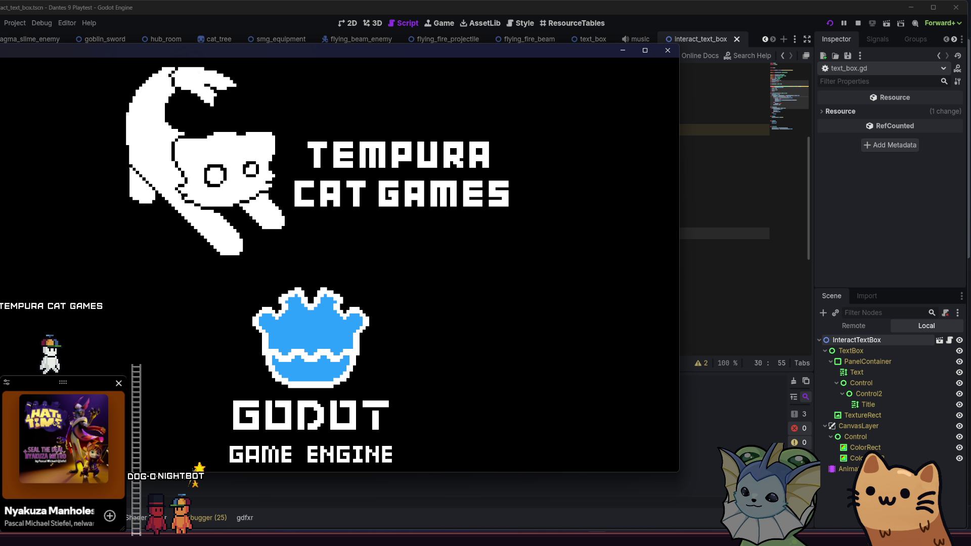
Step: Maximize the game, start a run, reach Tama's empty dialogue box, then close the game
{"action": "key", "text": "super+Up"}
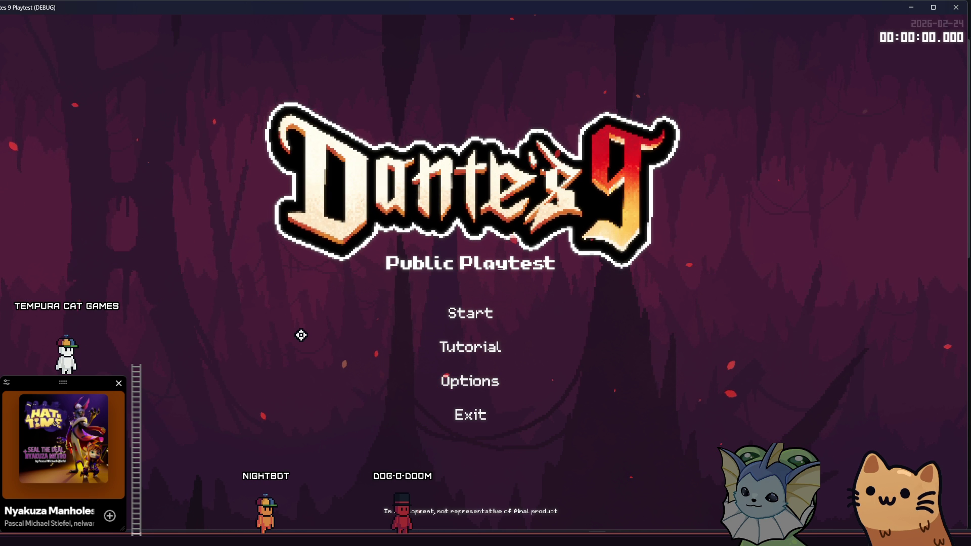
{"action": "left_click", "coordinate": [472, 320]}
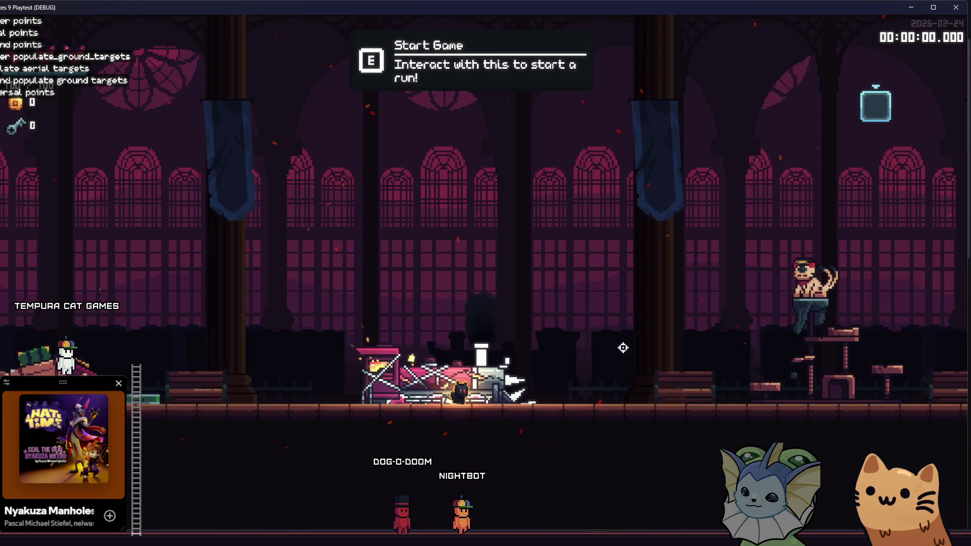
{"action": "key", "text": "d"}
{"action": "key", "text": "space"}
{"action": "key", "text": "d"}
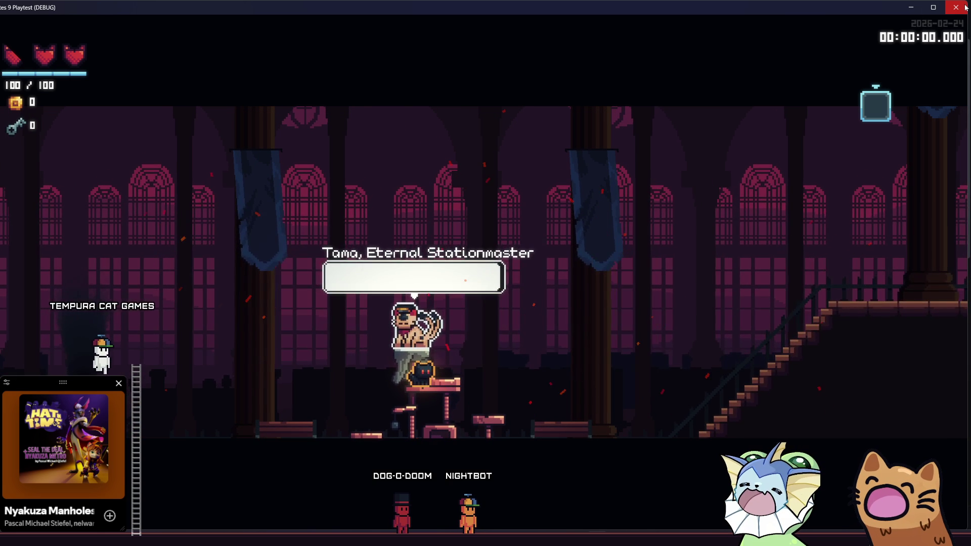
{"action": "key", "text": "F8"}
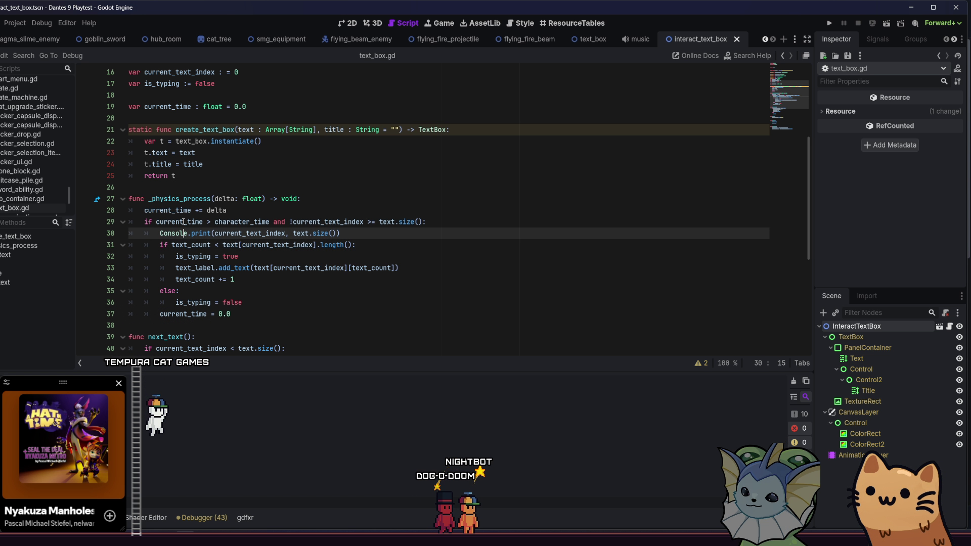
Step: Delete the Console.print debug line, change >= to > on line 29, save, and rerun
{"action": "double_click", "coordinate": [173, 222]}
{"action": "left_click", "coordinate": [248, 221]}
{"action": "mouse_move", "coordinate": [340, 233]}
{"action": "left_mouse_down"}
{"action": "mouse_move", "coordinate": [152, 238]}
{"action": "mouse_move", "coordinate": [162, 239]}
{"action": "left_mouse_up"}
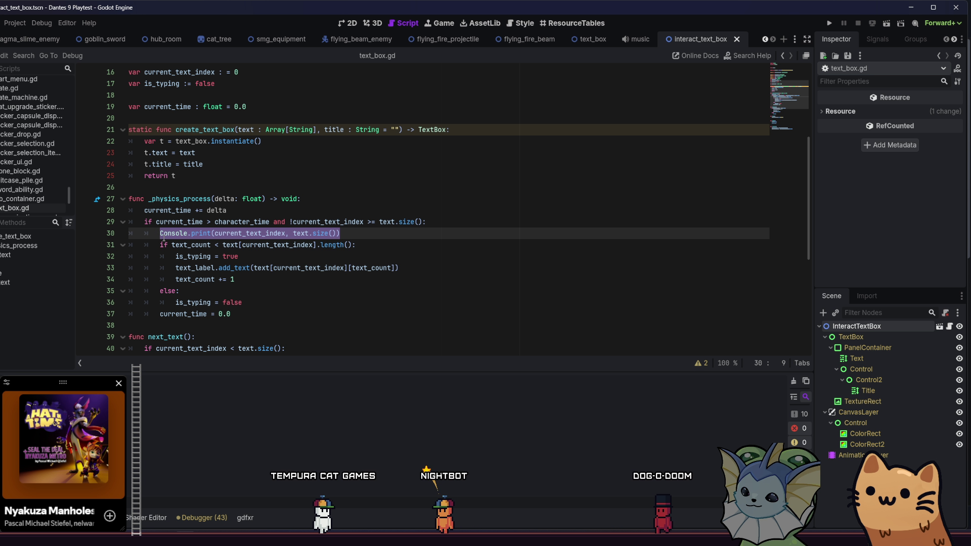
{"action": "key", "text": "BackSpace"}
{"action": "key", "text": "BackSpace"}
{"action": "key", "text": "BackSpace"}
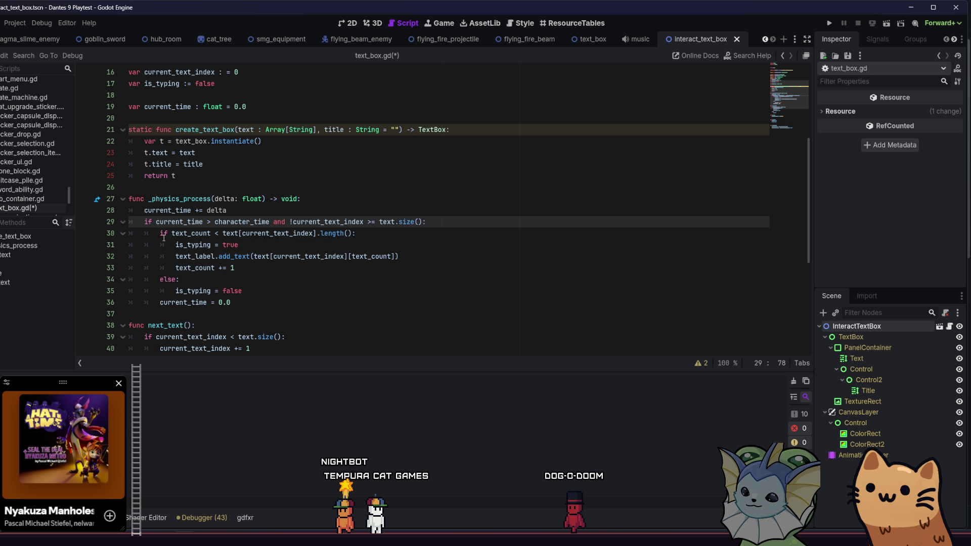
{"action": "left_click", "coordinate": [377, 225]}
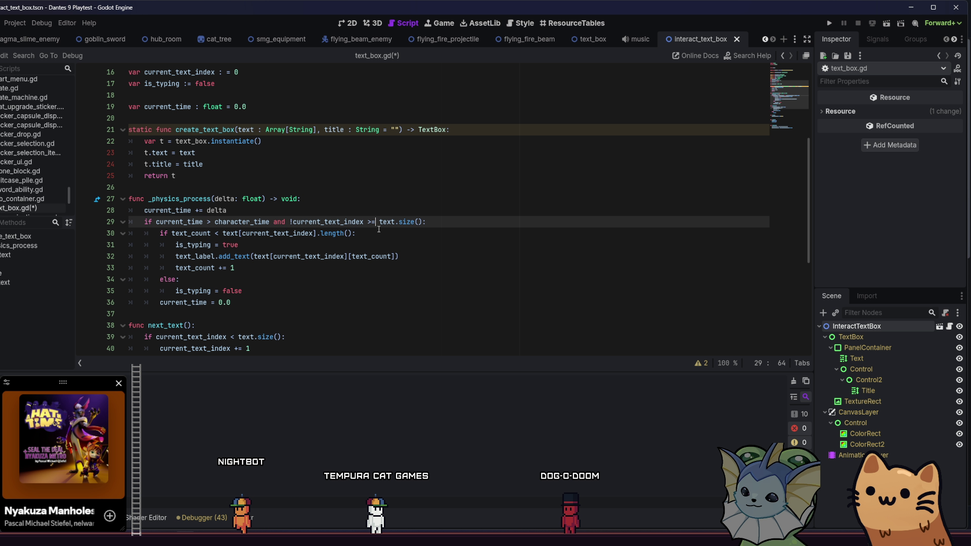
{"action": "key", "text": "ctrl+s"}
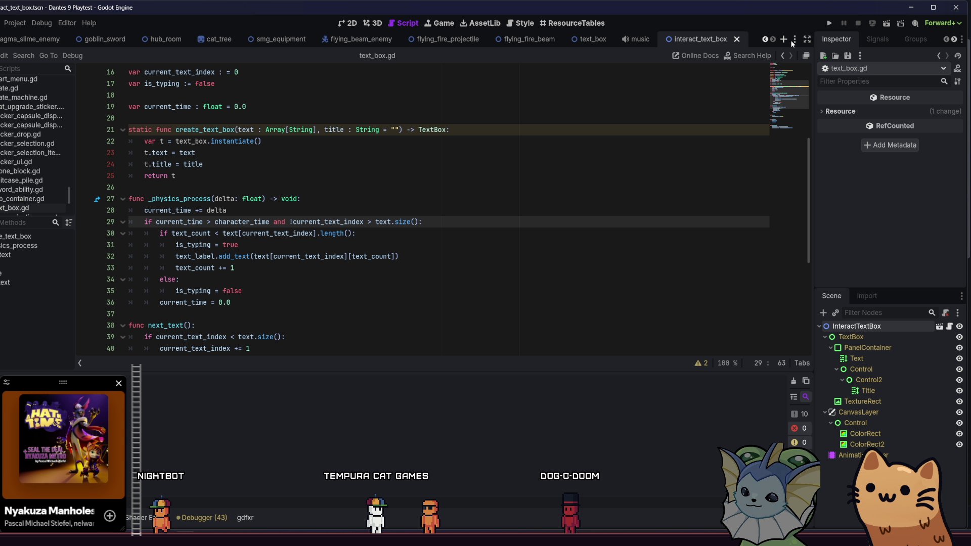
{"action": "left_click", "coordinate": [828, 25]}
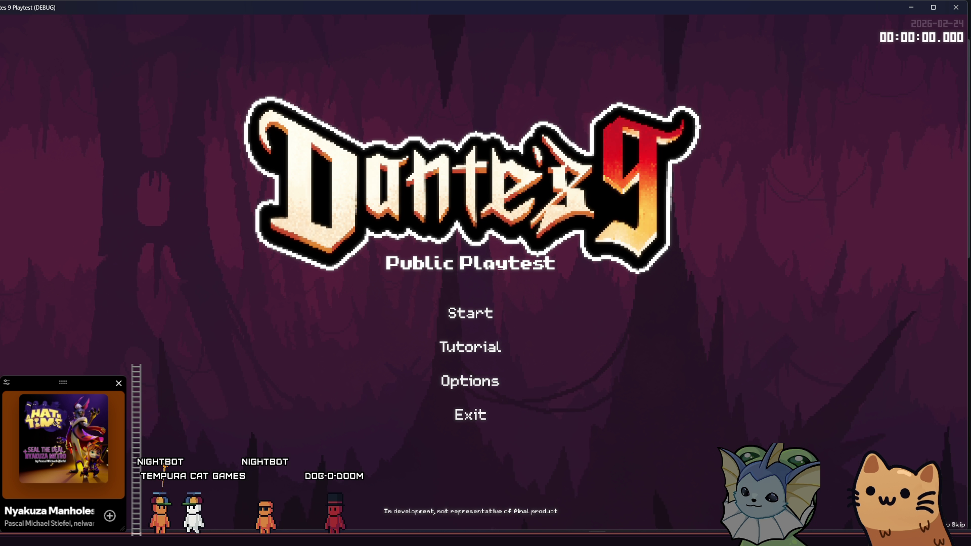
Step: Start a new run from the Dante's 9 Public Playtest title menu
{"action": "left_click", "coordinate": [434, 307]}
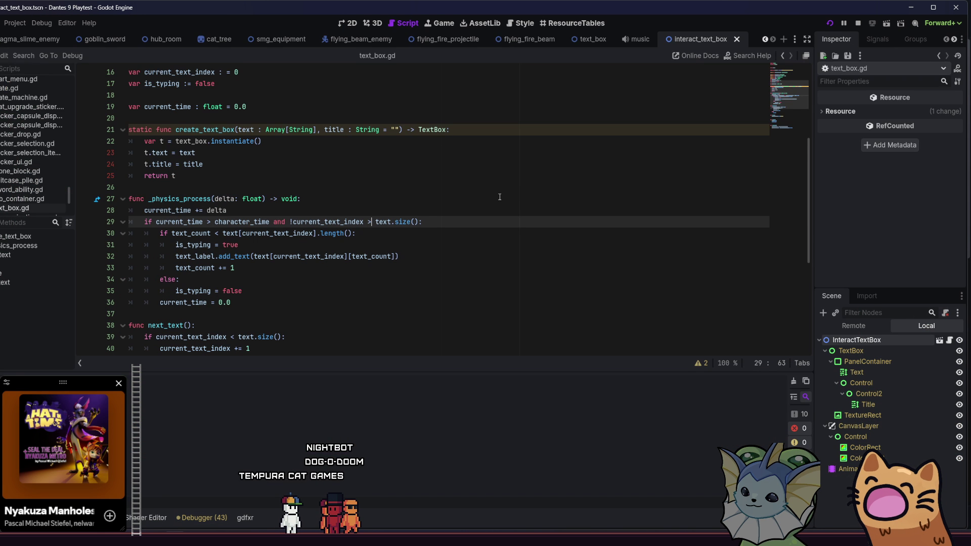
Step: Add Console.print(current_text_index, text.size()) after current_time += delta, then run with F5
{"action": "left_click", "coordinate": [450, 210]}
{"action": "key", "text": "Return"}
{"action": "type", "text": "c"}
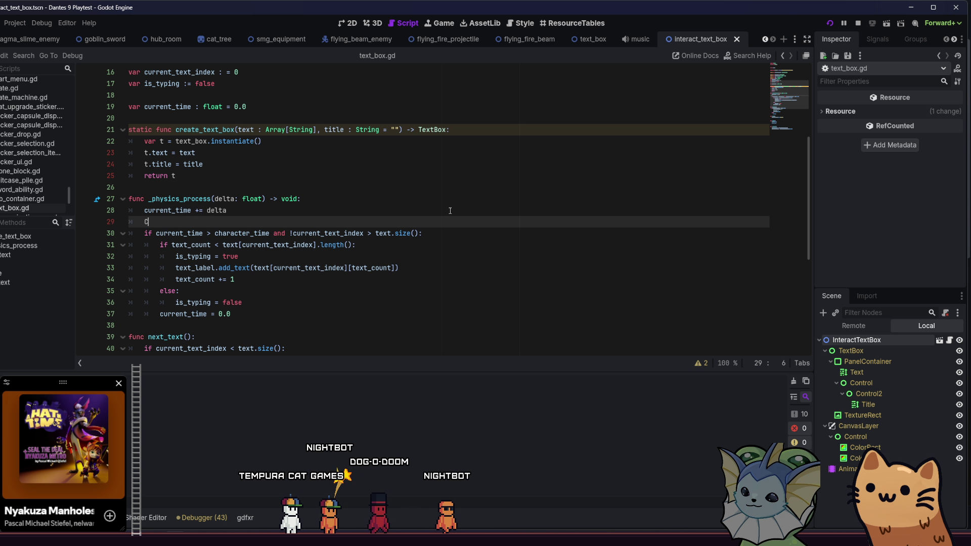
{"action": "type", "text": "onsole."}
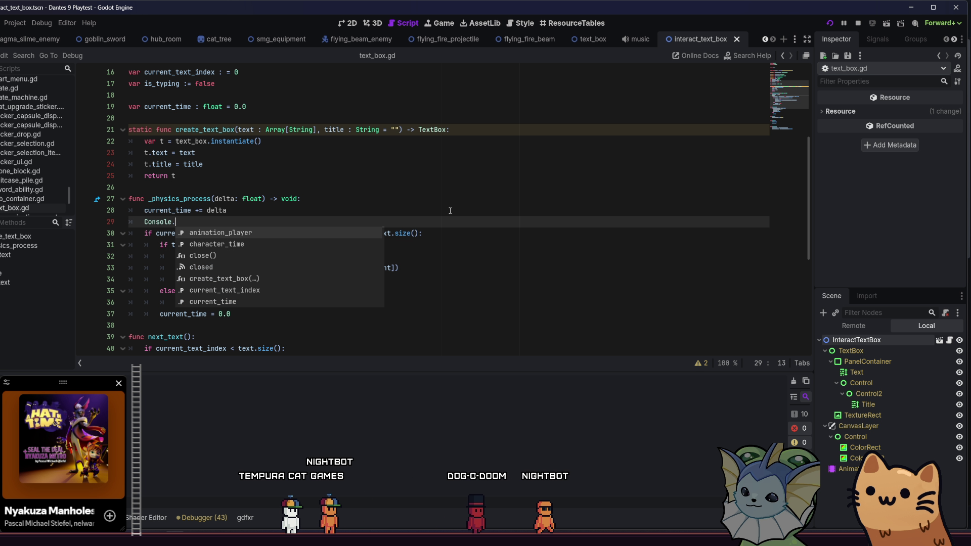
{"action": "type", "text": "print("}
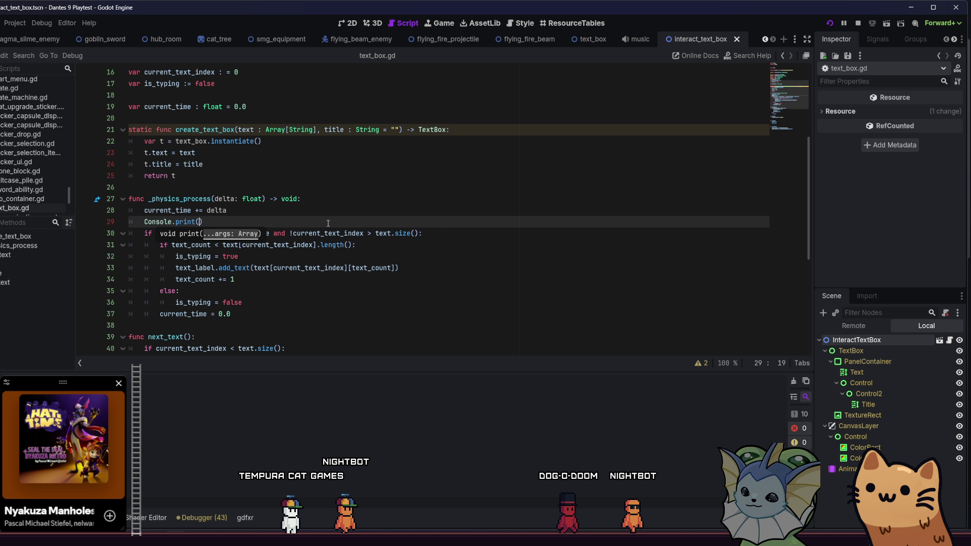
{"action": "left_click", "coordinate": [292, 233]}
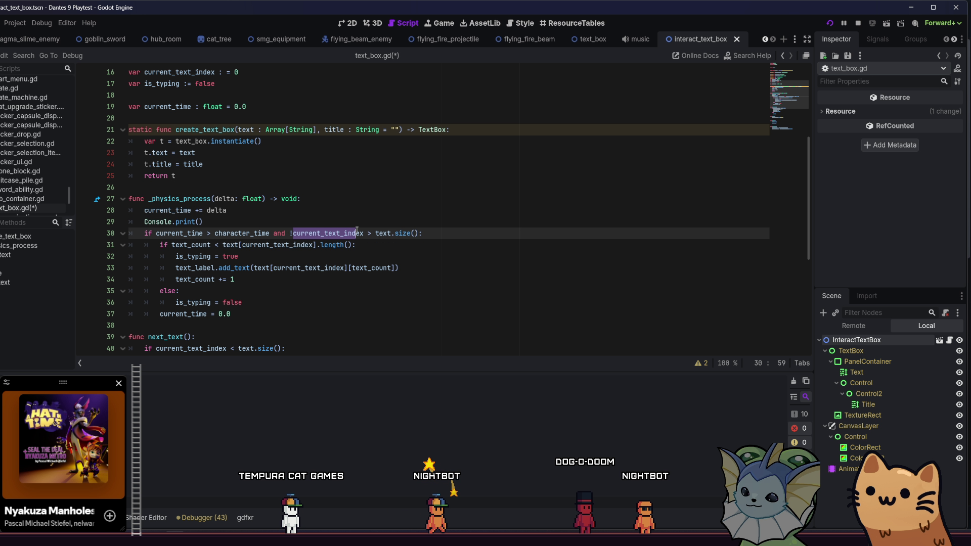
{"action": "double_click", "coordinate": [331, 228]}
{"action": "left_click", "coordinate": [202, 222]}
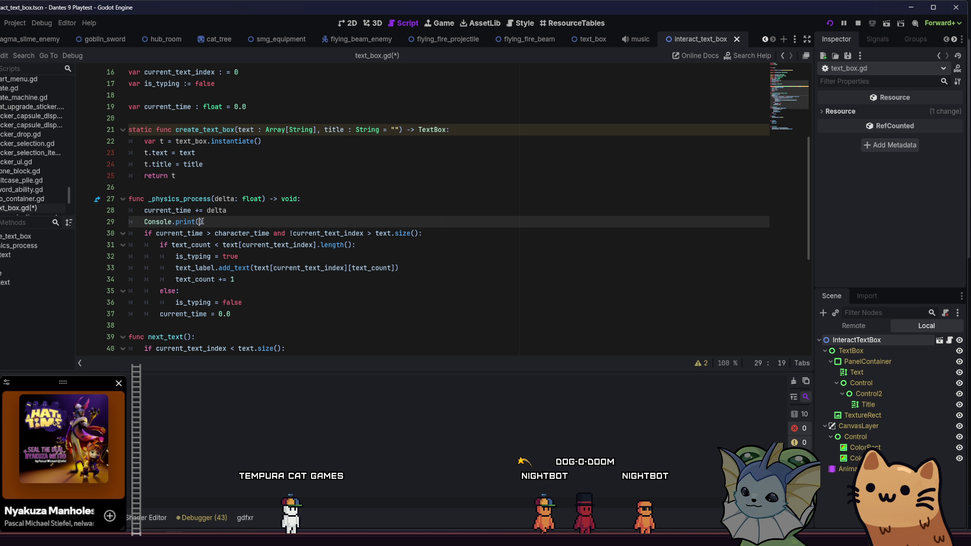
{"action": "type", "text": ","}
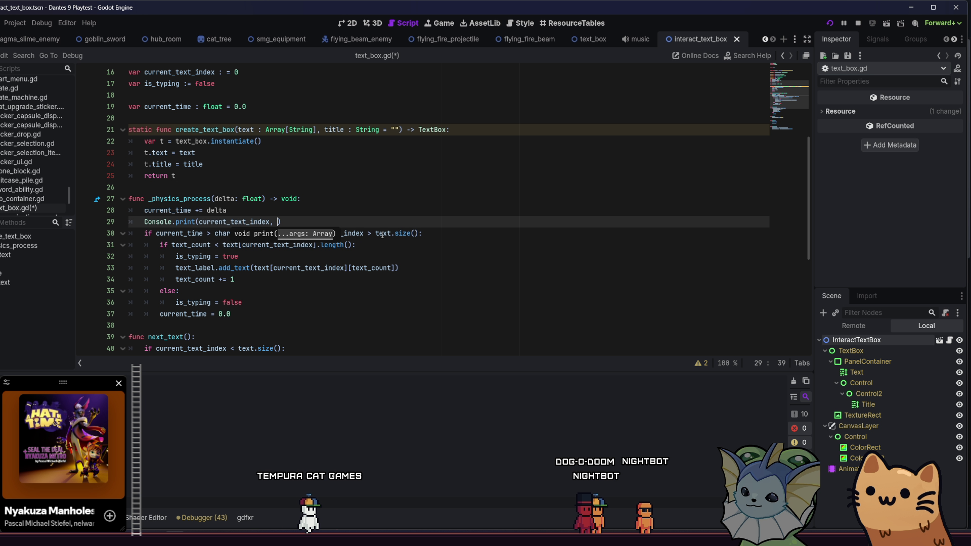
{"action": "left_click_drag", "start_coordinate": [377, 233], "coordinate": [419, 234]}
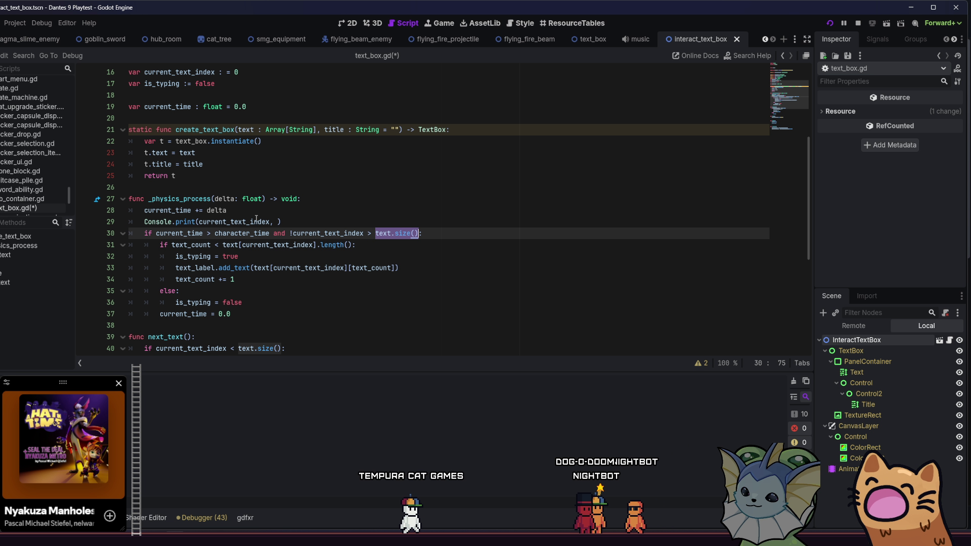
{"action": "left_click", "coordinate": [280, 221]}
{"action": "key", "text": "F5"}
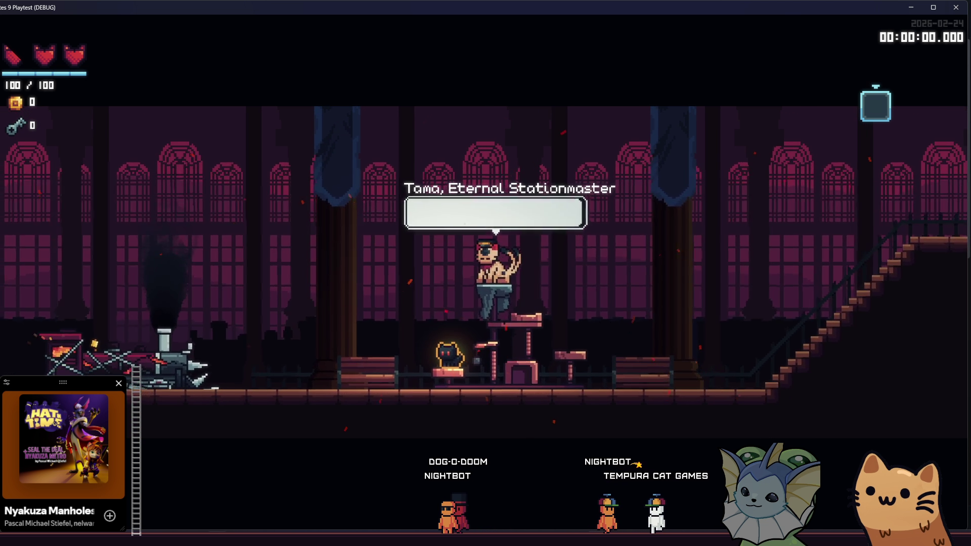
Step: Switch between the game and text_box.gd, confirming Tama's dialogue box is still empty
{"action": "key", "text": "F8"}
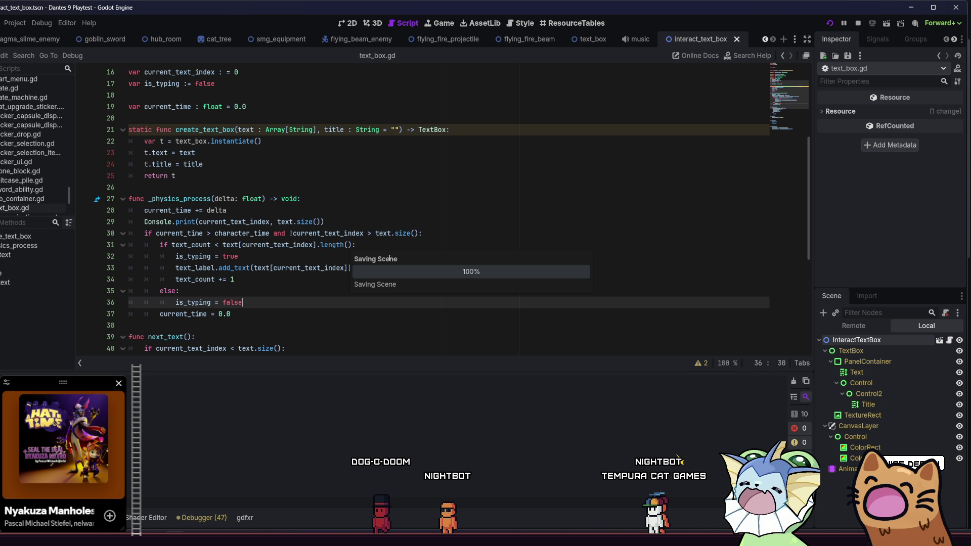
{"action": "left_click", "coordinate": [383, 233]}
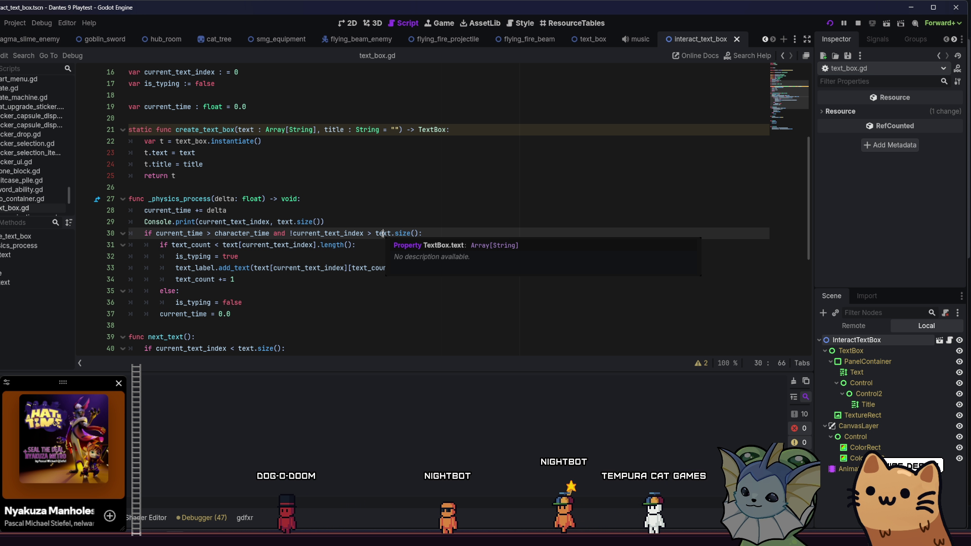
{"action": "key", "text": "F5"}
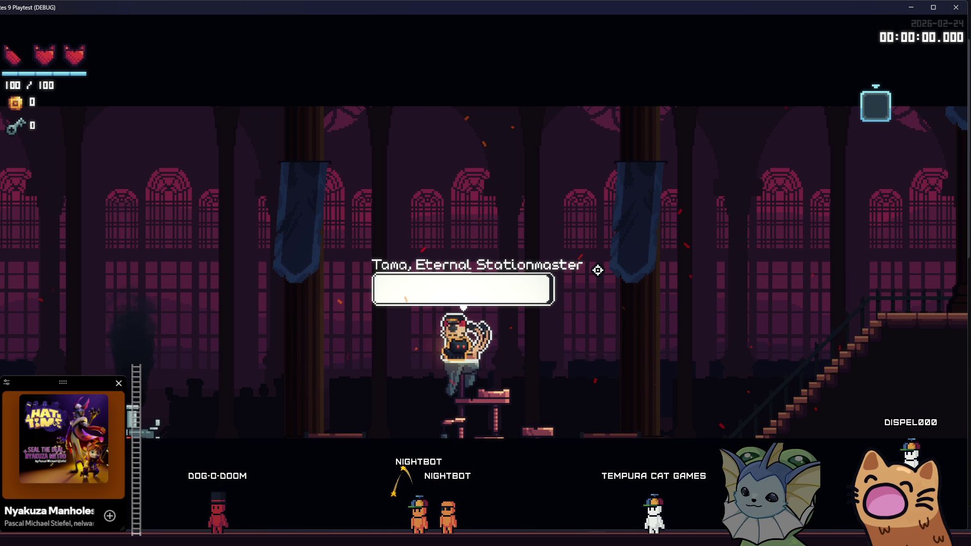
{"action": "key", "text": "F8"}
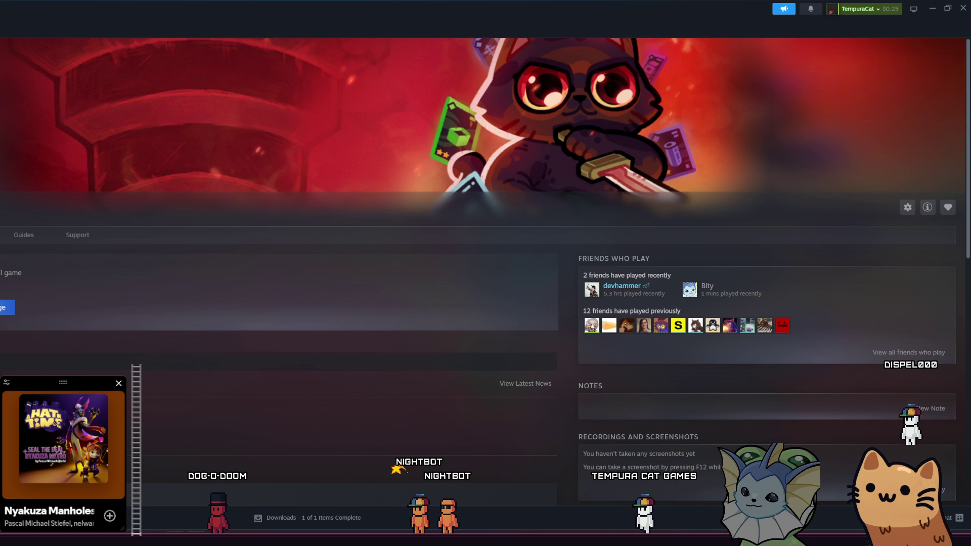
{"action": "left_click", "coordinate": [307, 283]}
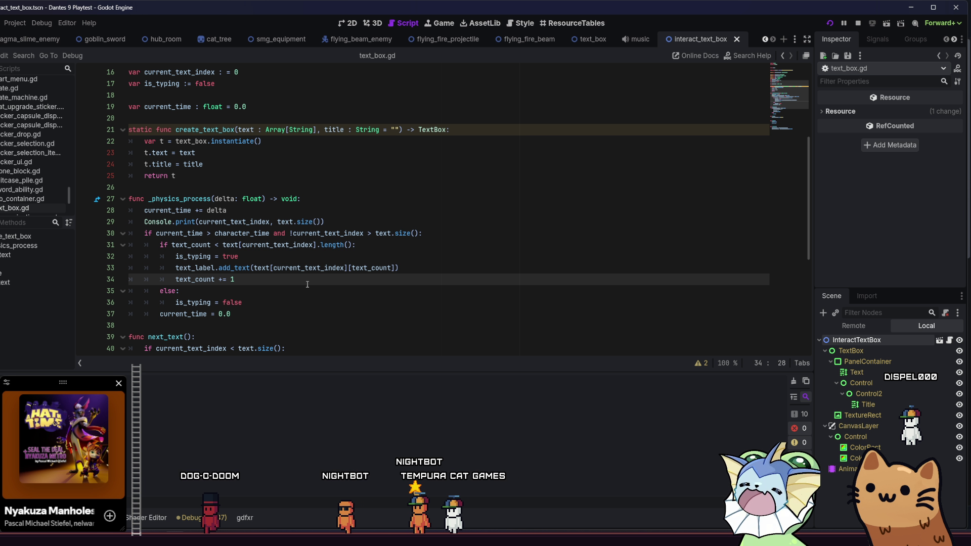
Step: Open interact_text_box.gd, add super() as the first line of _physics_process, and save
{"action": "scroll", "coordinate": [307, 284], "scroll_direction": "up", "scroll_amount": 5}
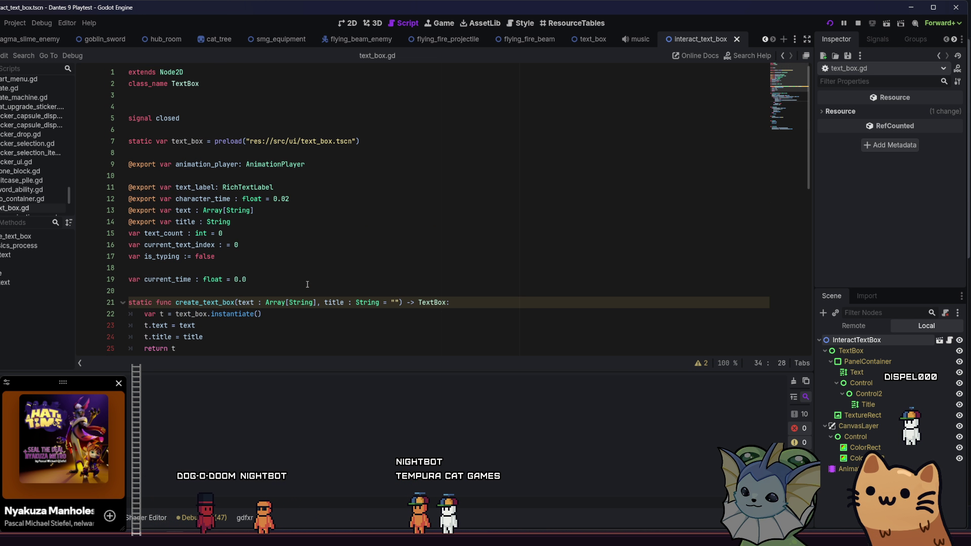
{"action": "scroll", "coordinate": [307, 284], "scroll_direction": "down", "scroll_amount": 4}
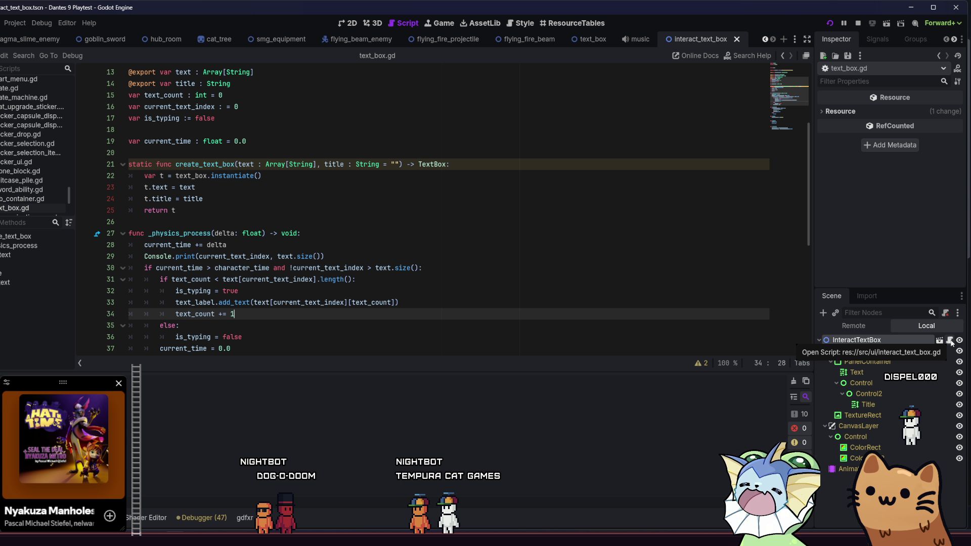
{"action": "left_click", "coordinate": [950, 342]}
{"action": "left_click", "coordinate": [556, 233]}
{"action": "left_click", "coordinate": [506, 221]}
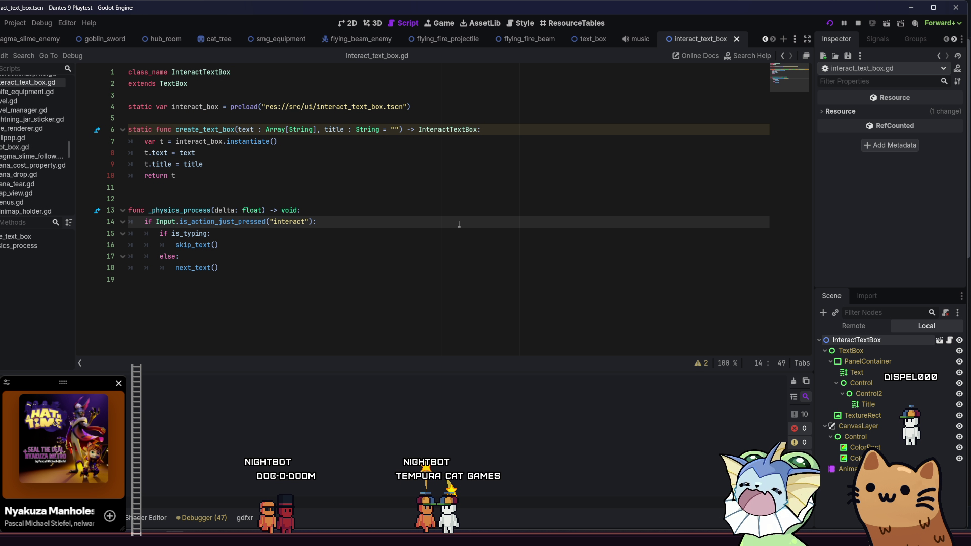
{"action": "left_click", "coordinate": [481, 244]}
{"action": "left_click", "coordinate": [448, 233]}
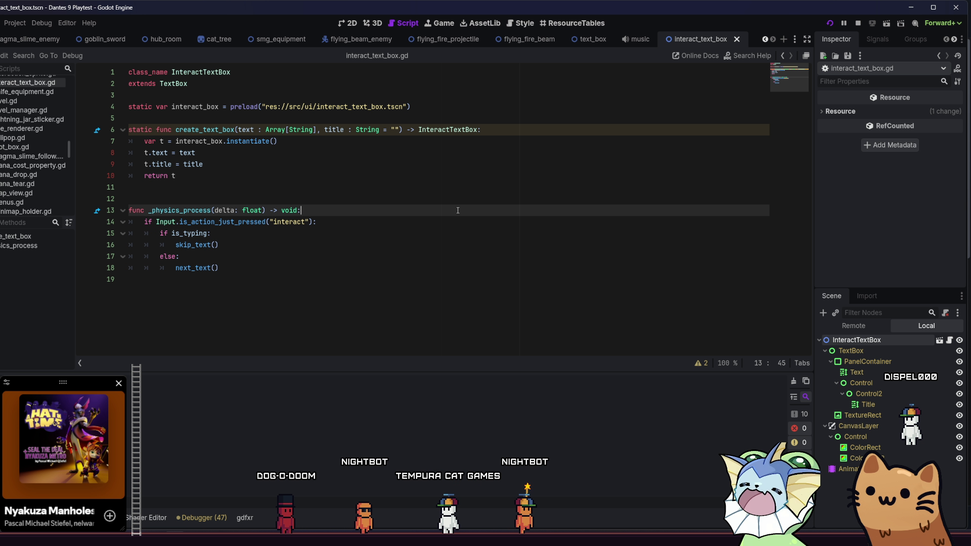
{"action": "left_click", "coordinate": [457, 211]}
{"action": "key", "text": "Return"}
{"action": "type", "text": "super"}
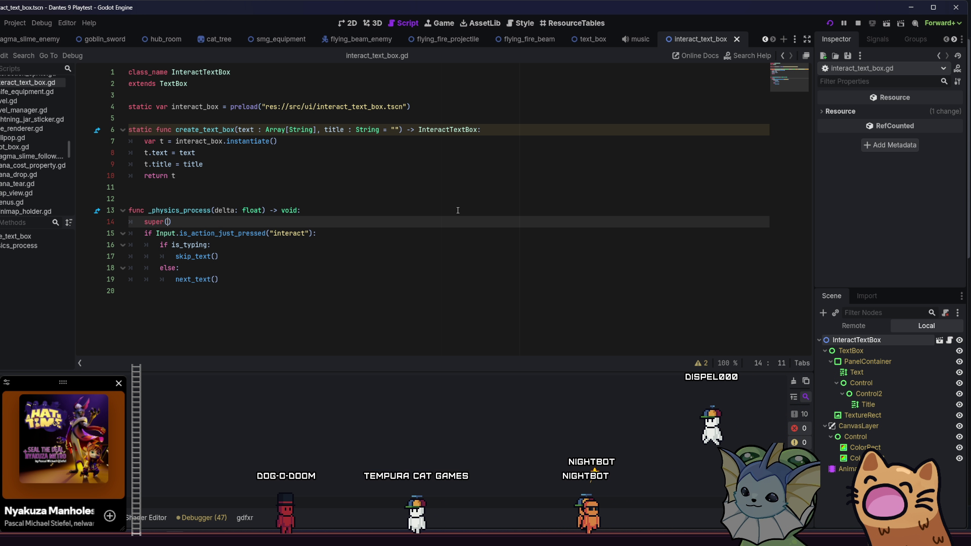
{"action": "type", "text": "()"}
{"action": "left_click", "coordinate": [425, 268]}
{"action": "key", "text": "ctrl+s"}
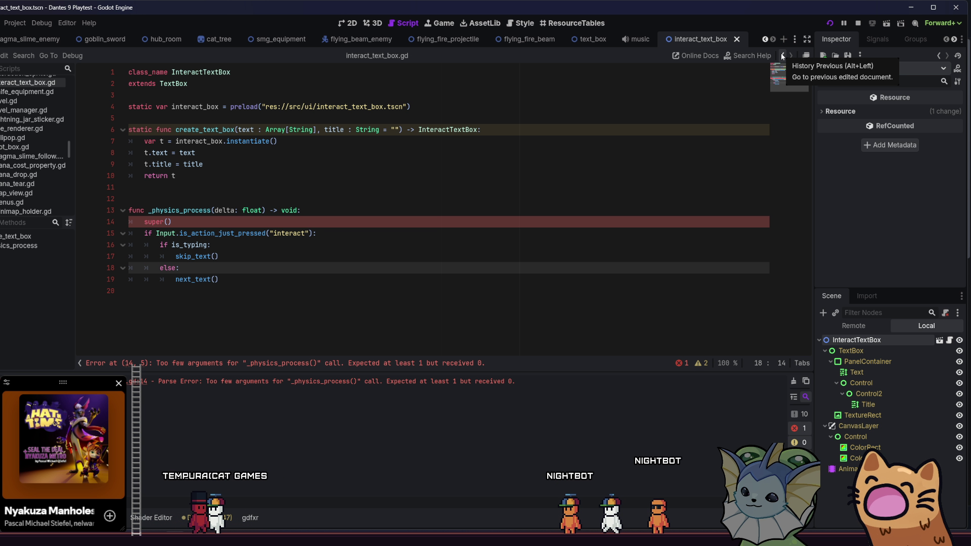
Step: Pass delta into the call so it reads super(delta), and save
{"action": "left_click", "coordinate": [167, 221]}
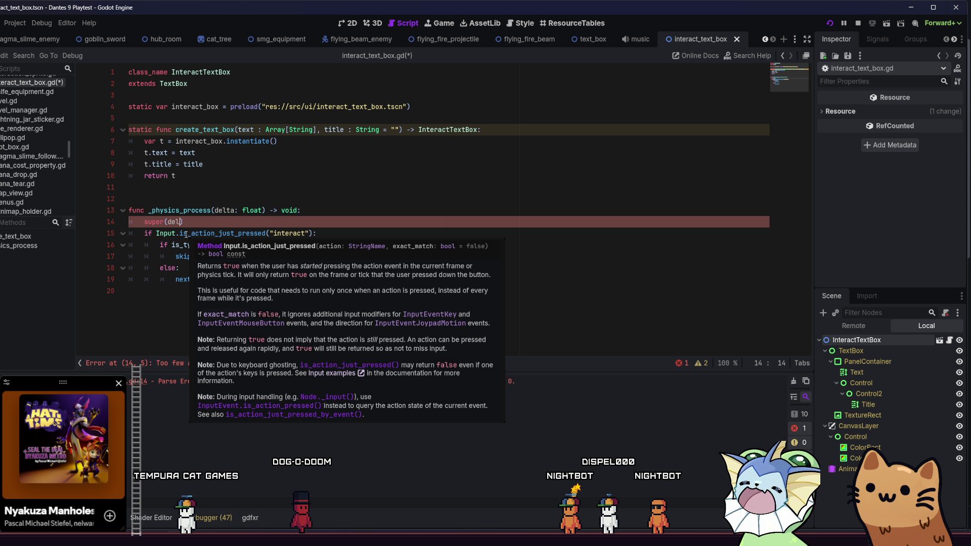
{"action": "type", "text": "delta"}
{"action": "left_click", "coordinate": [356, 256]}
{"action": "key", "text": "ctrl+s"}
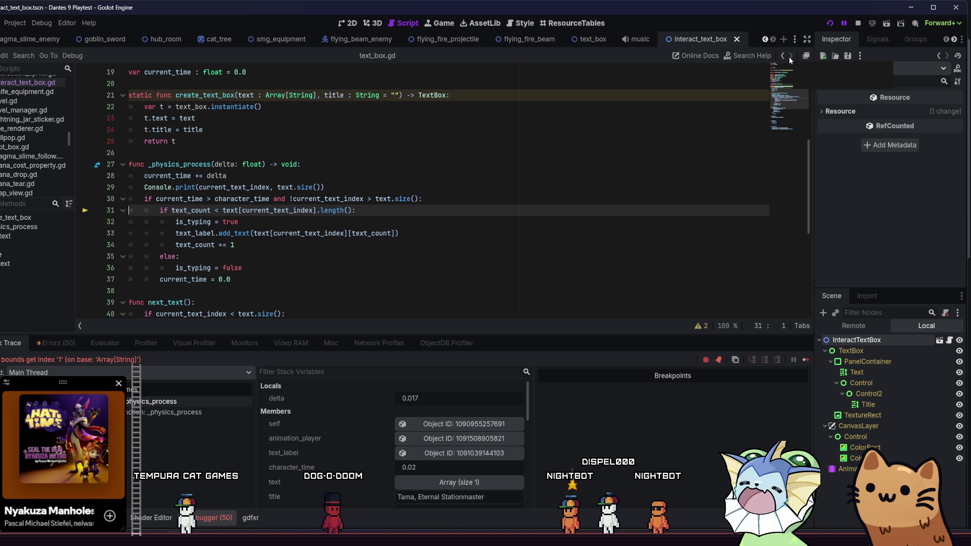
Step: Change the line 30 check to current_text_index >= text.size() and resume the paused game
{"action": "mouse_move", "coordinate": [245, 215]}
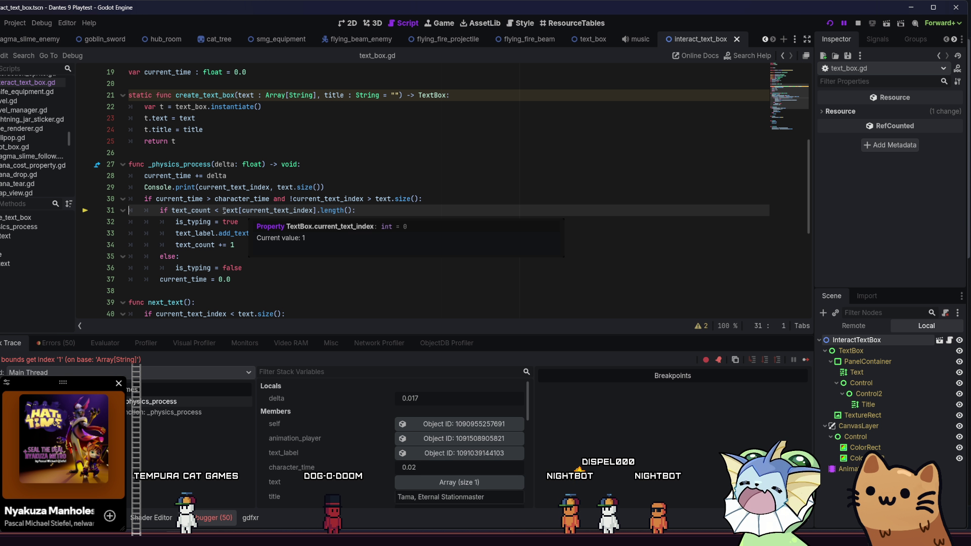
{"action": "left_click", "coordinate": [369, 199]}
{"action": "type", "text": "="}
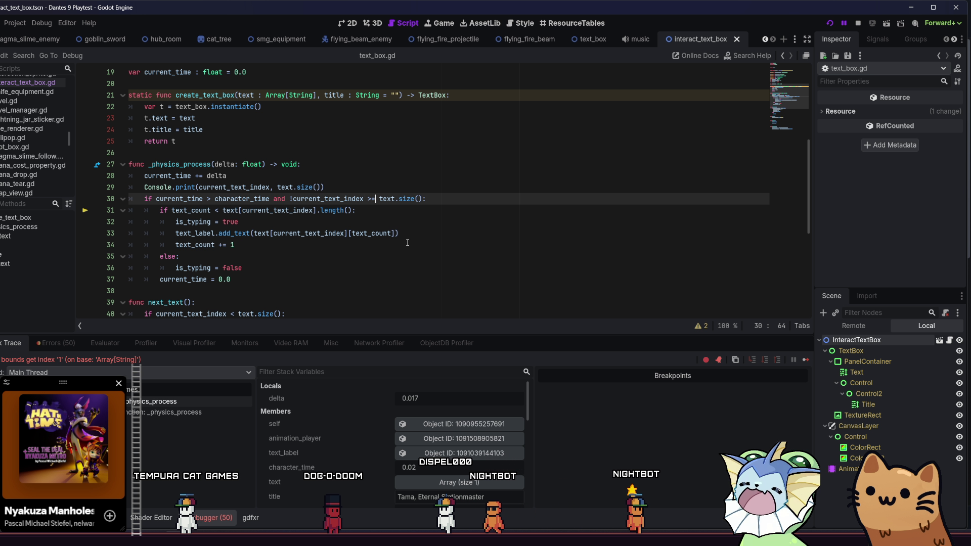
{"action": "key", "text": "Escape"}
{"action": "key", "text": "Up"}
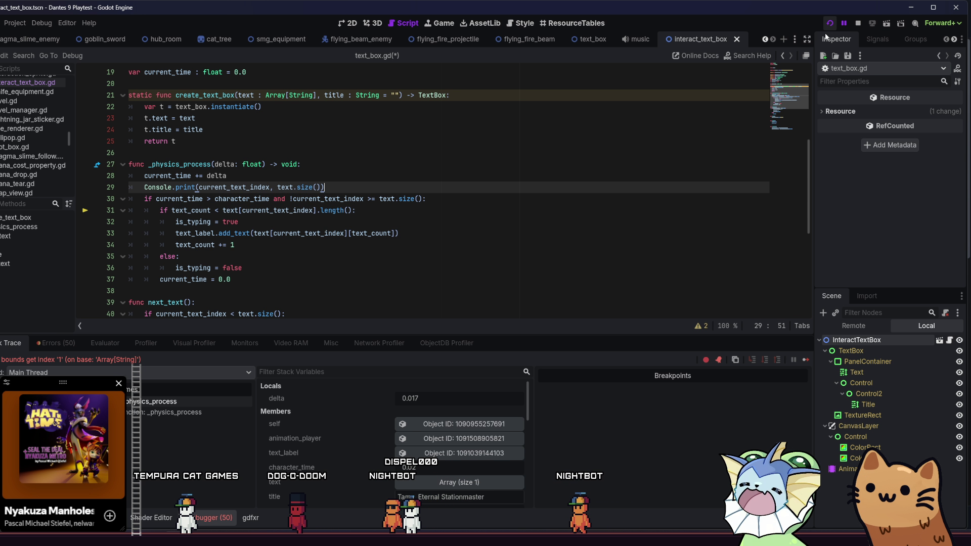
{"action": "left_click", "coordinate": [805, 360]}
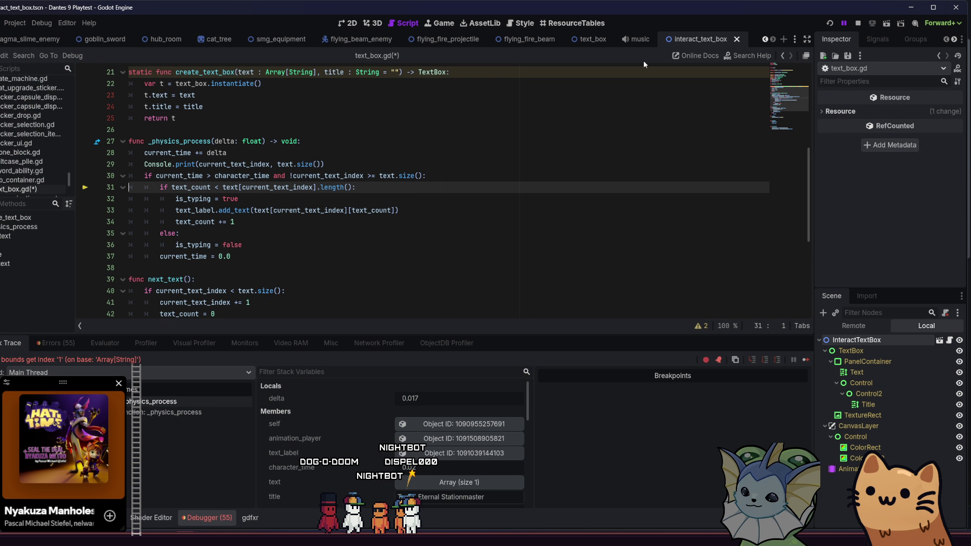
Step: Relaunch the playtest, maximize the game window, and start a new run
{"action": "key", "text": "F5"}
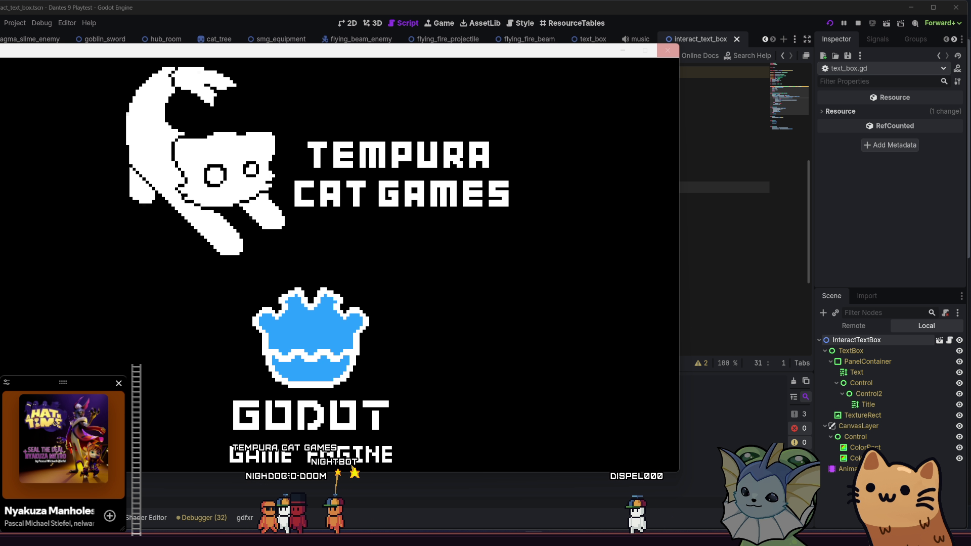
{"action": "left_click", "coordinate": [645, 50]}
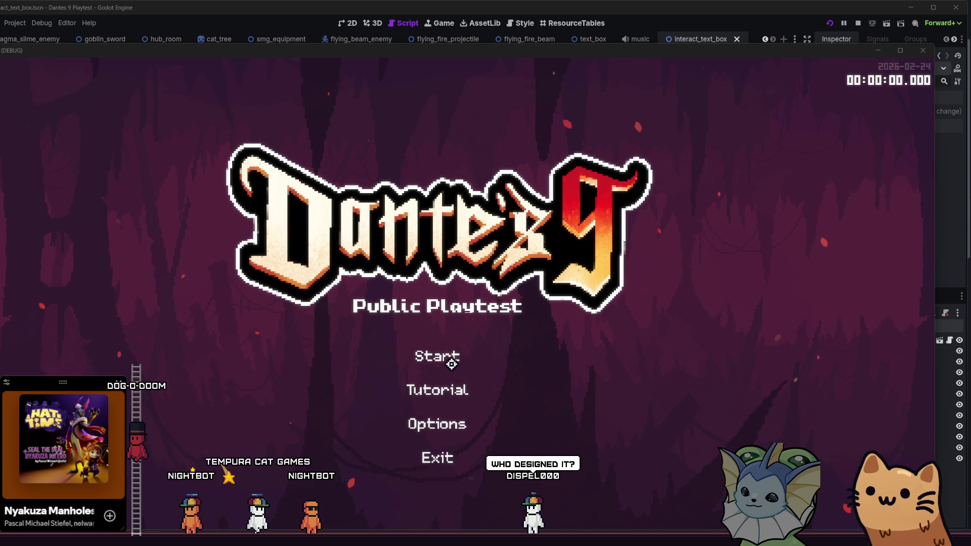
{"action": "left_click", "coordinate": [440, 355]}
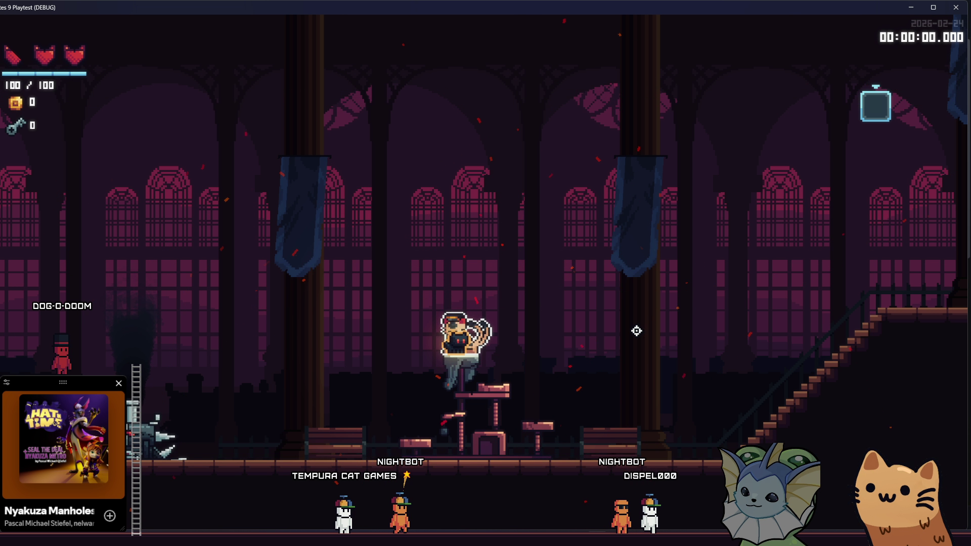
Step: Talk to Tama and advance through her meow dialogue, then talk to her again
{"action": "key", "text": "e"}
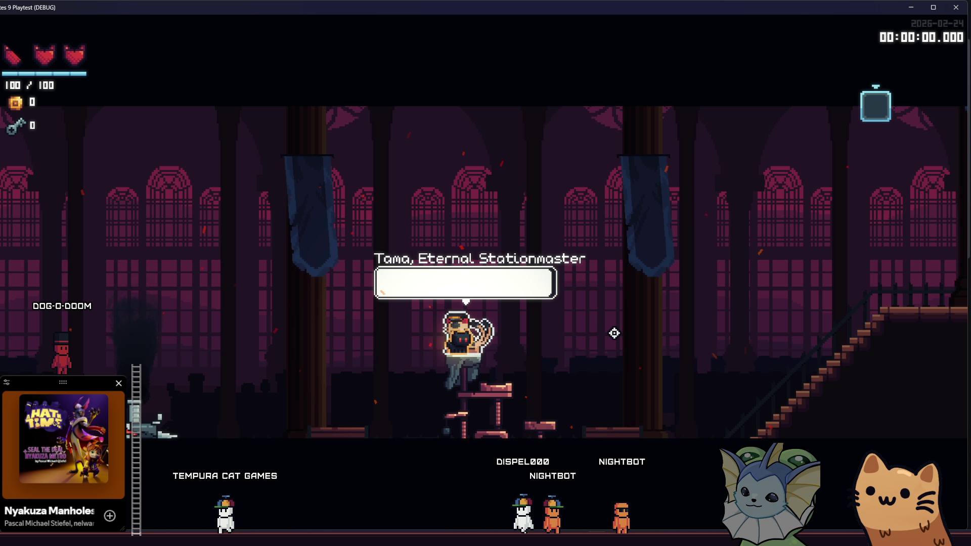
{"action": "key", "text": "e"}
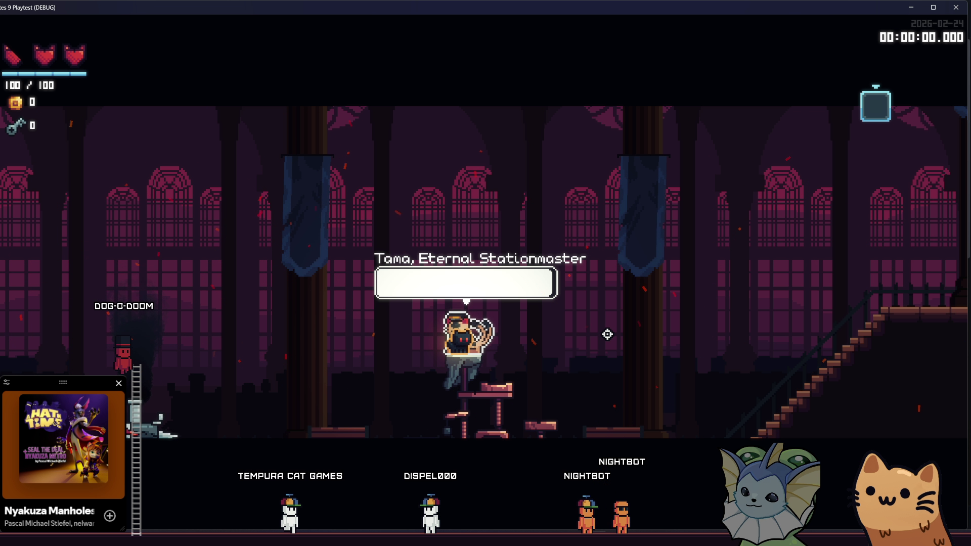
{"action": "key", "text": "e"}
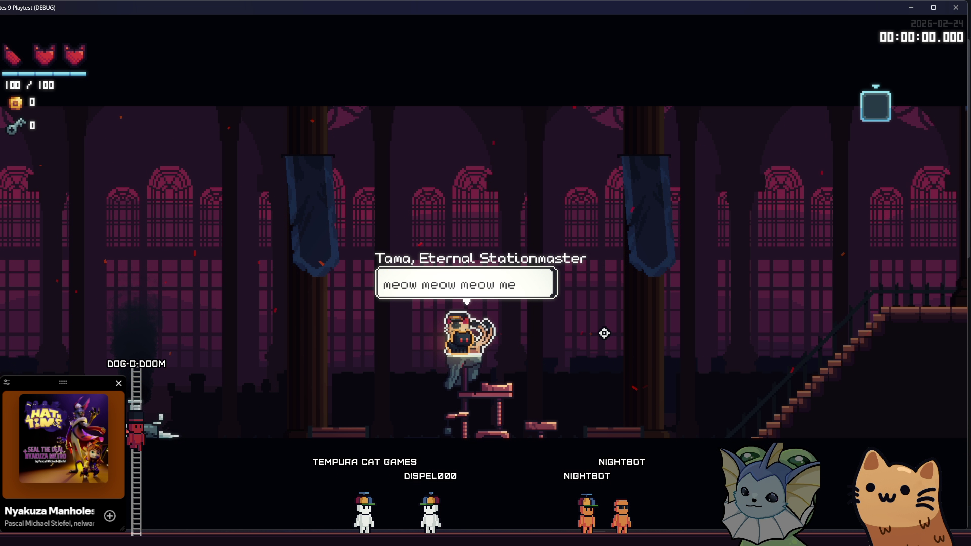
{"action": "key", "text": "e"}
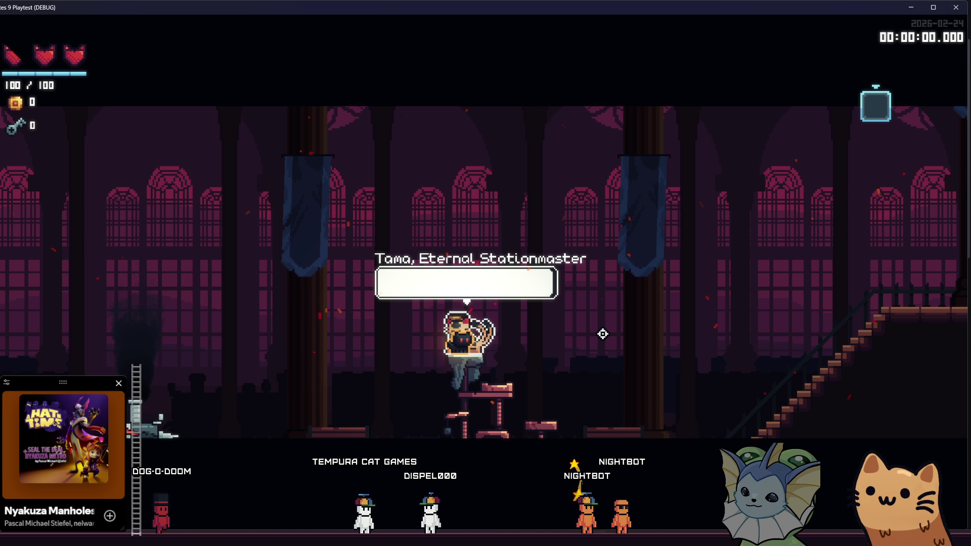
{"action": "key", "text": "e"}
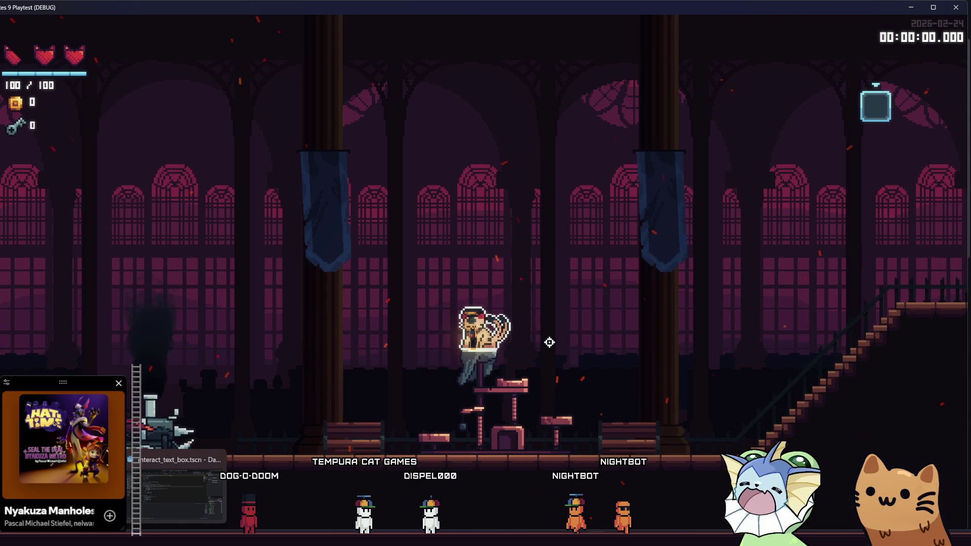
Step: Reopen Tama's dialogue, skip its typing, and inspect the skip_text function in text_box.gd
{"action": "key", "text": "e"}
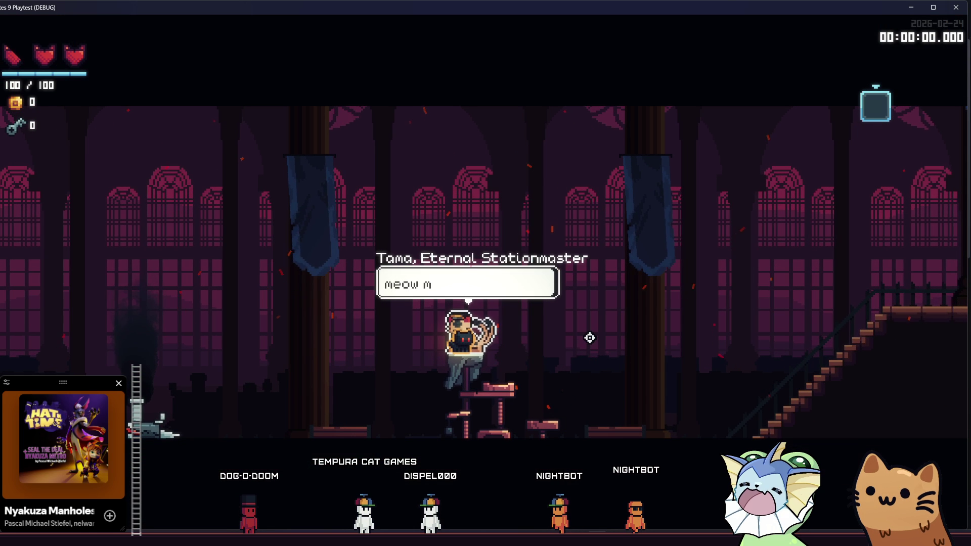
{"action": "key", "text": "e"}
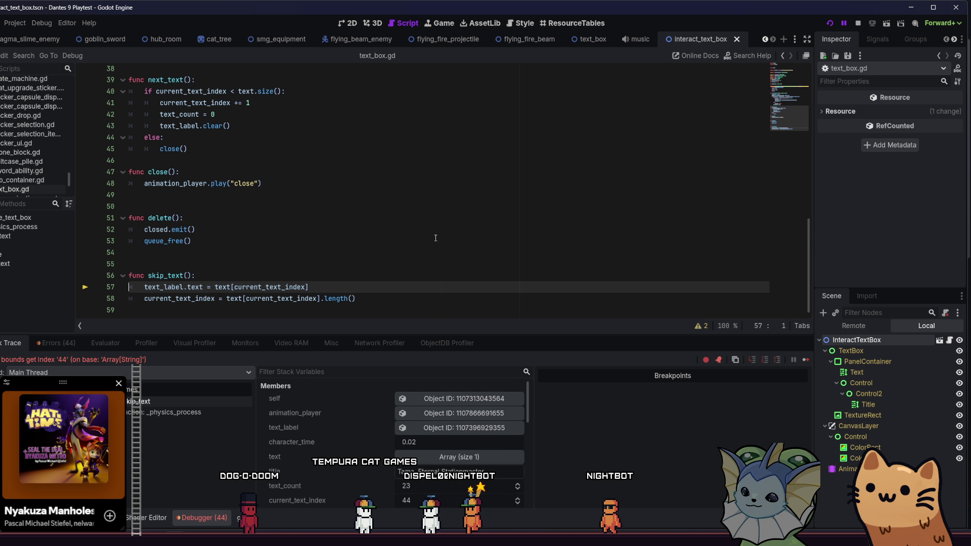
{"action": "left_click", "coordinate": [427, 267]}
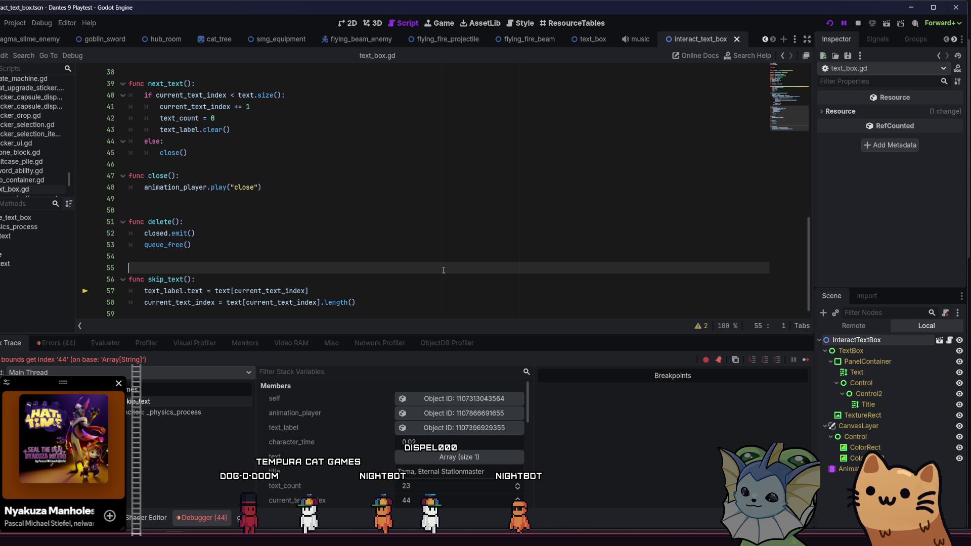
{"action": "left_click", "coordinate": [442, 275]}
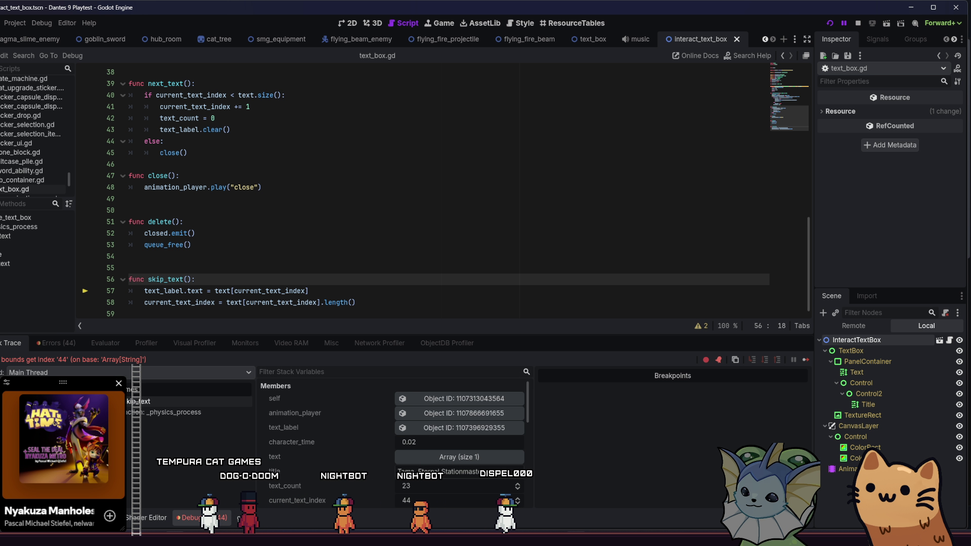
Step: Reproduce the skip error once more, then stop the session and relaunch the playtest to its title menu
{"action": "key", "text": "F12"}
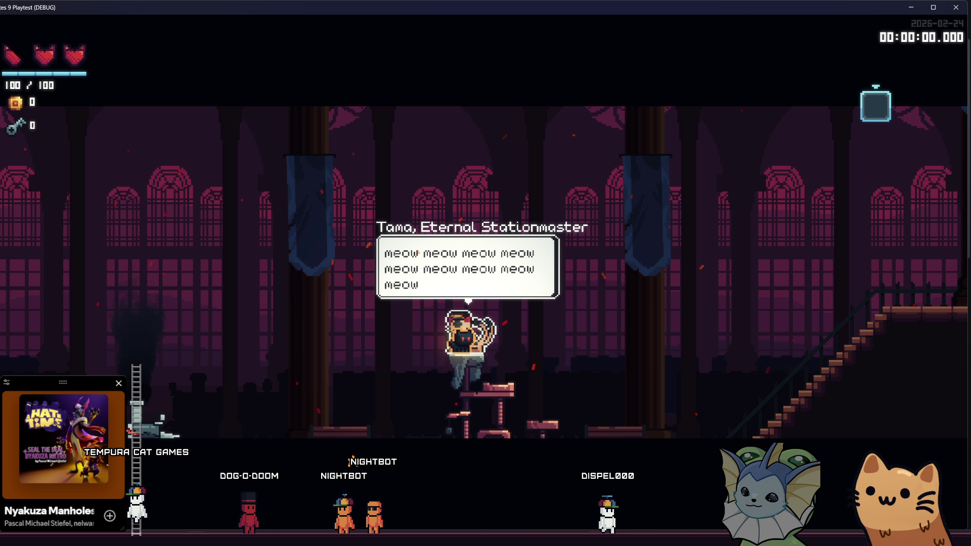
{"action": "key", "text": "space"}
{"action": "key", "text": "F12"}
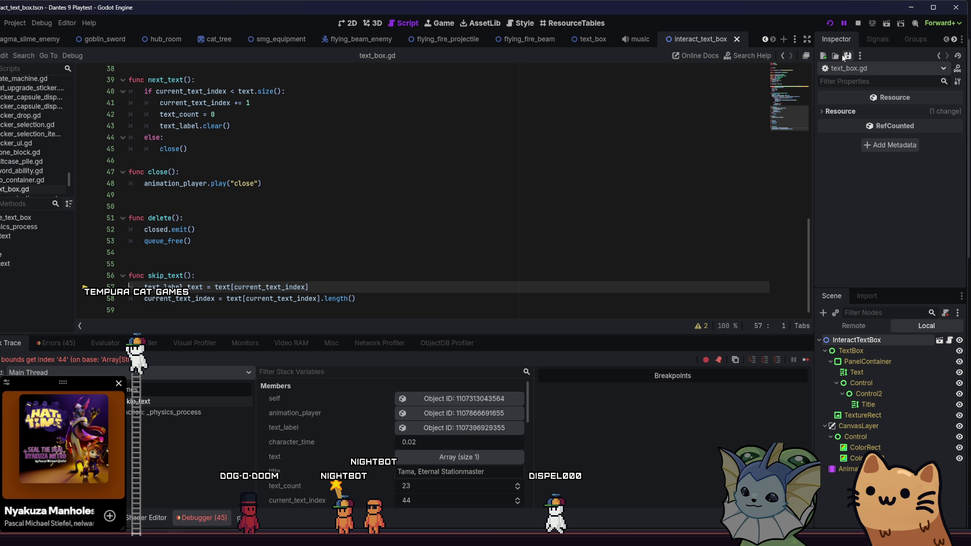
{"action": "left_click", "coordinate": [830, 23]}
{"action": "left_click", "coordinate": [826, 23]}
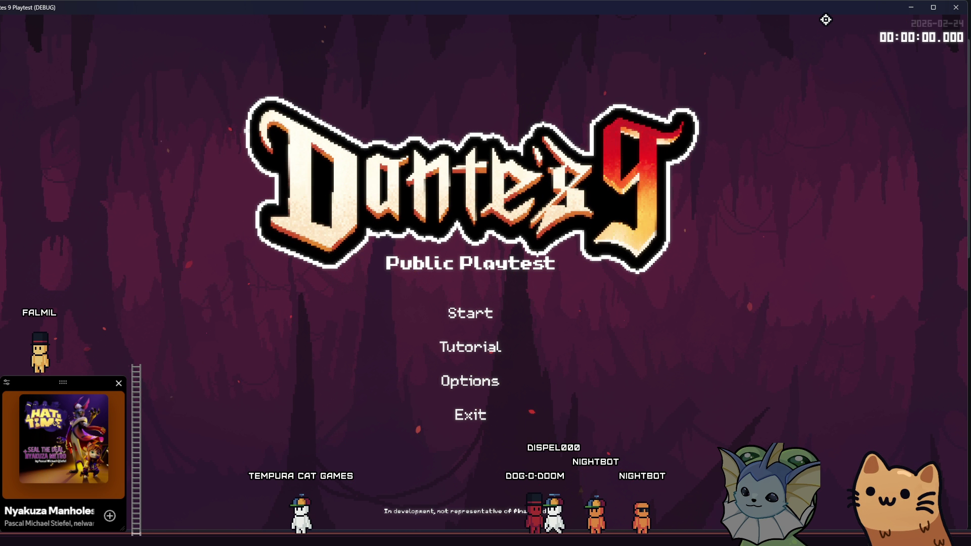
Step: Test Tama's dialogue in a new game, then start a new line inside skip_text()
{"action": "left_click", "coordinate": [503, 312]}
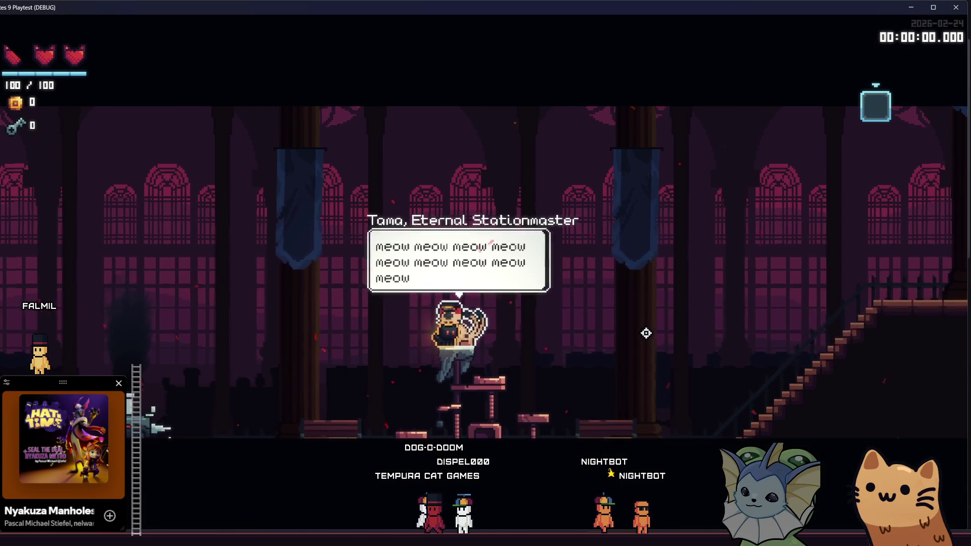
{"action": "key", "text": "space"}
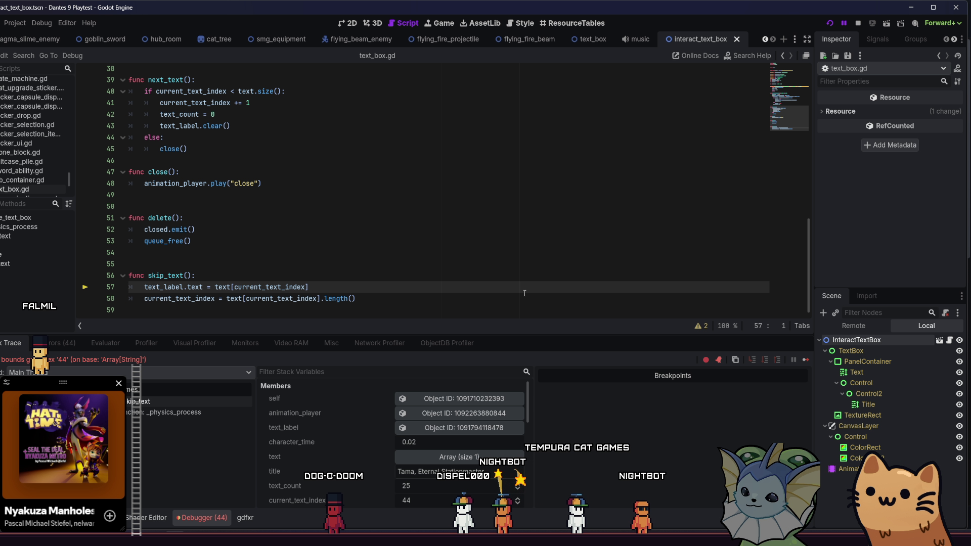
{"action": "left_click", "coordinate": [323, 281]}
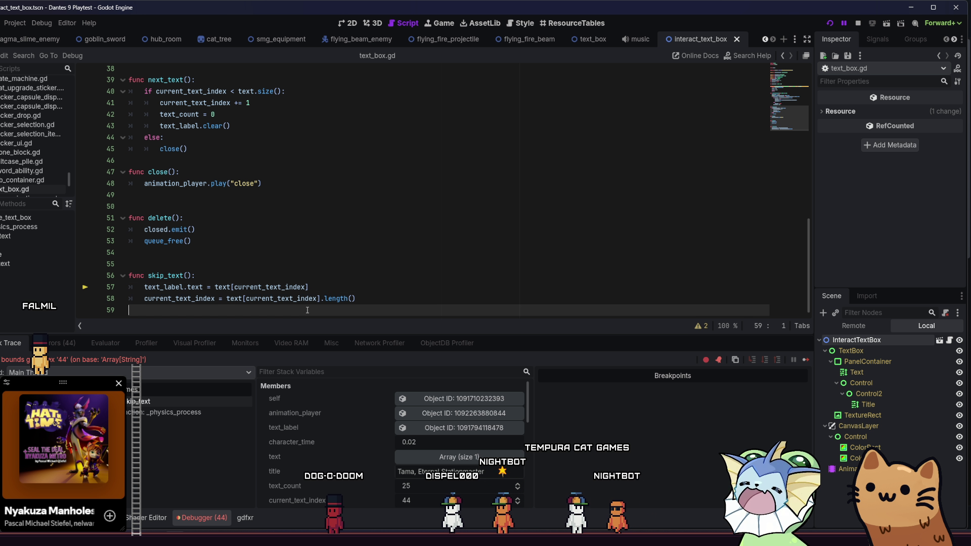
{"action": "key", "text": "Return"}
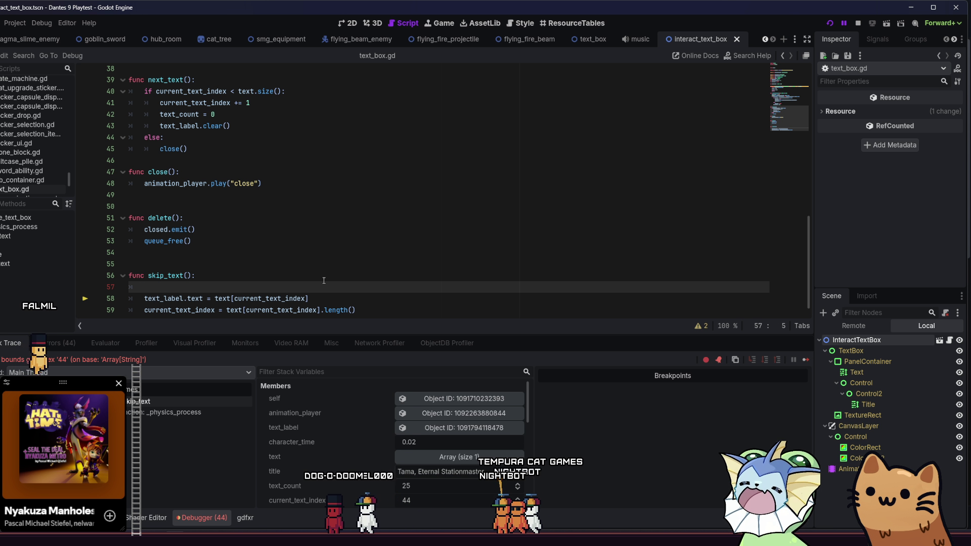
Step: Paste 'is_typing = false' from line 36 as skip_text()'s first line and save
{"action": "scroll", "coordinate": [189, 145], "scroll_direction": "up", "scroll_amount": 4}
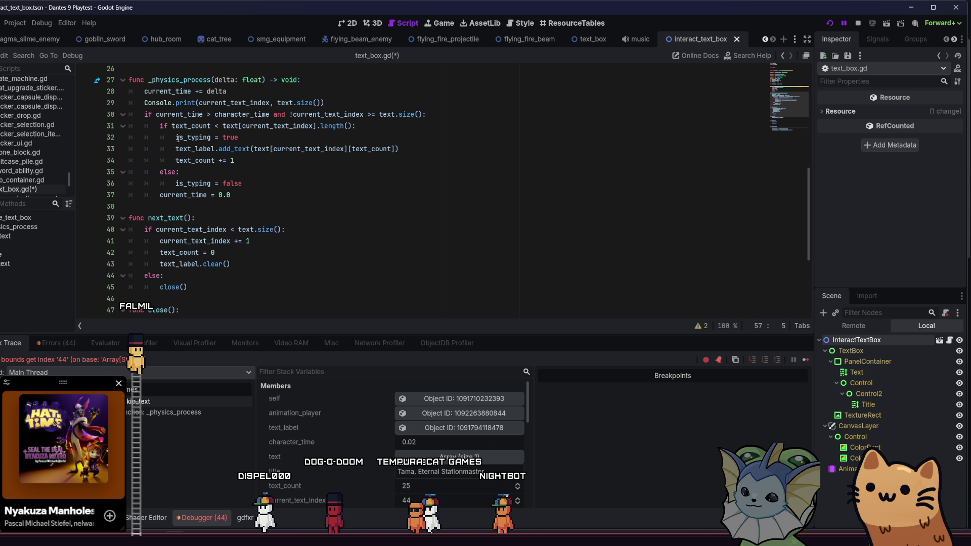
{"action": "left_click_drag", "start_coordinate": [176, 183], "coordinate": [269, 181]}
{"action": "key", "text": "ctrl+c"}
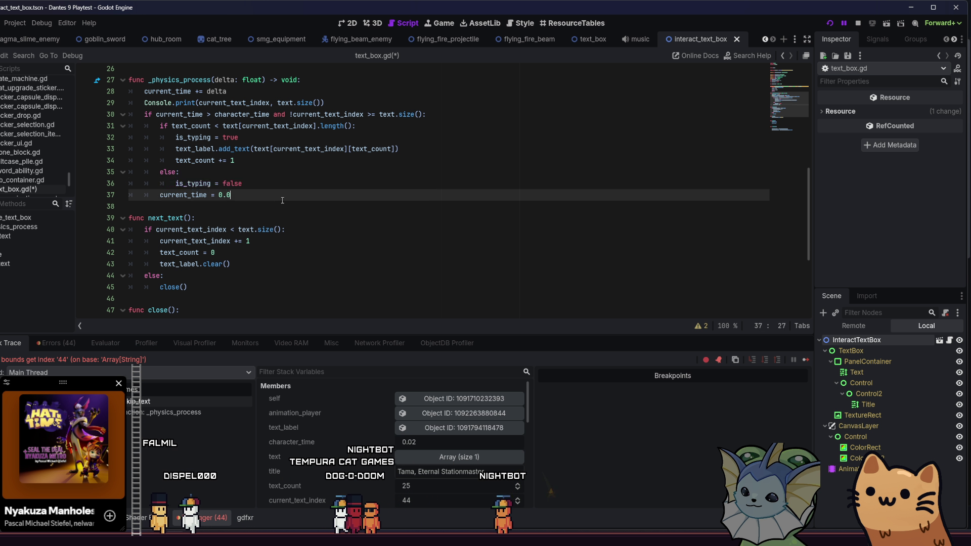
{"action": "scroll", "coordinate": [269, 181], "scroll_direction": "down", "scroll_amount": 4}
{"action": "left_click", "coordinate": [208, 280]}
{"action": "key", "text": "ctrl+v"}
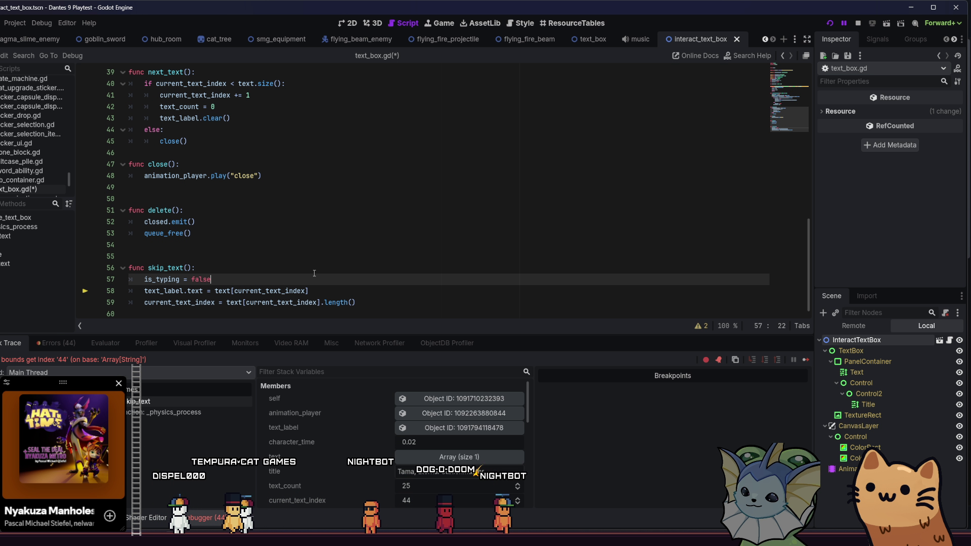
{"action": "key", "text": "ctrl+s"}
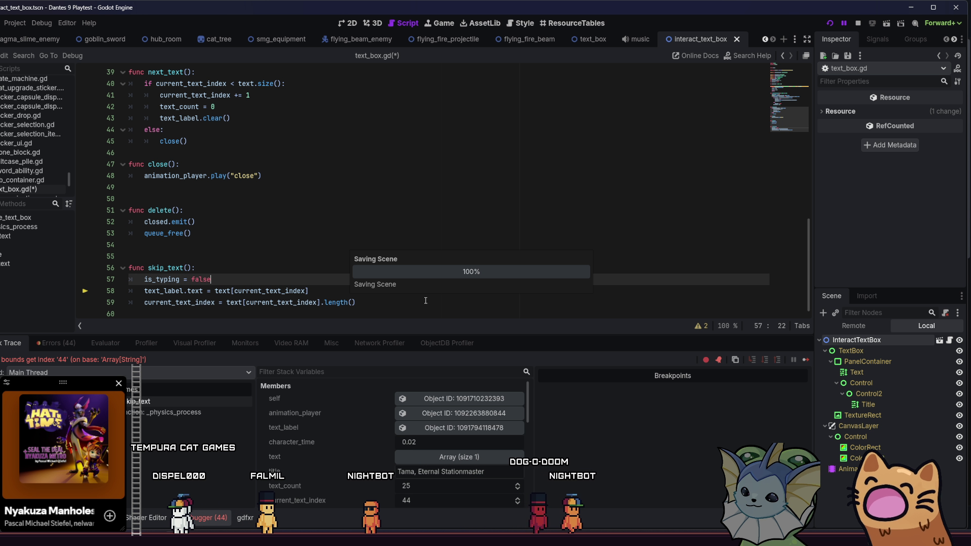
Step: Run the project, enter the game from the title menu, and walk to Tama
{"action": "left_click", "coordinate": [831, 24]}
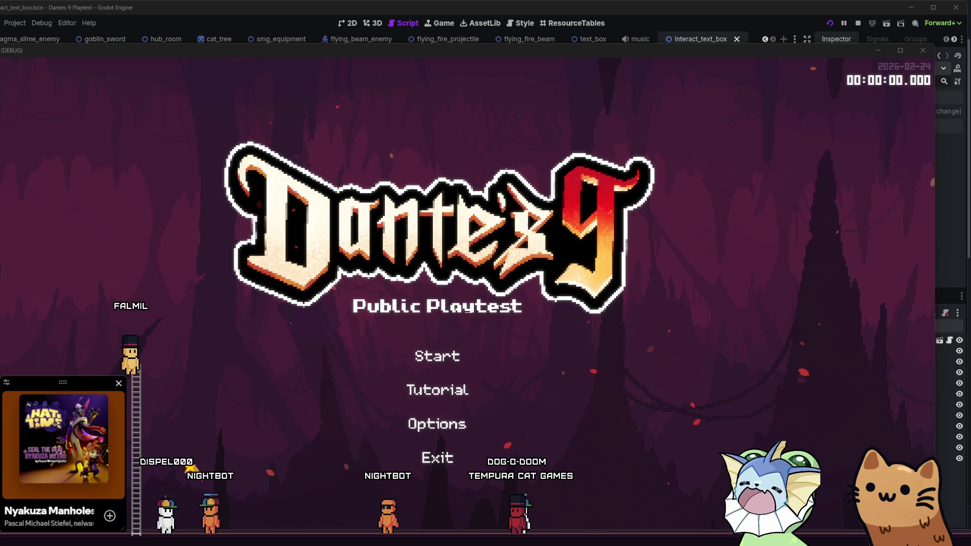
{"action": "left_click", "coordinate": [396, 375]}
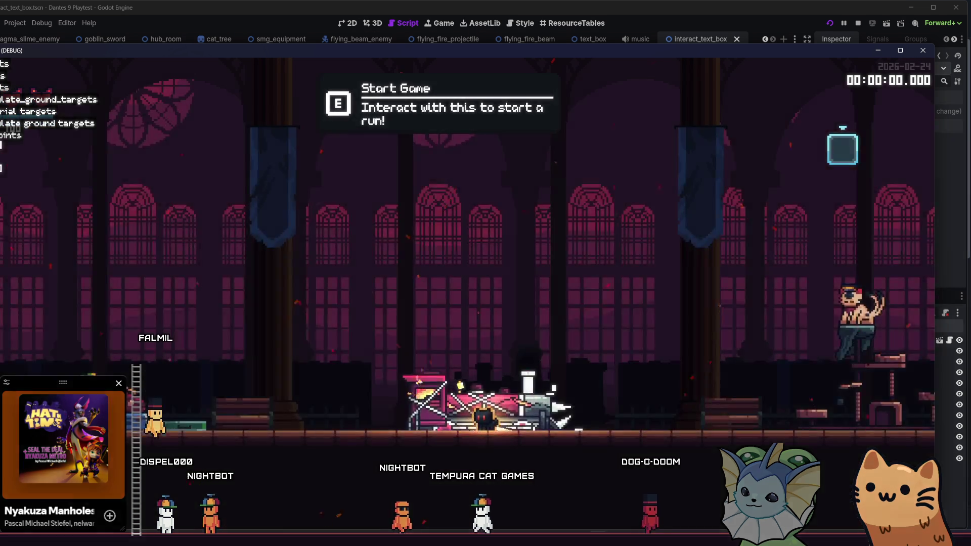
{"action": "key", "text": "a"}
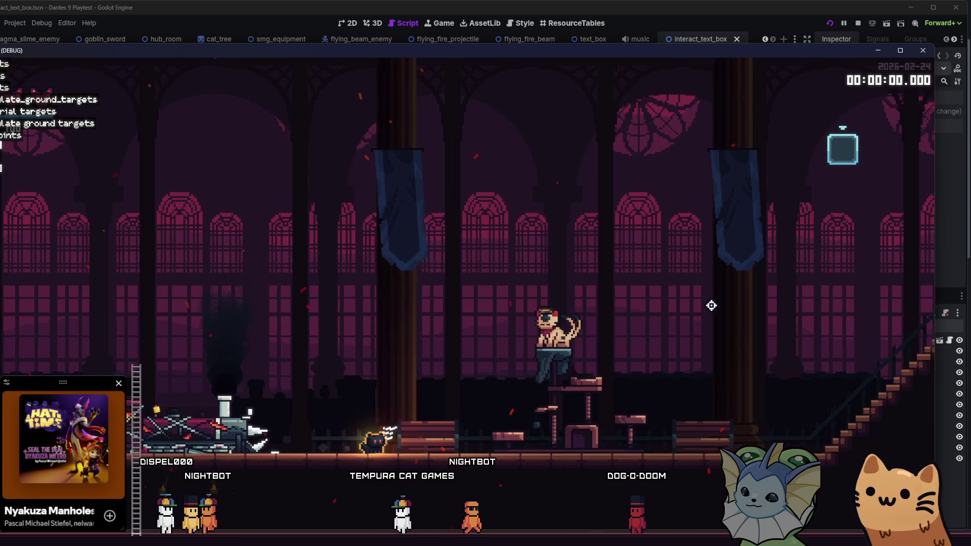
Step: Talk to Tama repeatedly to check her wrapped multi-line meow dialogue
{"action": "key", "text": "e"}
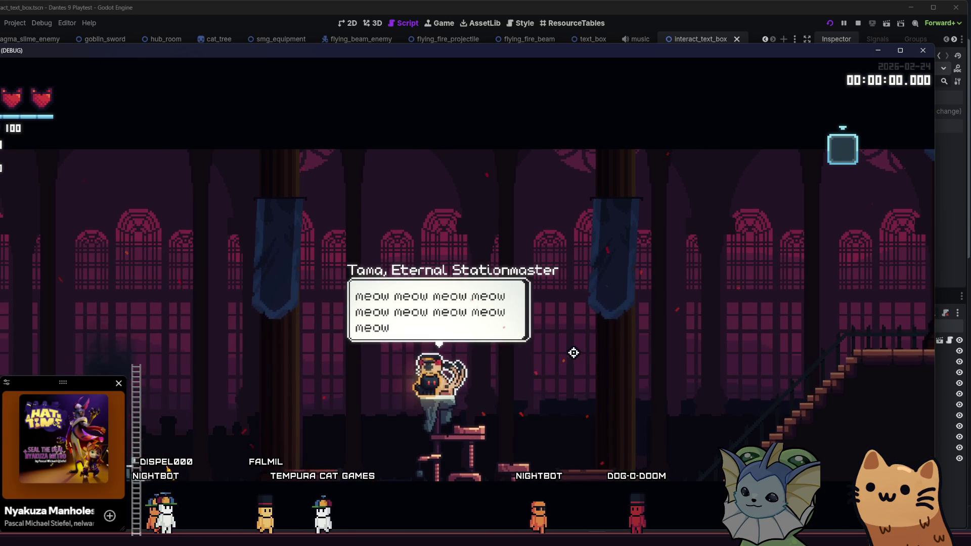
{"action": "key", "text": "e"}
{"action": "key", "text": "e"}
{"action": "key", "text": "e"}
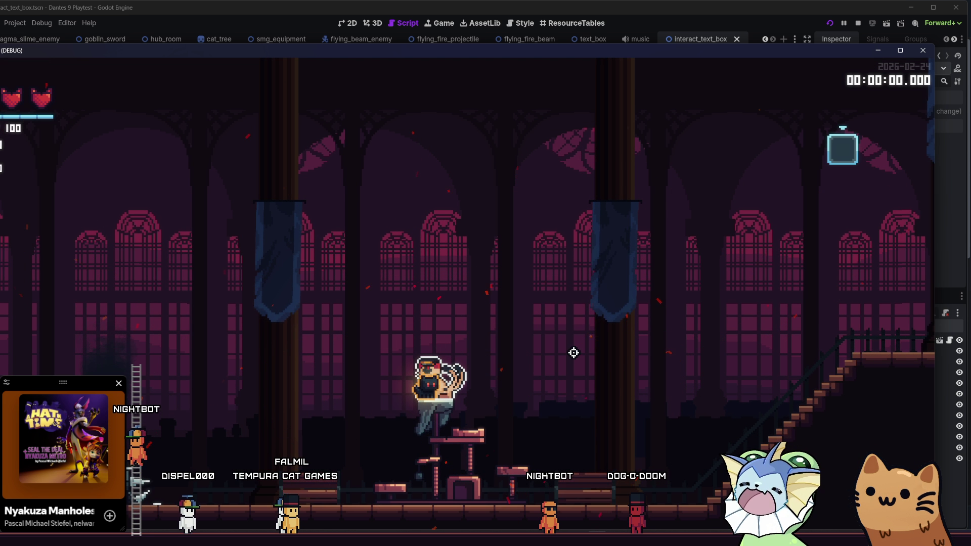
{"action": "key", "text": "e"}
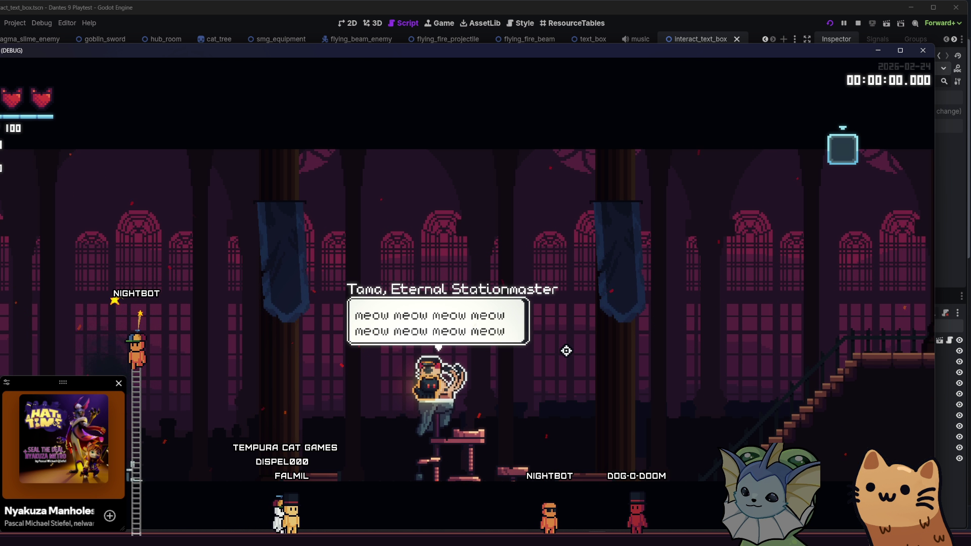
{"action": "key", "text": "e"}
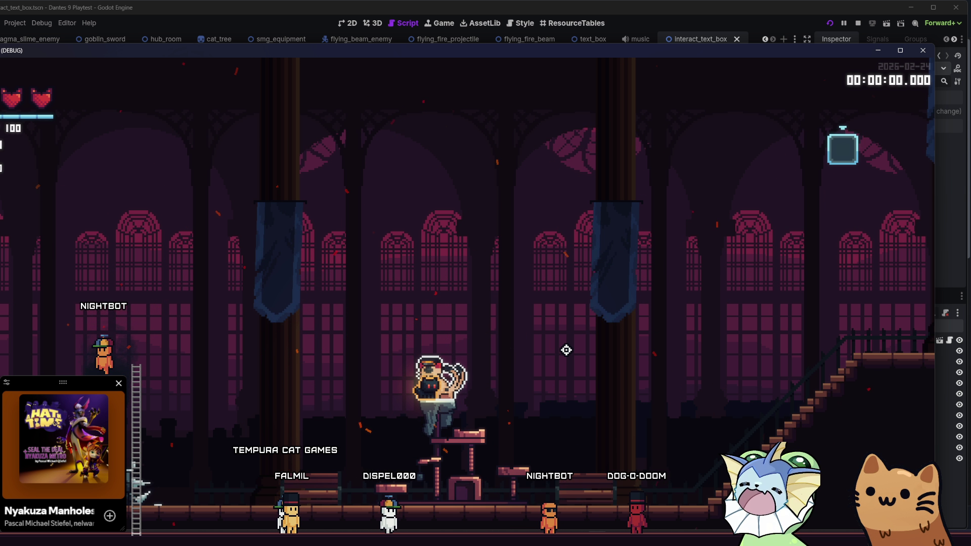
{"action": "key", "text": "e"}
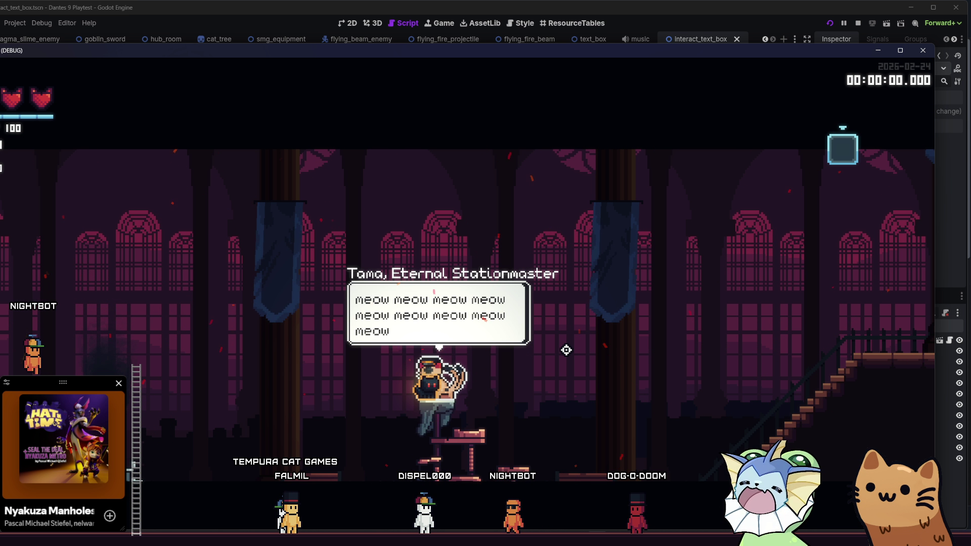
{"action": "key", "text": "e"}
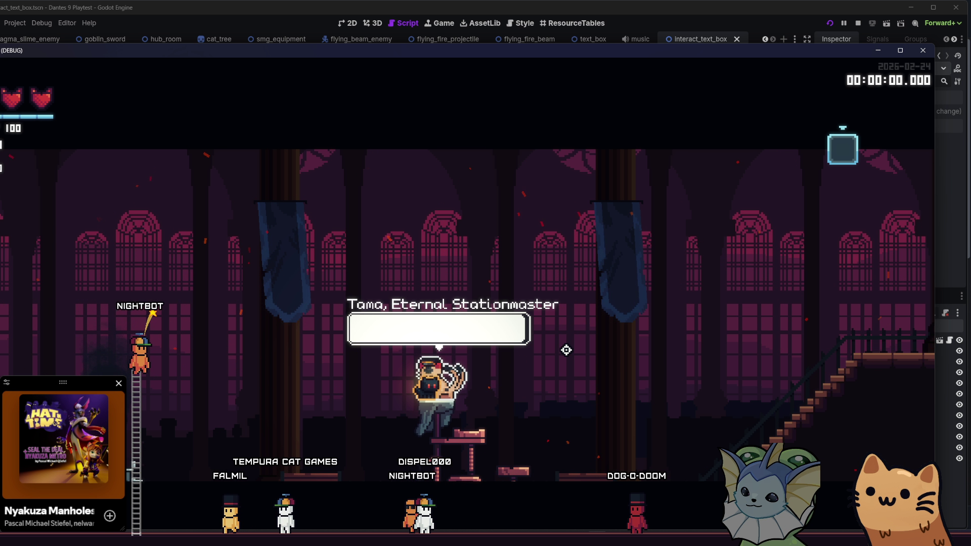
{"action": "key", "text": "e"}
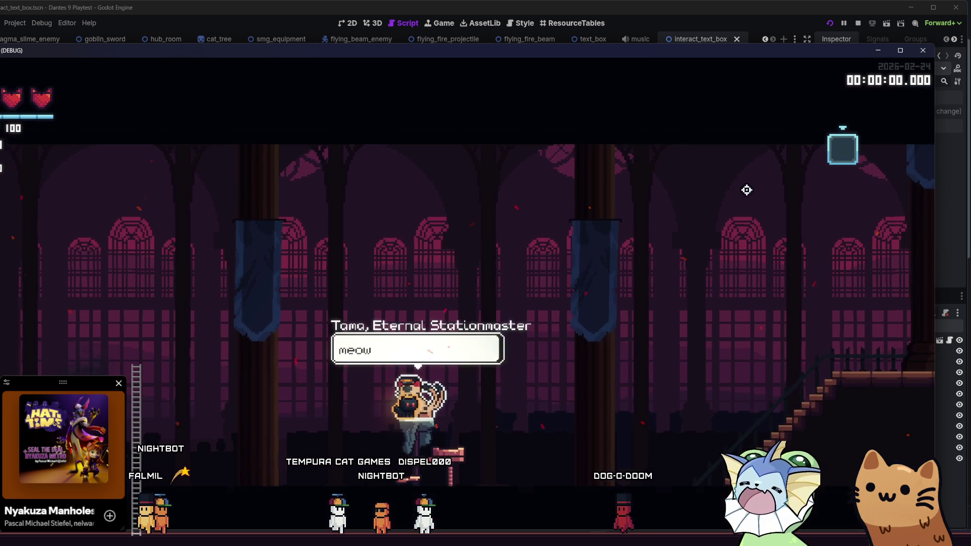
{"action": "key", "text": "e"}
{"action": "key", "text": "e"}
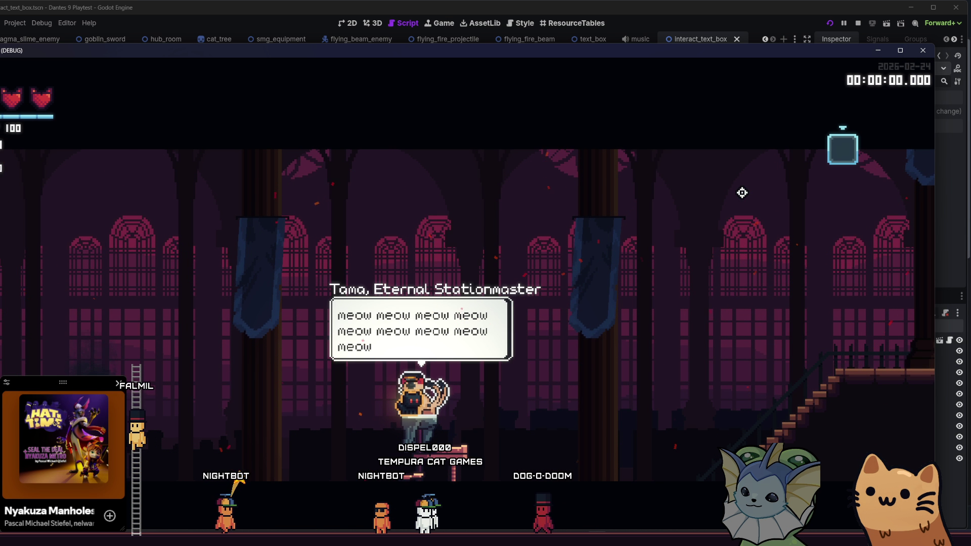
{"action": "key", "text": "e"}
Step: Stop the game and make line 31 read text_count <= text[current_text_index].length()
{"action": "key", "text": "F8"}
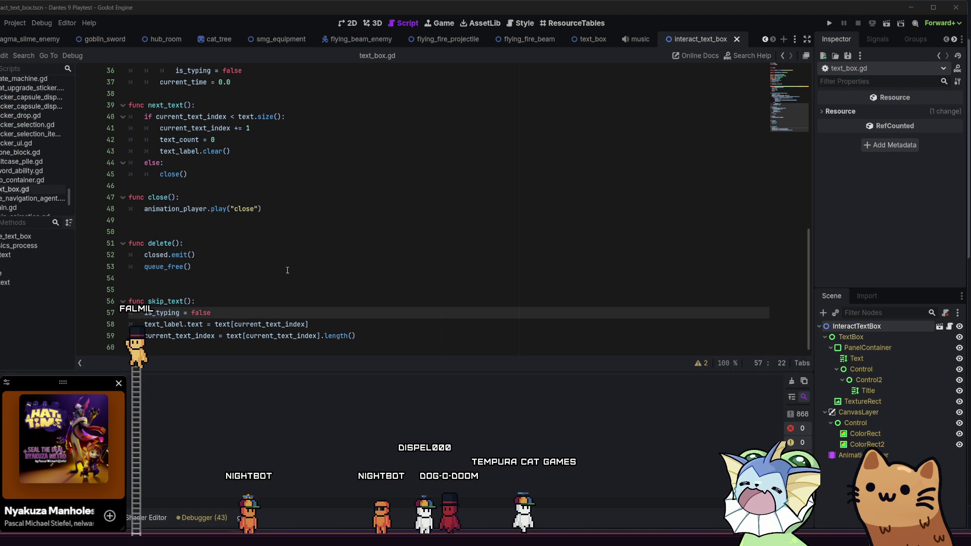
{"action": "scroll", "coordinate": [287, 188], "scroll_direction": "up", "scroll_amount": 4}
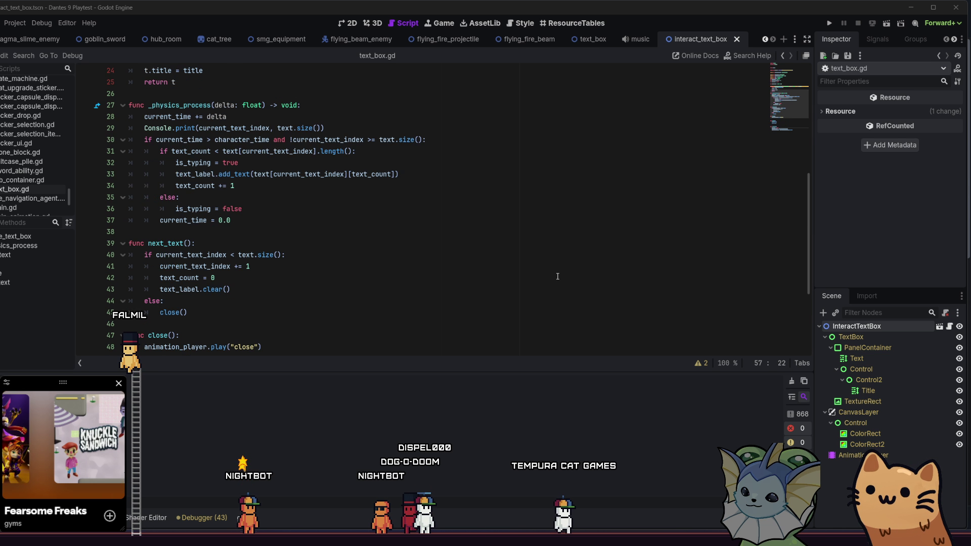
{"action": "left_click", "coordinate": [267, 206]}
{"action": "left_click", "coordinate": [199, 186]}
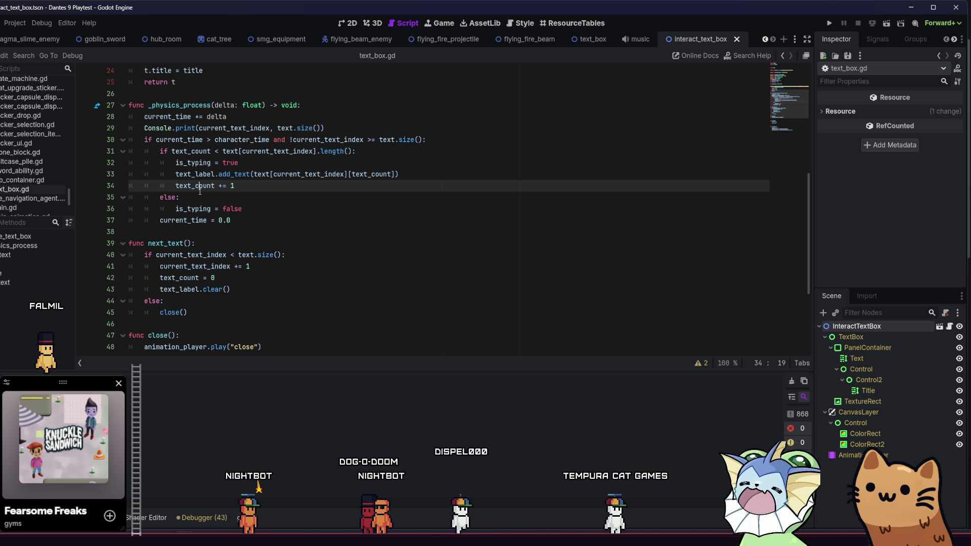
{"action": "left_click", "coordinate": [224, 152]}
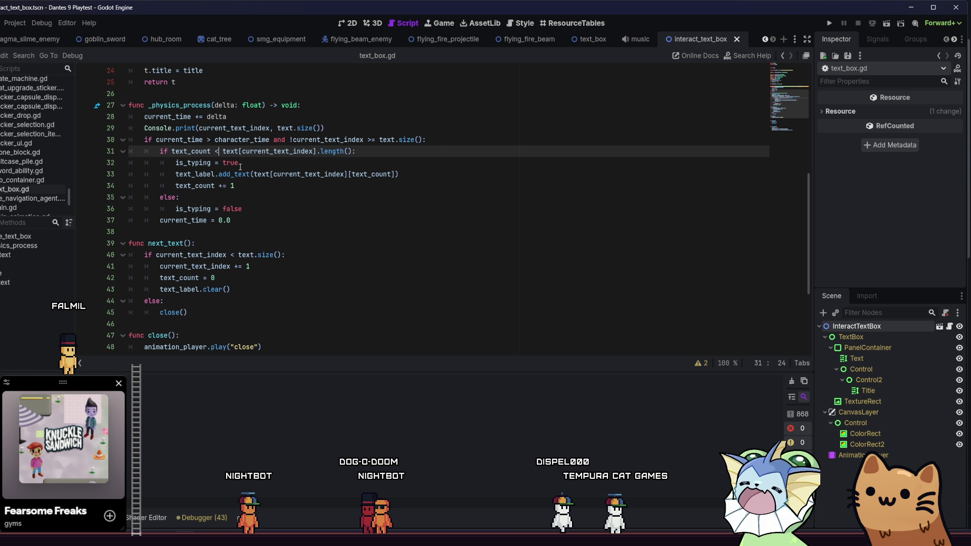
{"action": "type", "text": "="}
{"action": "key", "text": "ctrl+space"}
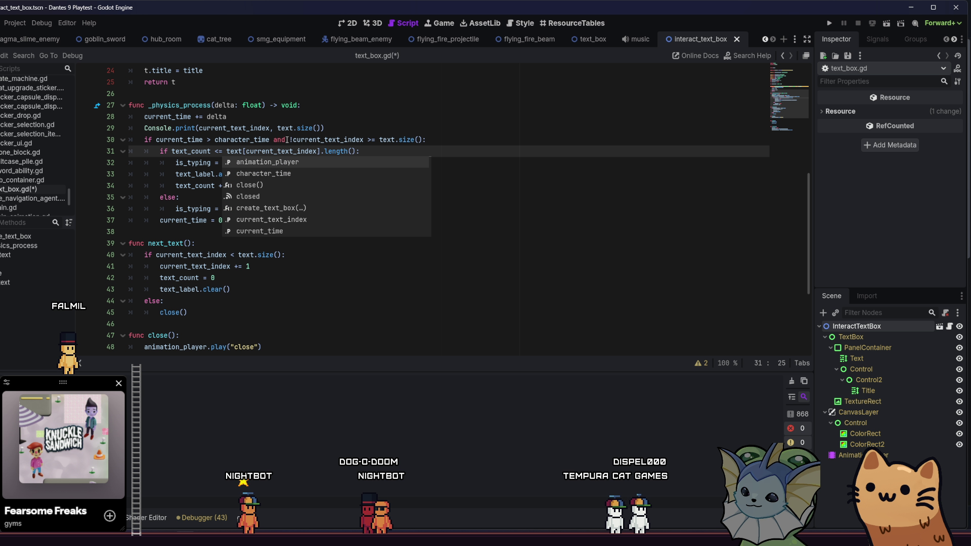
{"action": "left_click", "coordinate": [298, 161]}
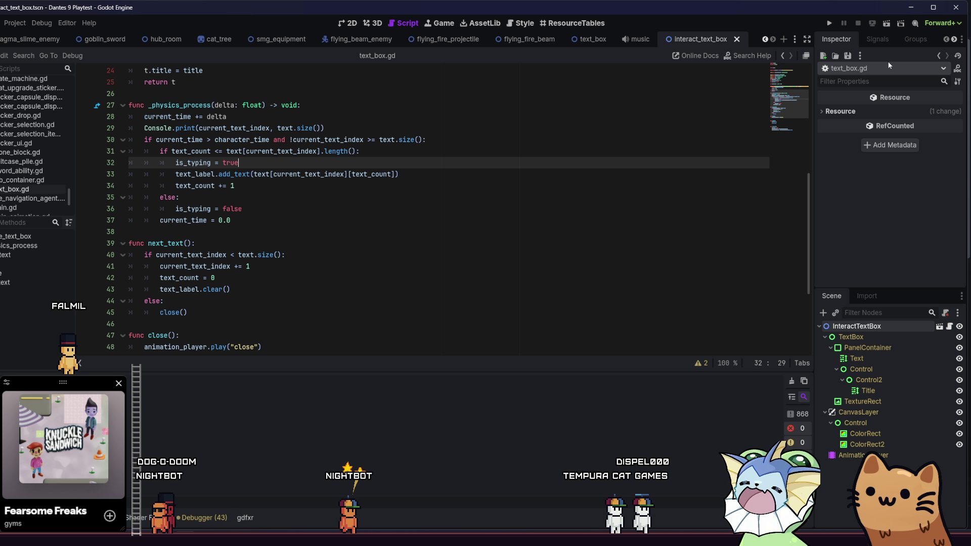
Step: Relaunch, start a new game, and talk to Tama until the out-of-bounds index error halts _physics_process
{"action": "left_click", "coordinate": [887, 24]}
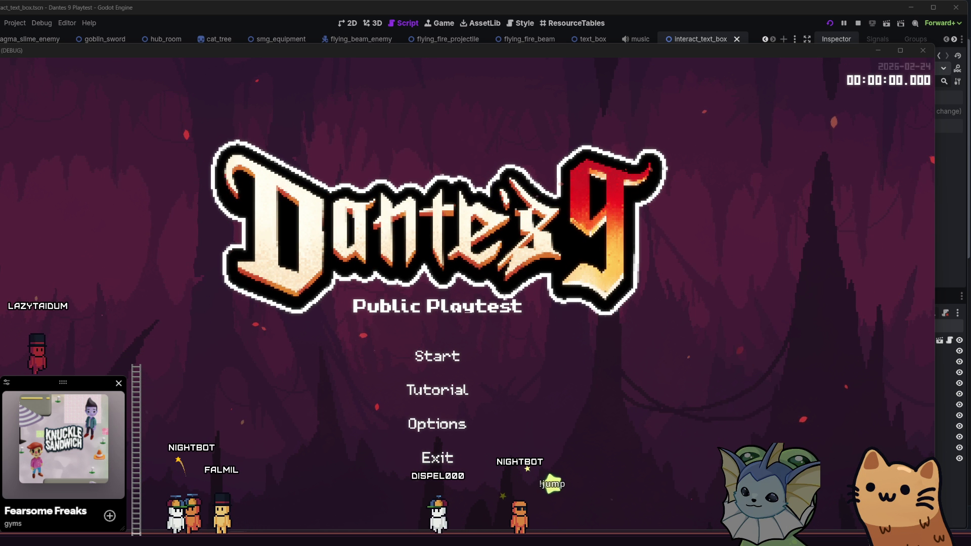
{"action": "left_click", "coordinate": [446, 356]}
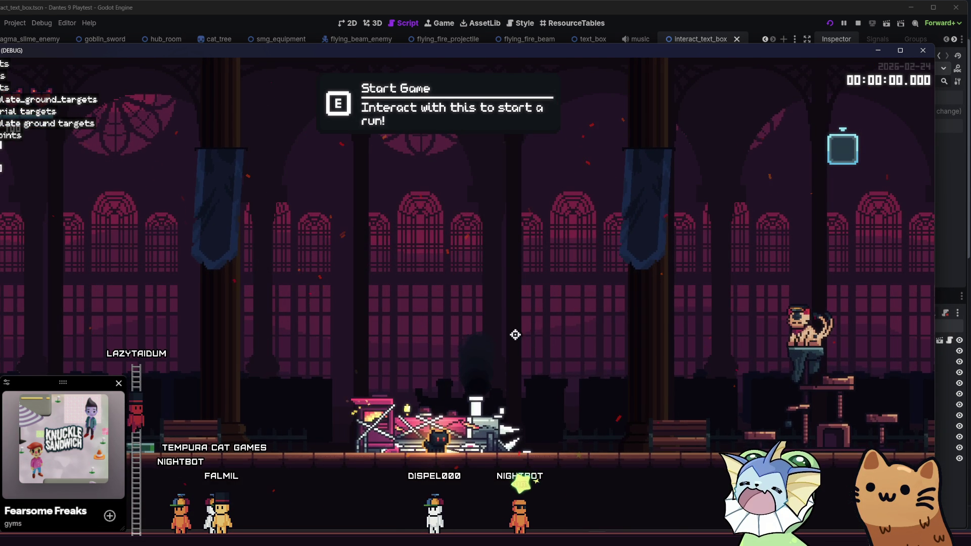
{"action": "key", "text": "d"}
{"action": "key", "text": "e"}
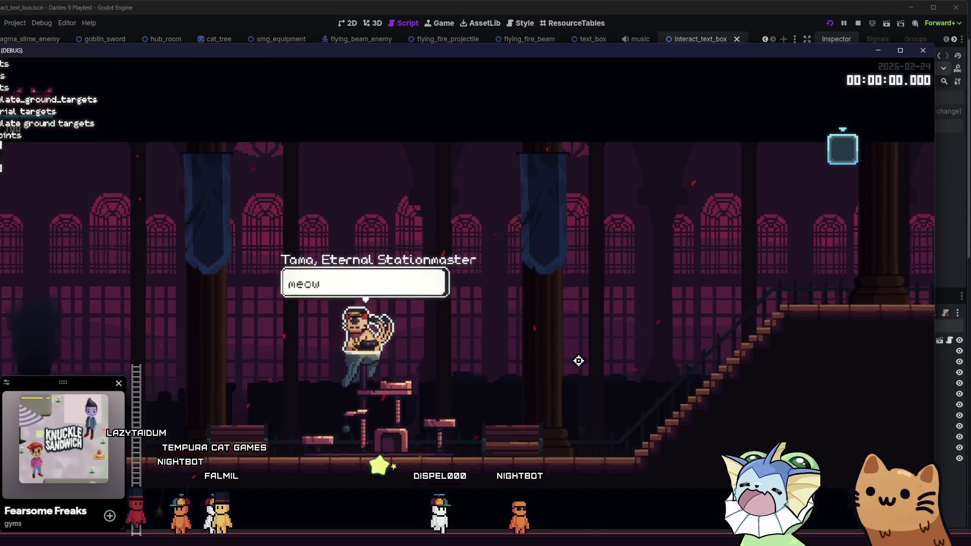
{"action": "key", "text": "e"}
{"action": "key", "text": "e"}
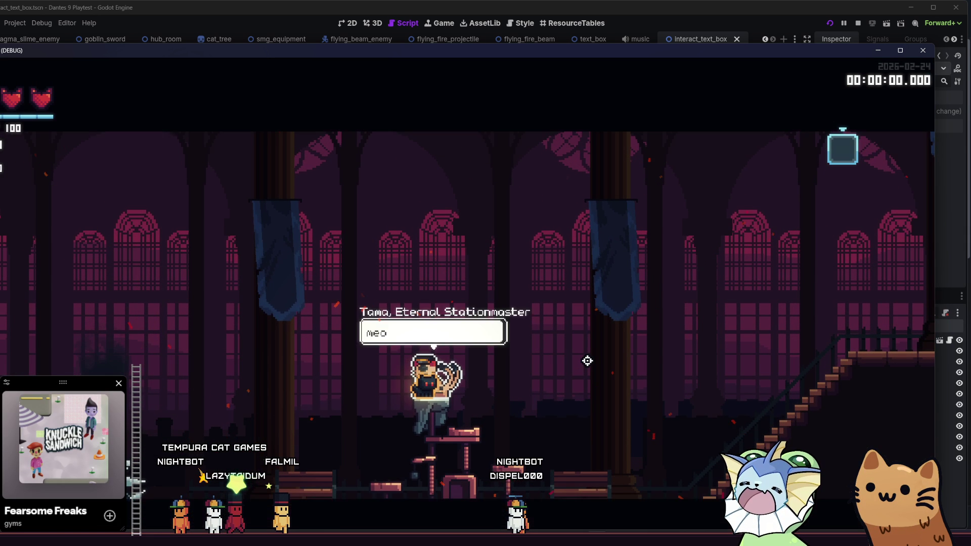
{"action": "key", "text": "e"}
{"action": "key", "text": "e"}
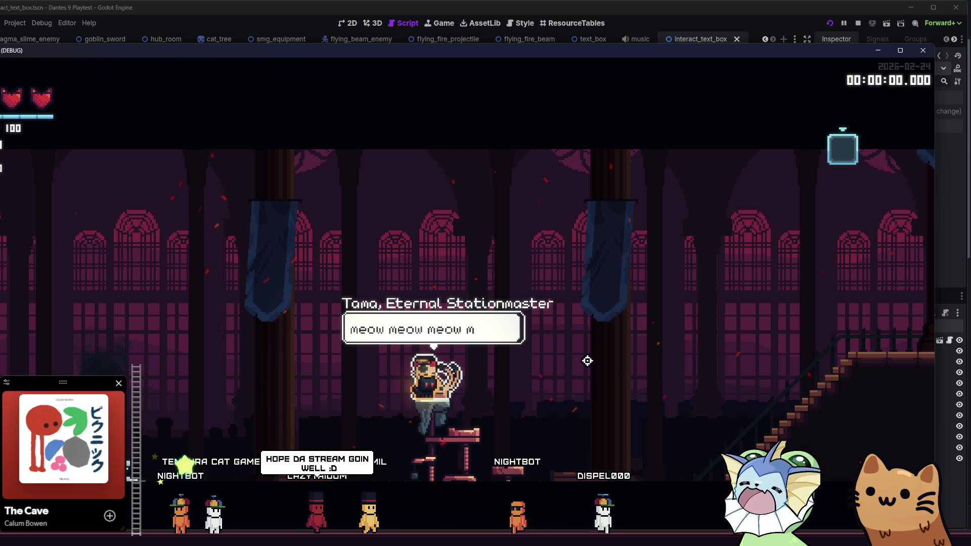
{"action": "key", "text": "e"}
{"action": "key", "text": "e"}
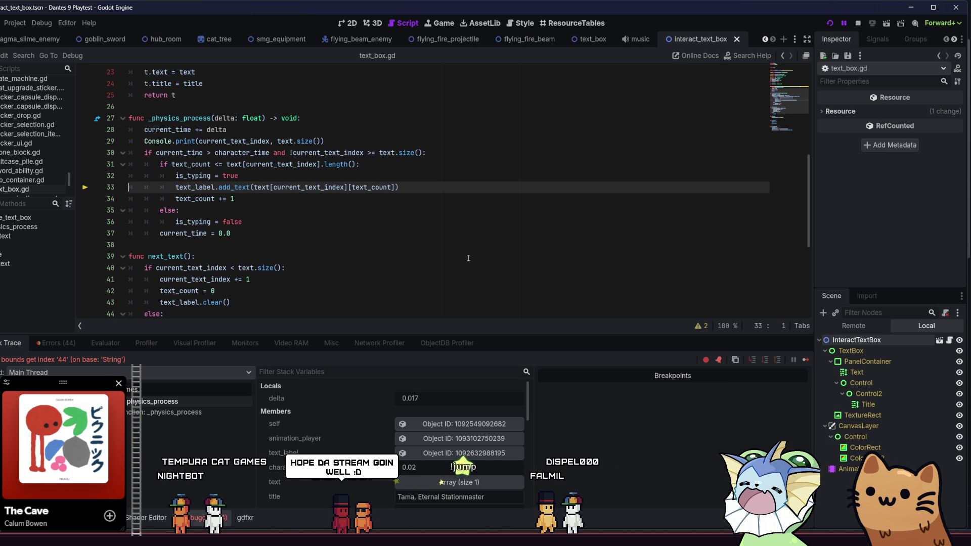
Step: Back in the script after the crash, restore line 31 to text_count < and save
{"action": "left_click", "coordinate": [469, 258]}
{"action": "left_click", "coordinate": [222, 167]}
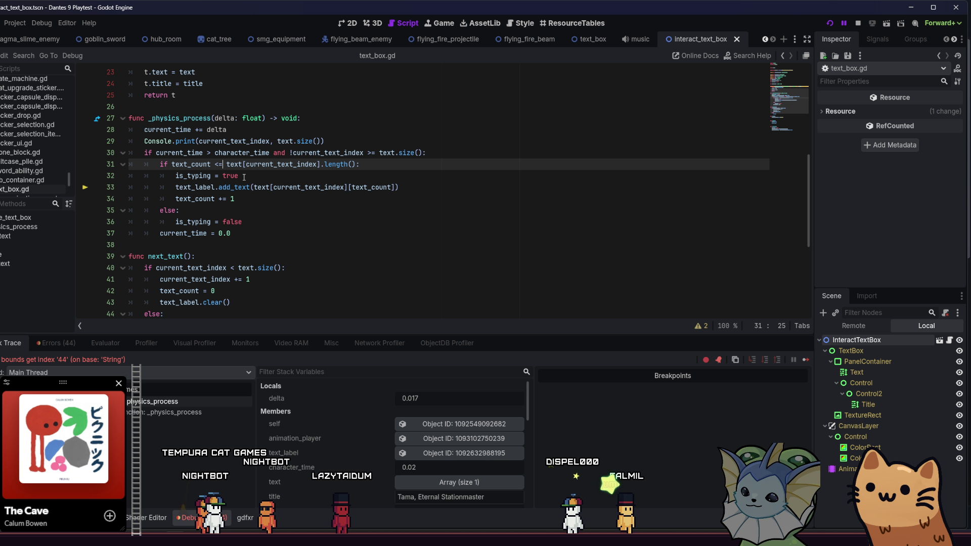
{"action": "key", "text": "ctrl+s"}
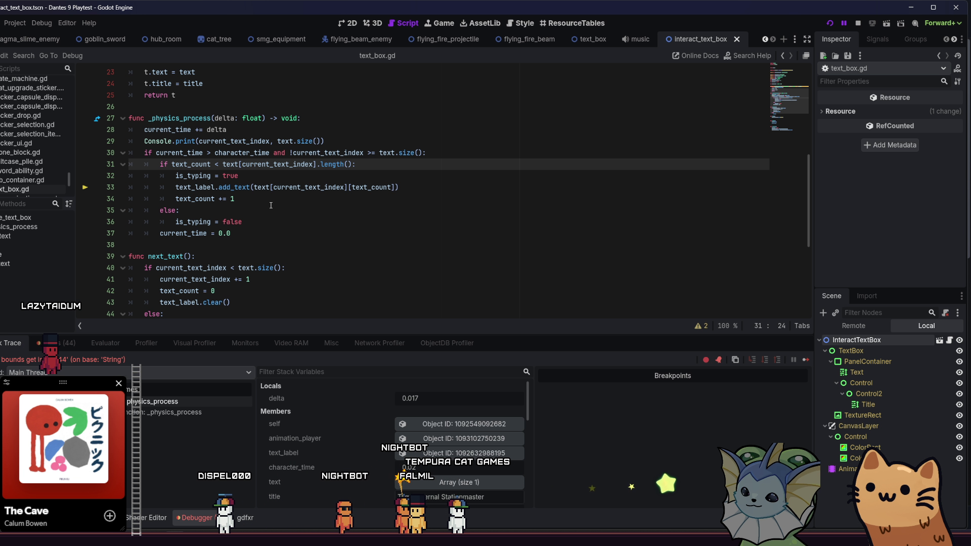
Step: Change next_text's line 40 check to current_text_index <= text.size() and save
{"action": "scroll", "coordinate": [271, 205], "scroll_direction": "up", "scroll_amount": 2}
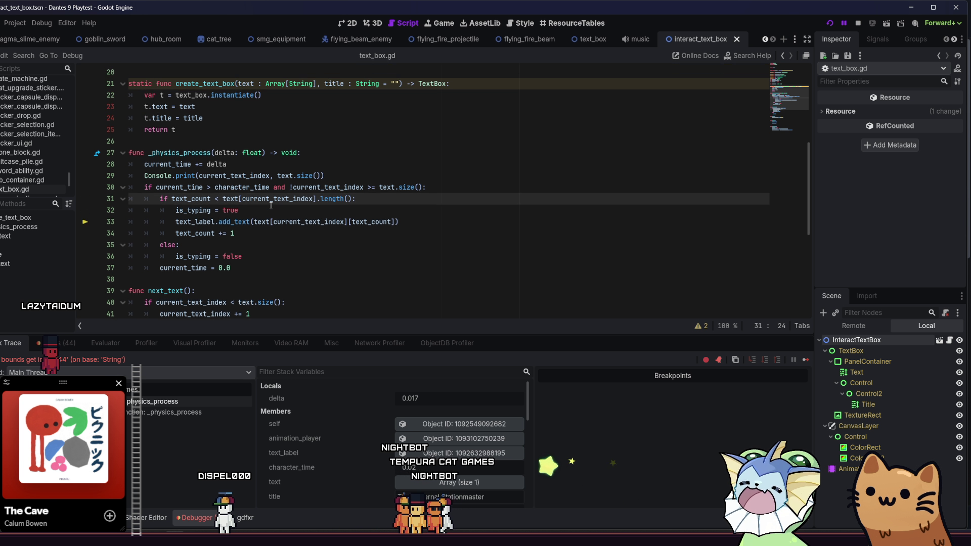
{"action": "scroll", "coordinate": [266, 217], "scroll_direction": "down", "scroll_amount": 2}
{"action": "scroll", "coordinate": [267, 217], "scroll_direction": "down", "scroll_amount": 1}
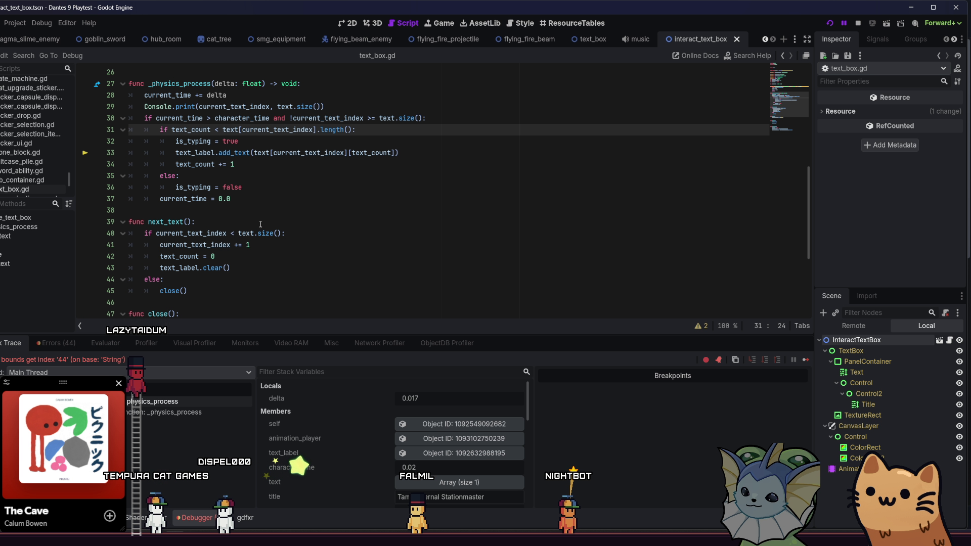
{"action": "left_click", "coordinate": [238, 233]}
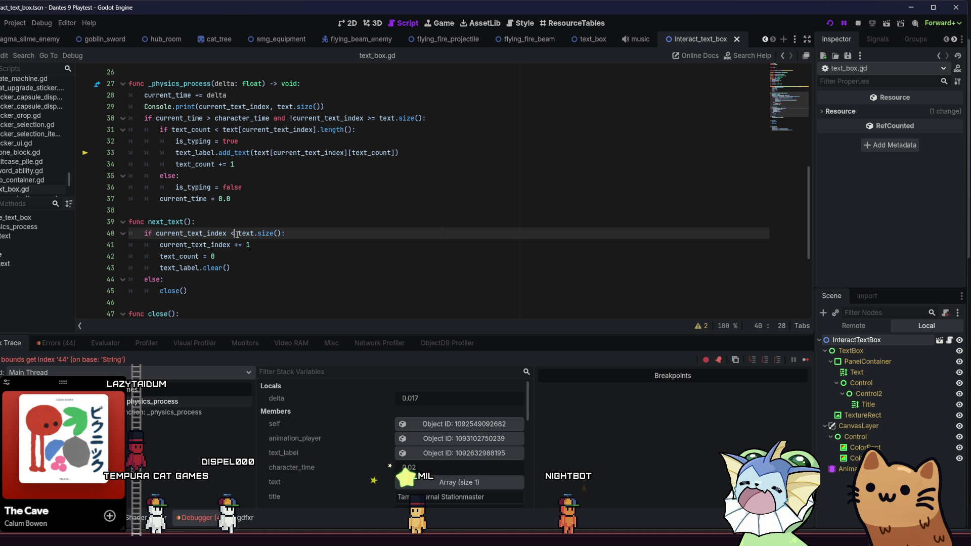
{"action": "type", "text": "="}
{"action": "left_click", "coordinate": [274, 261]}
{"action": "left_click", "coordinate": [308, 273]}
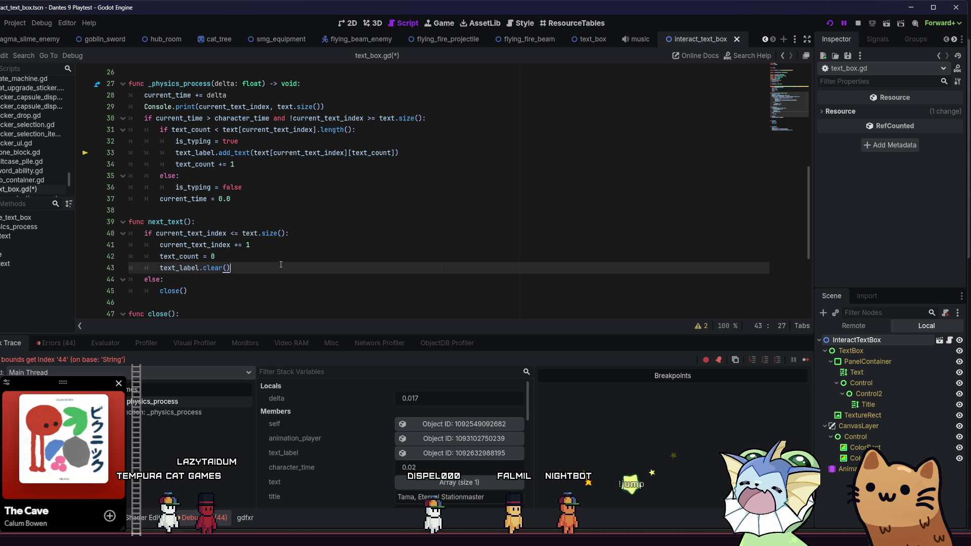
{"action": "key", "text": "ctrl+s"}
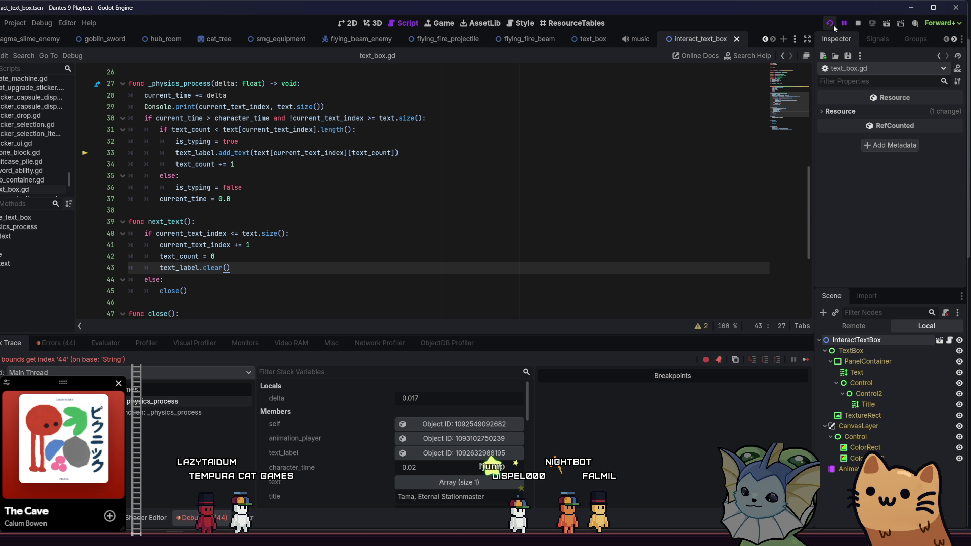
Step: Relaunch the playtest, start a game in the cathedral room, and switch back to text_box.gd
{"action": "left_click", "coordinate": [832, 25]}
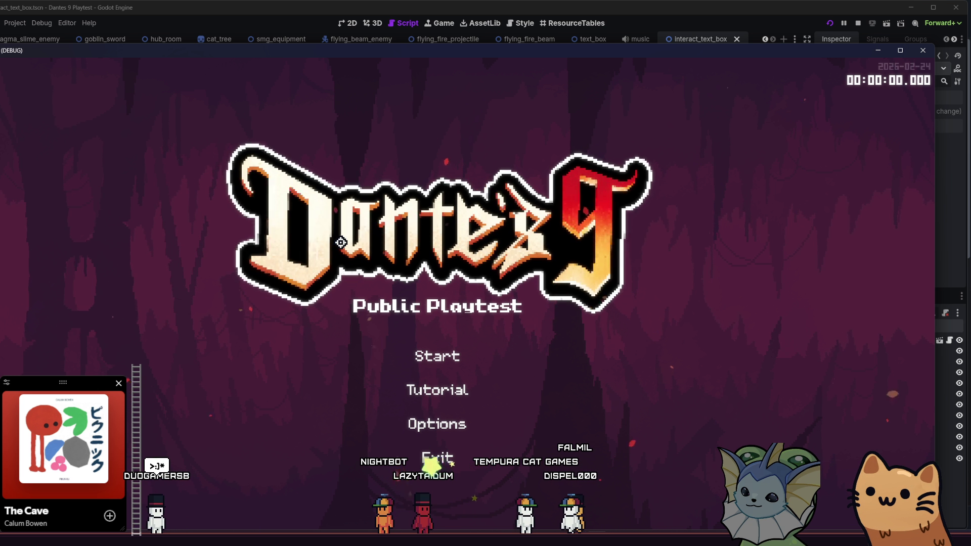
{"action": "left_click", "coordinate": [418, 357]}
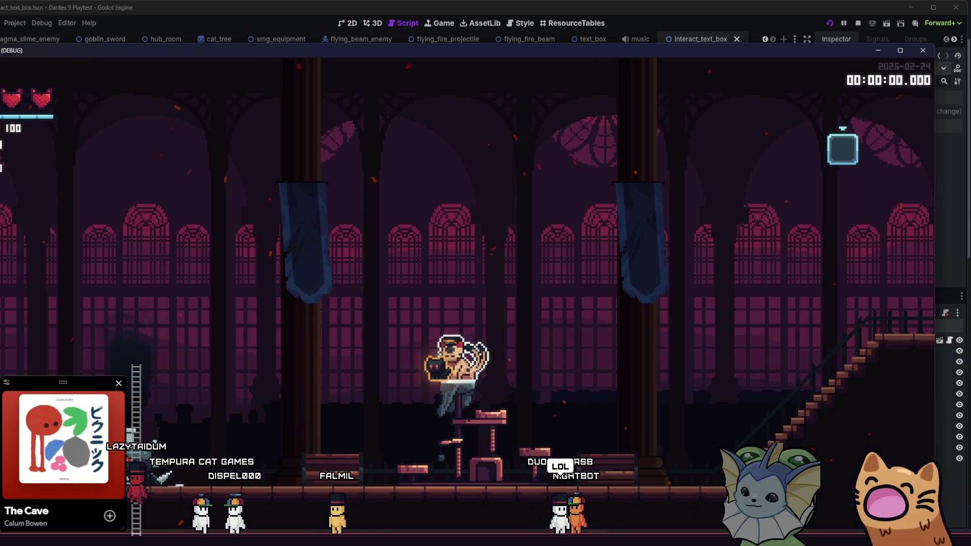
{"action": "key", "text": "alt+Tab"}
Step: Change line 40 to current_text_index < text.size() - 1 and save
{"action": "left_click", "coordinate": [239, 234]}
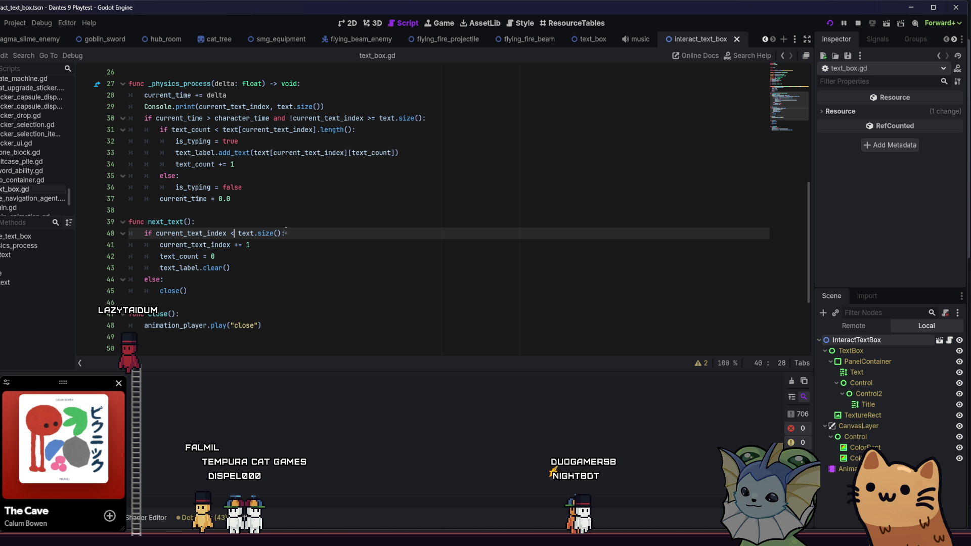
{"action": "key", "text": "Left"}
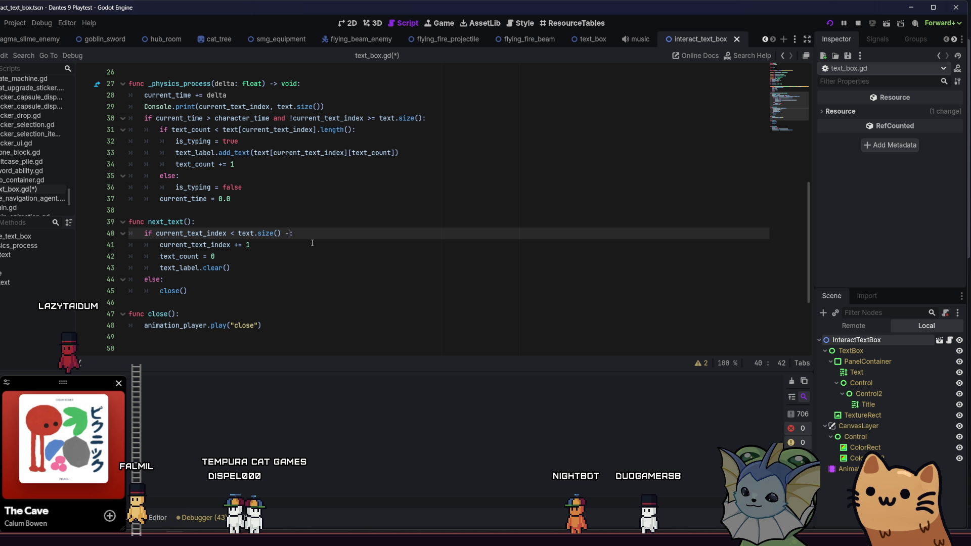
{"action": "key", "text": "Up"}
{"action": "key", "text": "ctrl+s"}
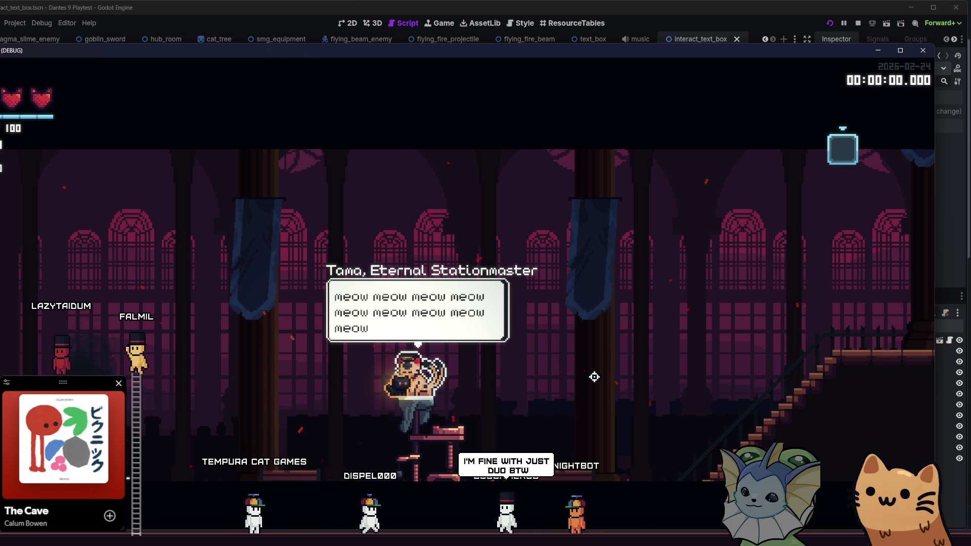
Step: In the running game, advance through Tama's meow lines until her dialogue closes
{"action": "key", "text": "e"}
{"action": "key", "text": "e"}
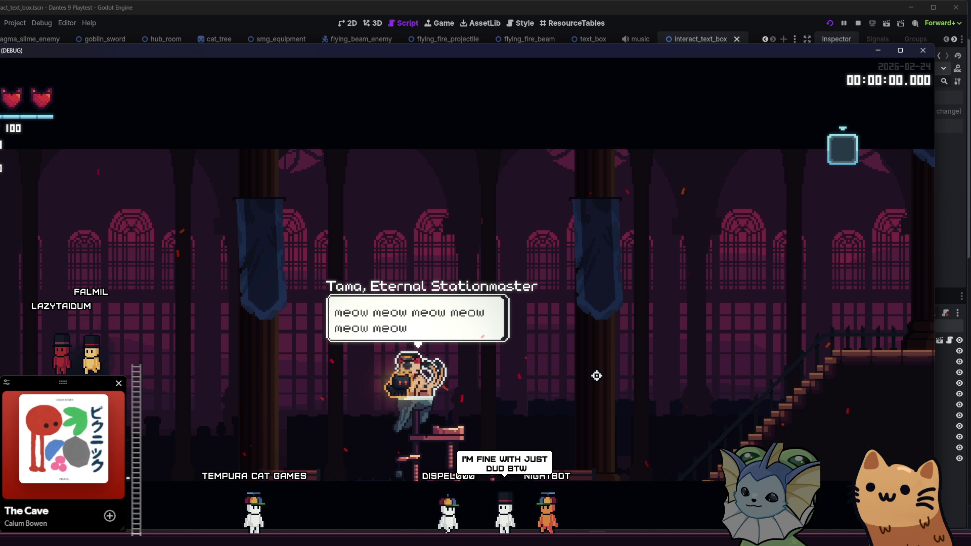
{"action": "key", "text": "e"}
{"action": "key", "text": "e"}
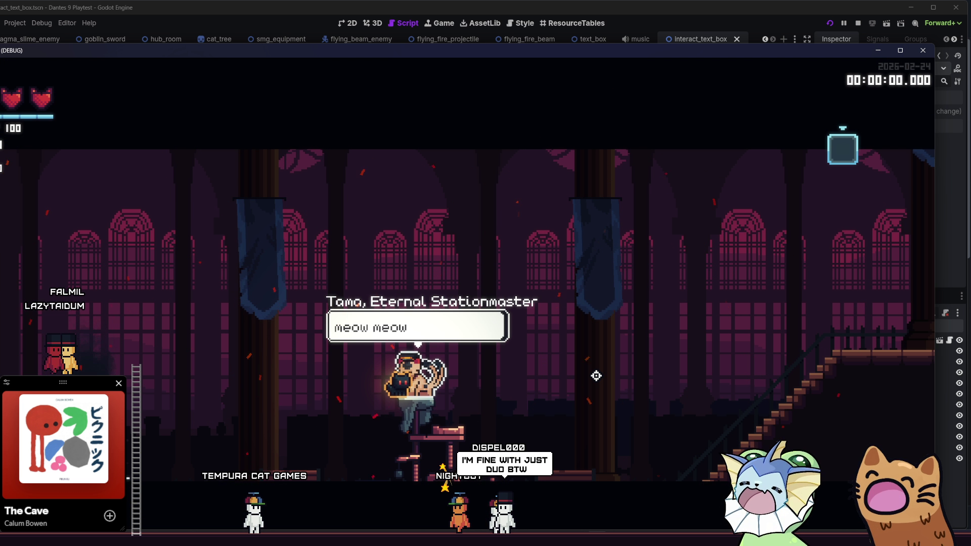
{"action": "key", "text": "e"}
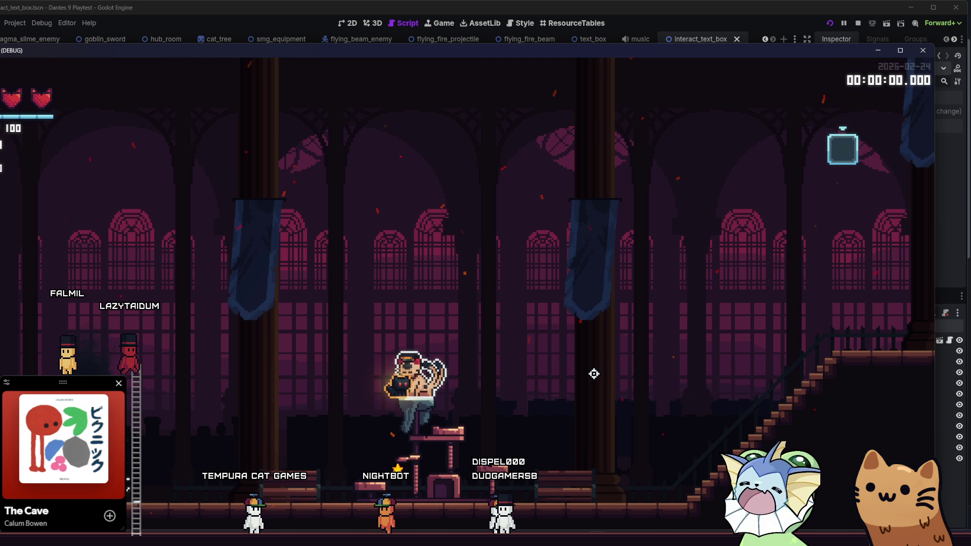
{"action": "key", "text": "e"}
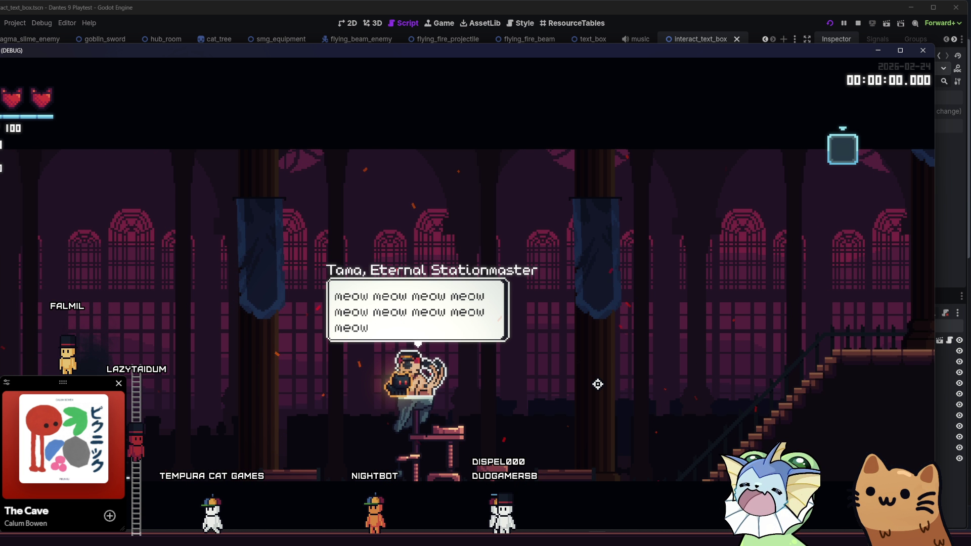
{"action": "key", "text": "e"}
{"action": "key", "text": "e"}
{"action": "key", "text": "e"}
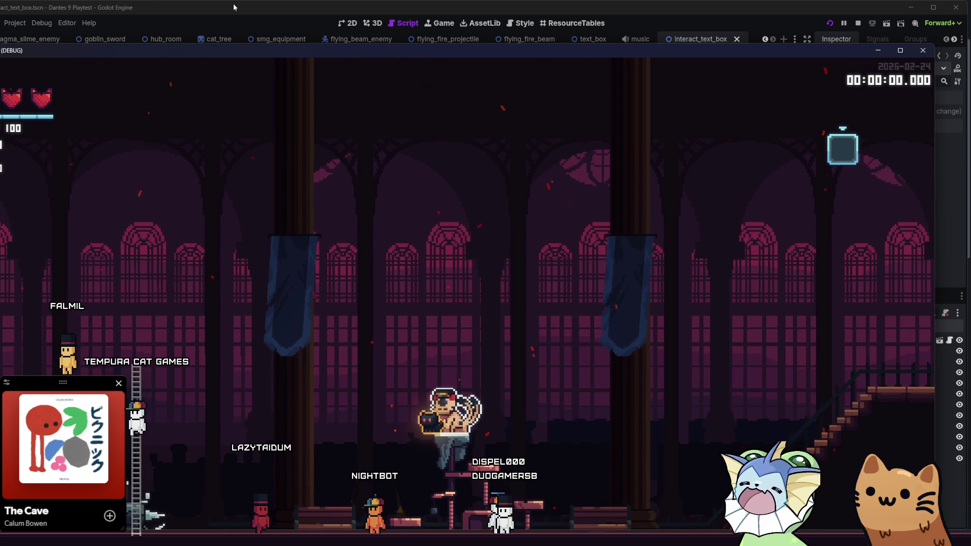
Step: Delete the Console.print debug line from line 29 of text_box.gd
{"action": "left_click", "coordinate": [224, 7]}
{"action": "scroll", "coordinate": [260, 230], "scroll_direction": "up", "scroll_amount": 3}
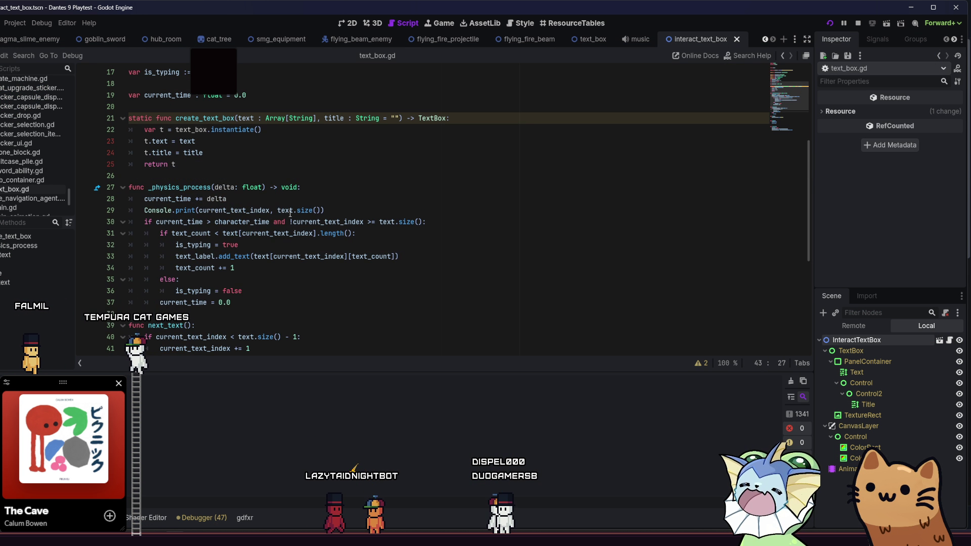
{"action": "left_click_drag", "start_coordinate": [324, 210], "coordinate": [294, 210]}
{"action": "left_click", "coordinate": [280, 212]}
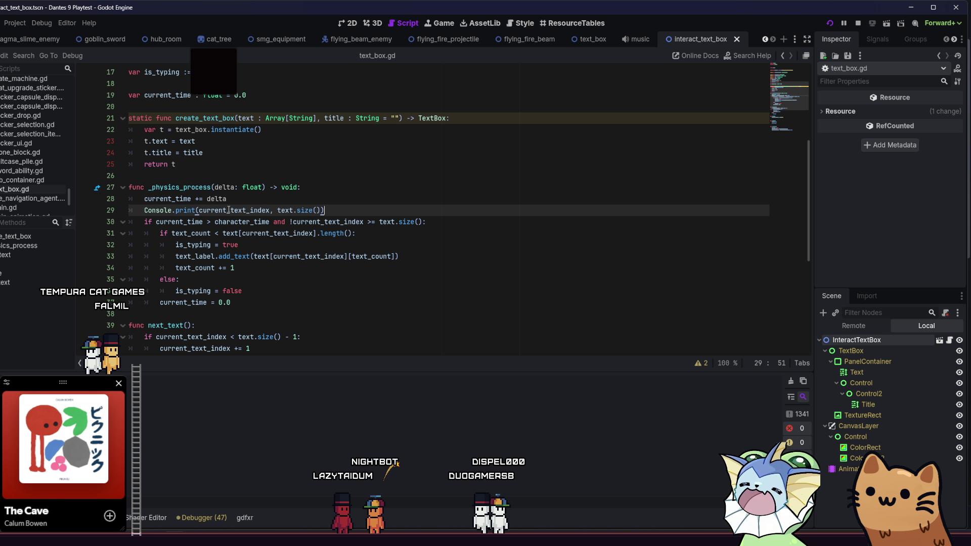
{"action": "key", "text": "BackSpace"}
{"action": "key", "text": "BackSpace"}
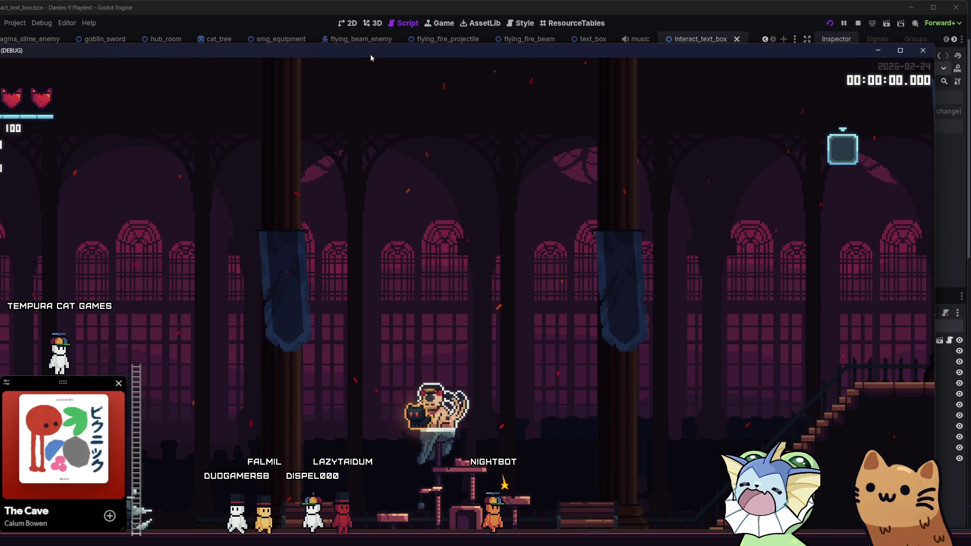
Step: Maximise the game window and step through Tama's three meow lines several times
{"action": "double_click", "coordinate": [370, 57]}
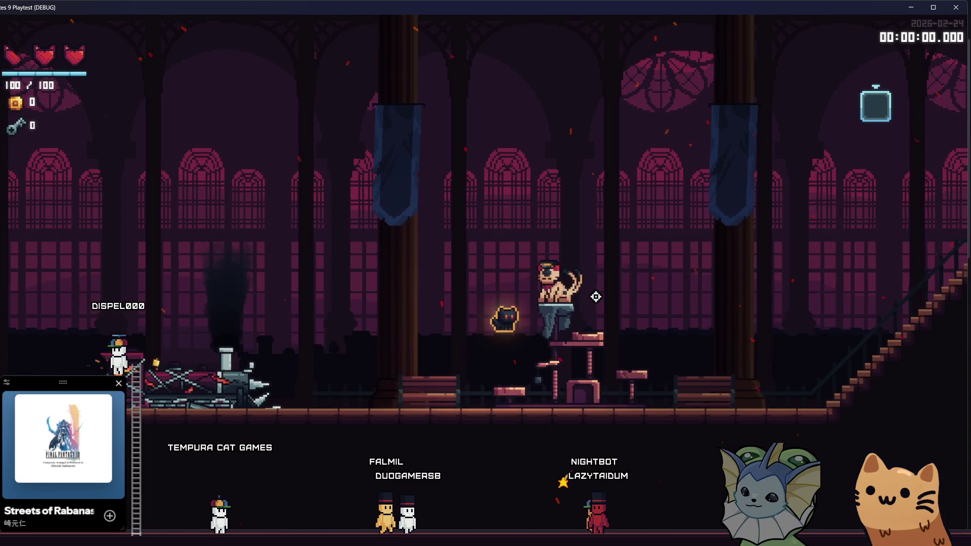
{"action": "key", "text": "a"}
{"action": "key", "text": "e"}
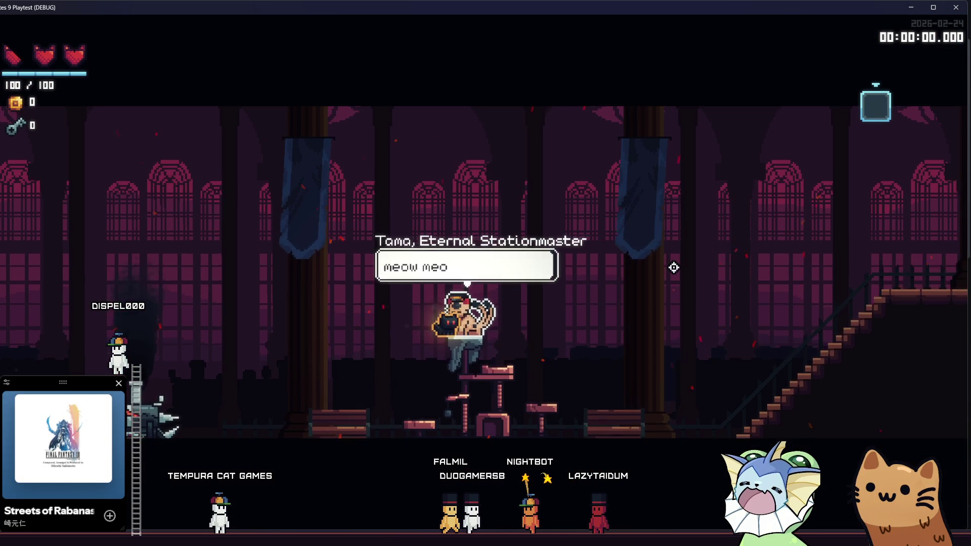
{"action": "key", "text": "e"}
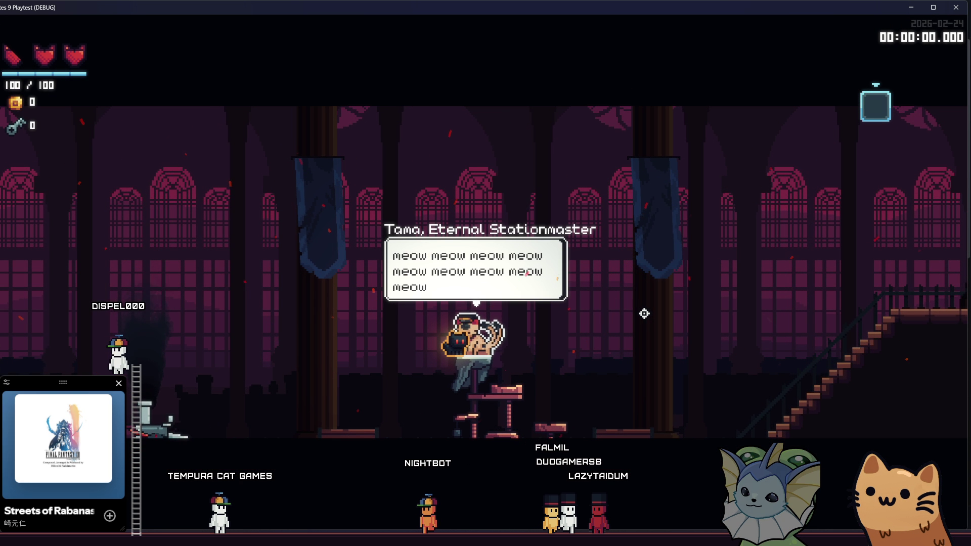
{"action": "key", "text": "e"}
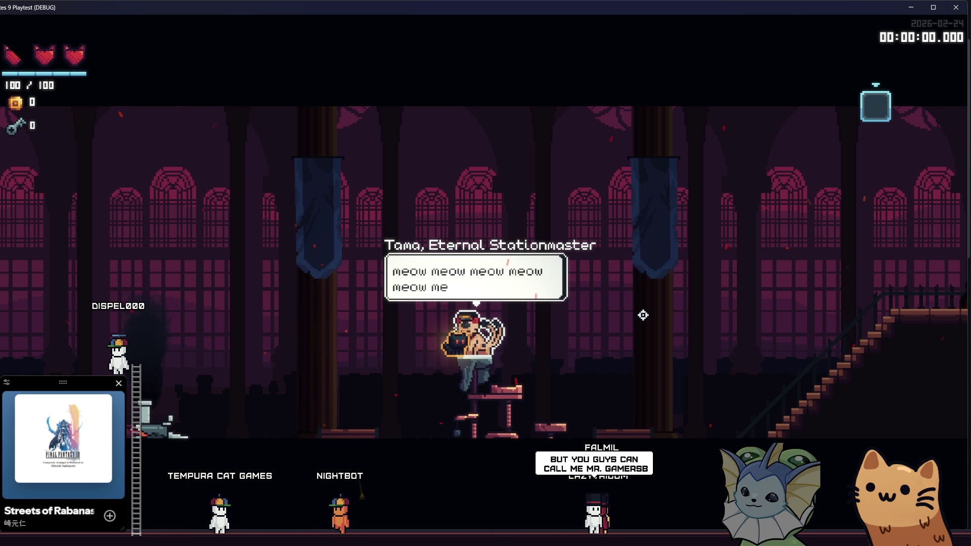
{"action": "key", "text": "e"}
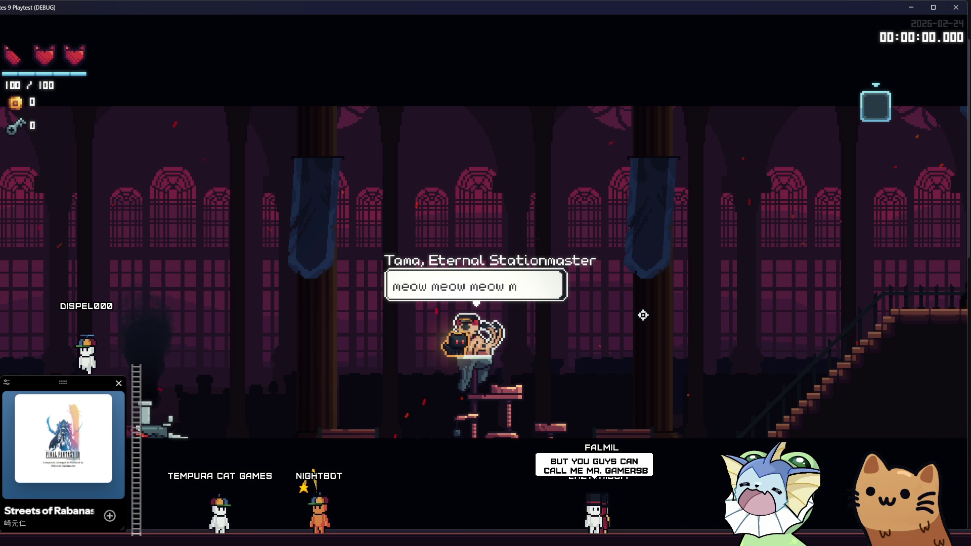
{"action": "key", "text": "e"}
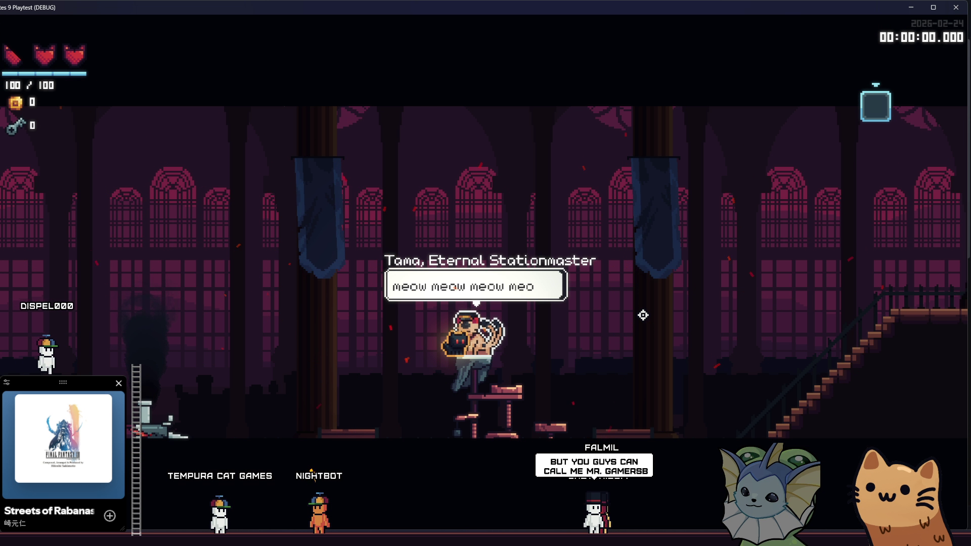
{"action": "key", "text": "e"}
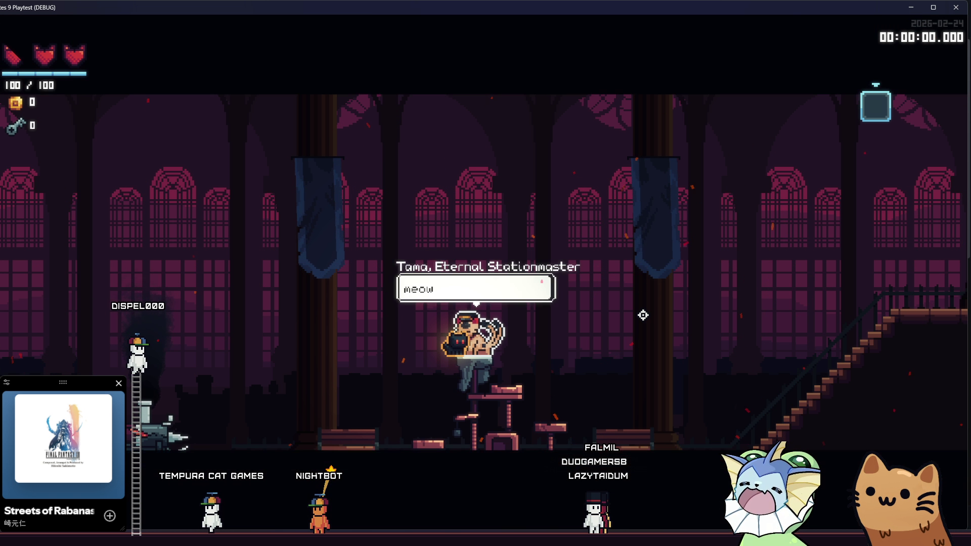
{"action": "key", "text": "e"}
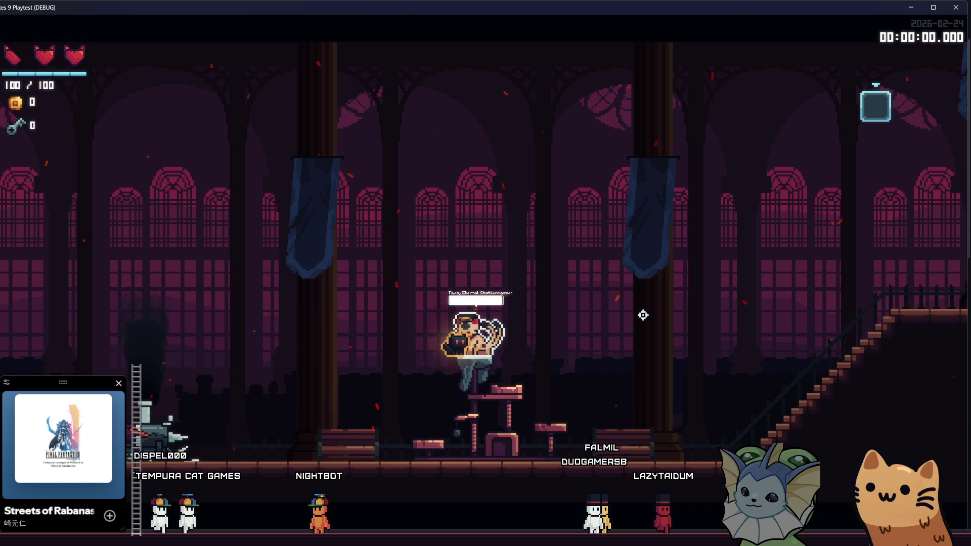
{"action": "key", "text": "e"}
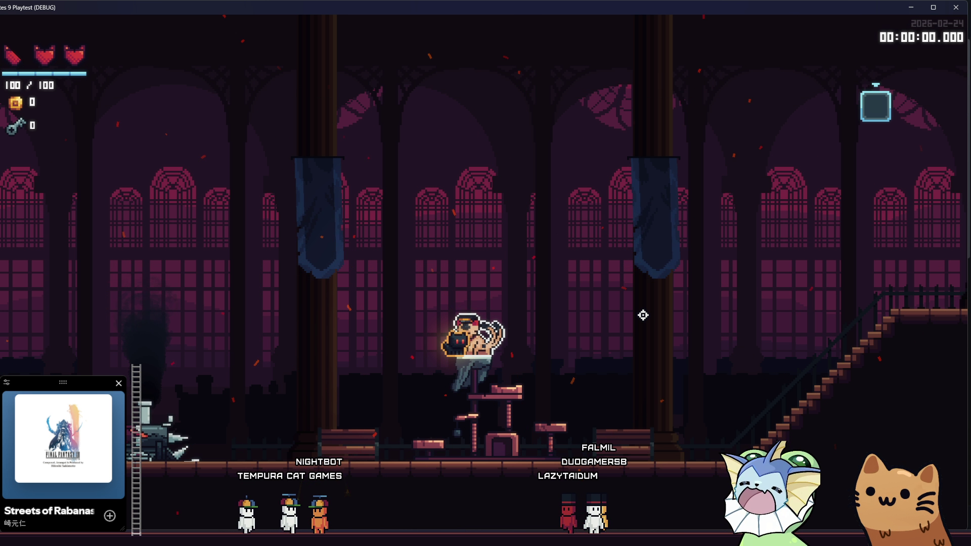
{"action": "key", "text": "e"}
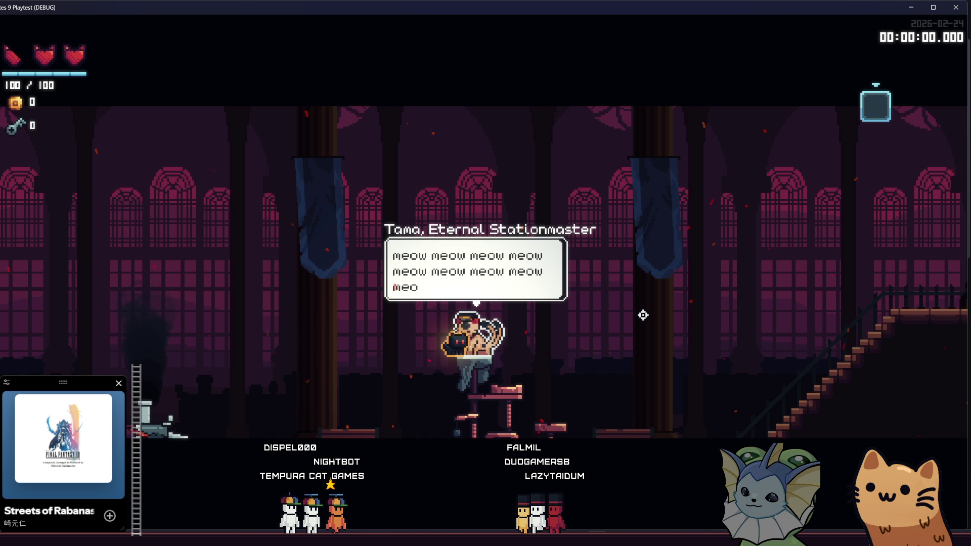
{"action": "key", "text": "e"}
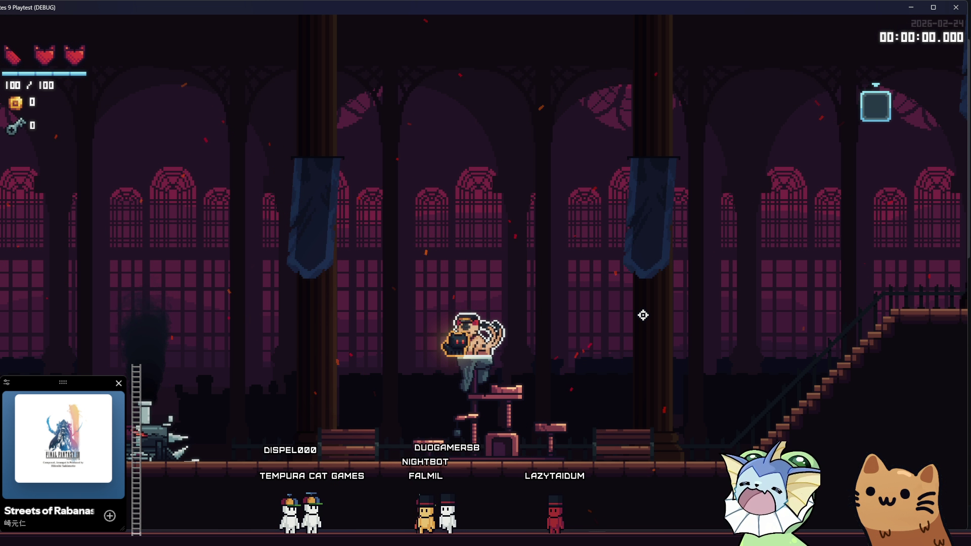
{"action": "key", "text": "e"}
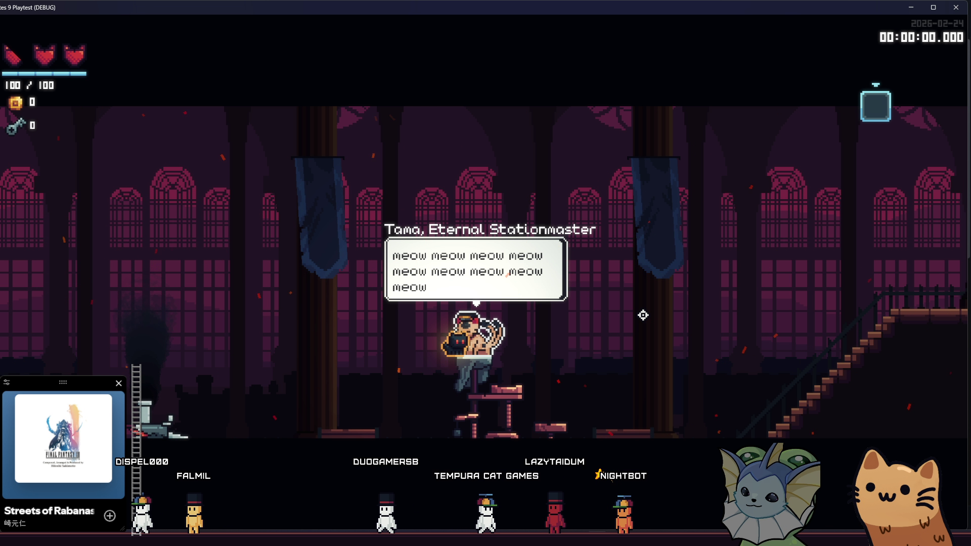
{"action": "key", "text": "e"}
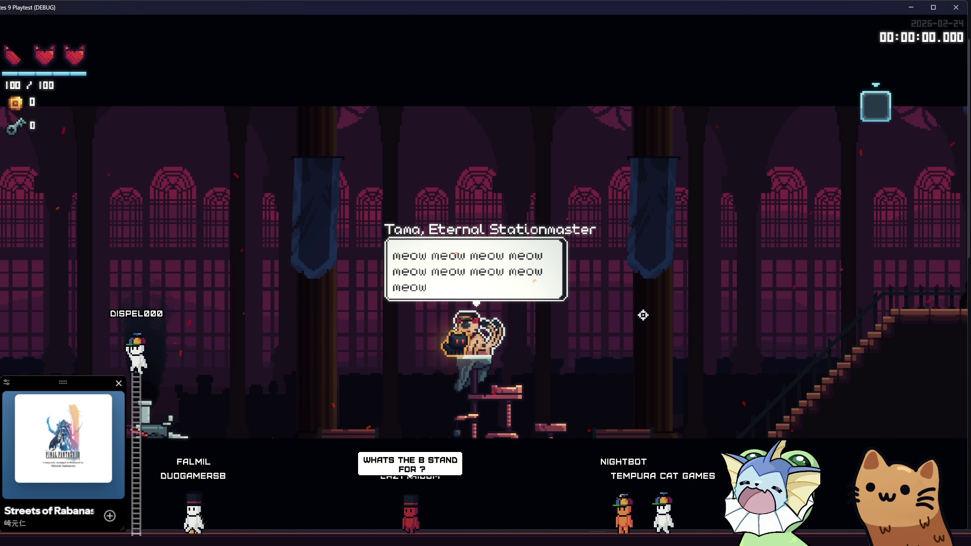
{"action": "key", "text": "e"}
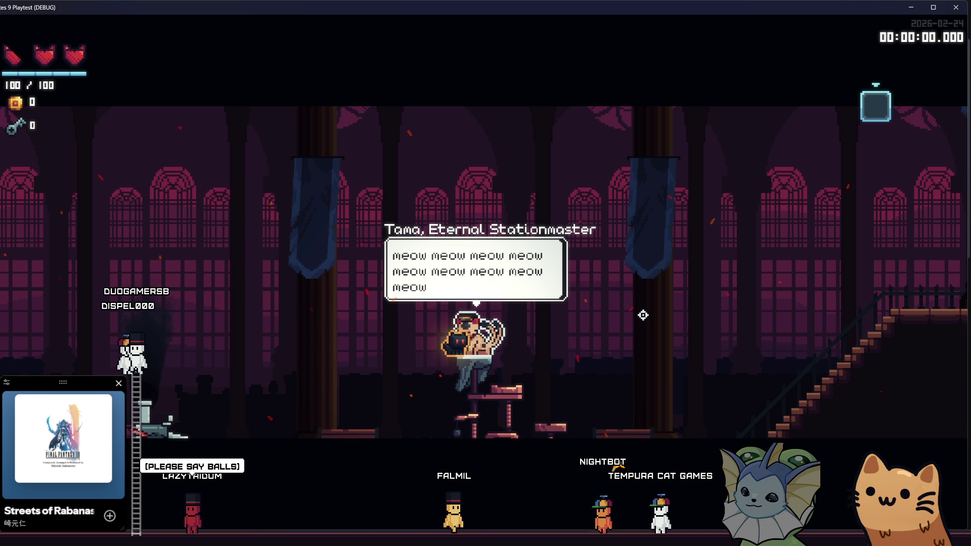
{"action": "key", "text": "e"}
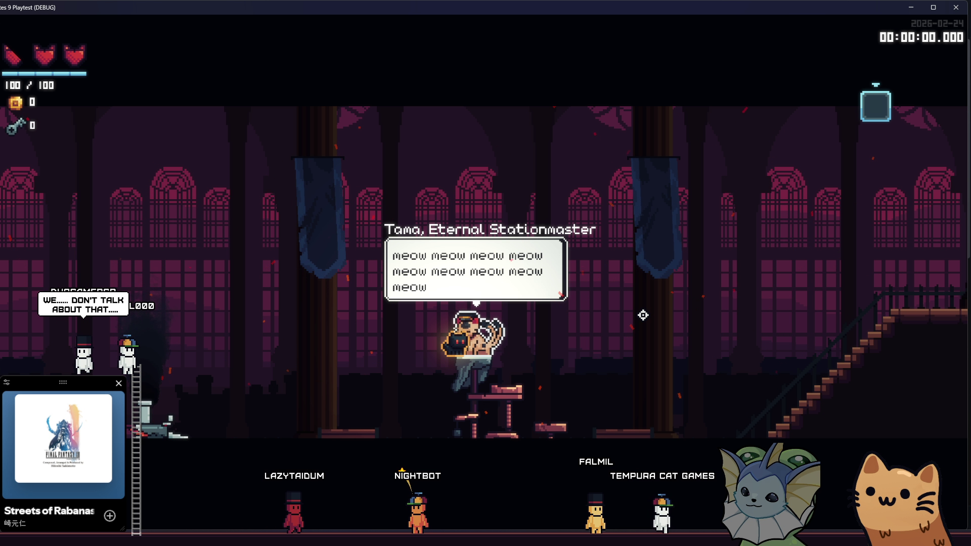
{"action": "key", "text": "e"}
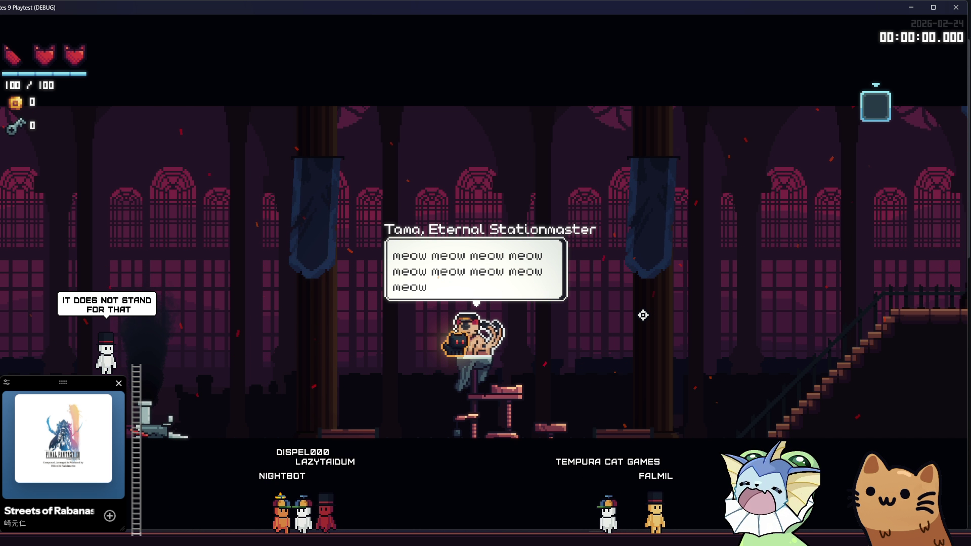
Step: Move the cat player around Tama, jump onto her lap, and stop the playtest
{"action": "key", "text": "d"}
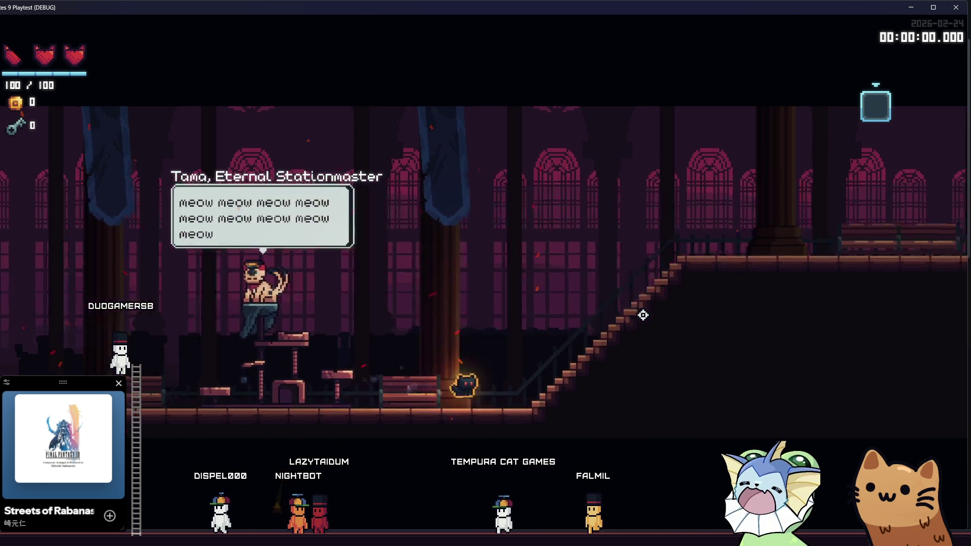
{"action": "key", "text": "a"}
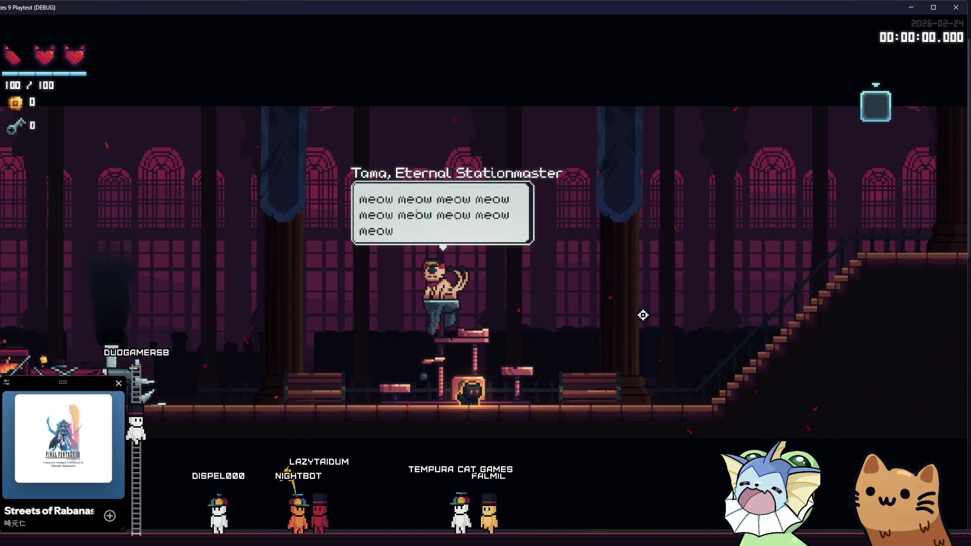
{"action": "key", "text": "space"}
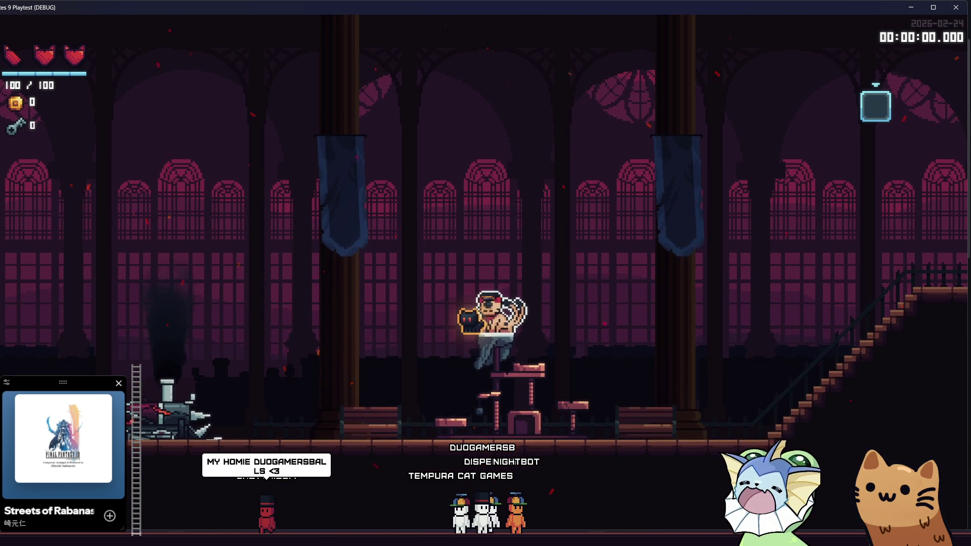
{"action": "key", "text": "F8"}
Step: Rerun the playtest with F5 to recheck the meow dialogue, then return to the script
{"action": "left_click", "coordinate": [350, 279]}
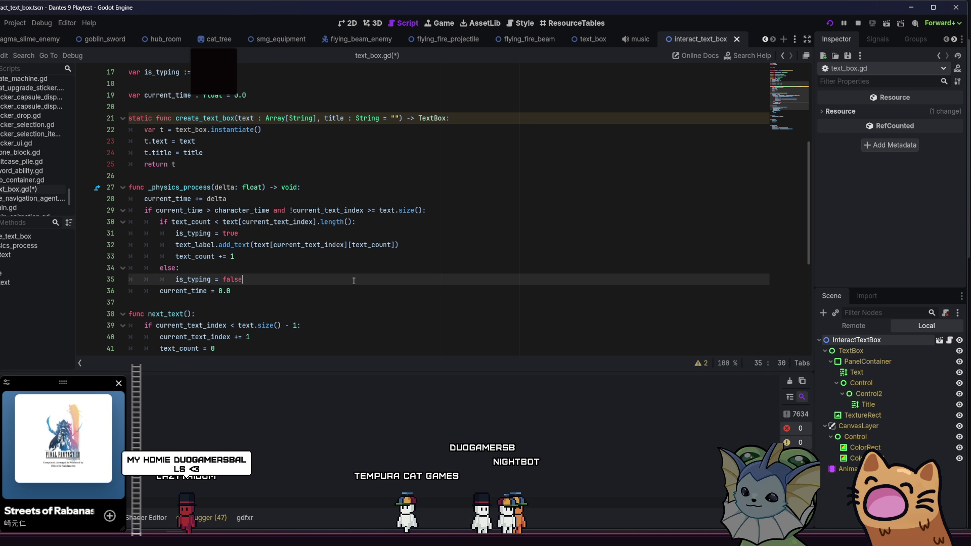
{"action": "scroll", "coordinate": [350, 280], "scroll_direction": "down", "scroll_amount": 6}
{"action": "key", "text": "F5"}
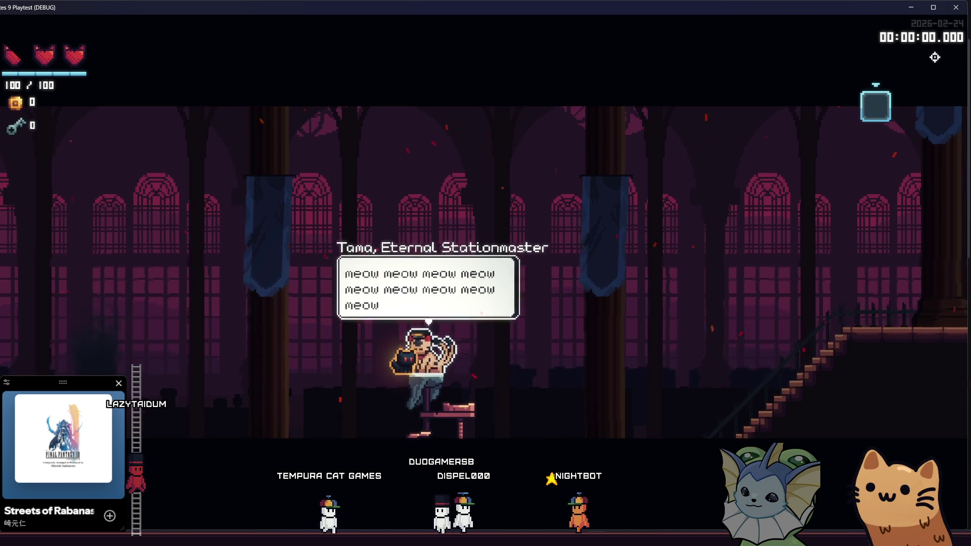
{"action": "key", "text": "alt+Tab"}
Step: Review text_box.gd from the class name down to the delete function, then save it
{"action": "scroll", "coordinate": [567, 131], "scroll_direction": "up", "scroll_amount": 5}
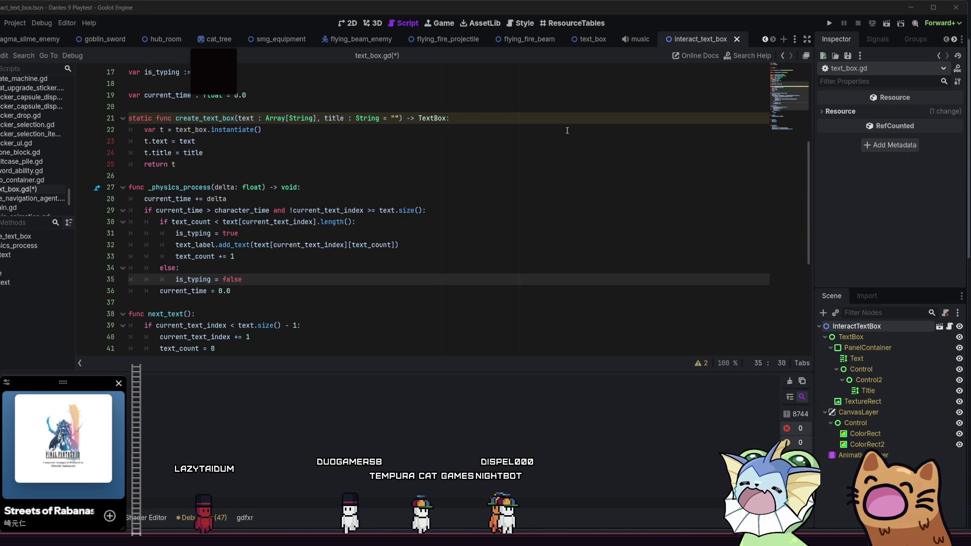
{"action": "scroll", "coordinate": [565, 137], "scroll_direction": "down", "scroll_amount": 4}
{"action": "scroll", "coordinate": [565, 145], "scroll_direction": "up", "scroll_amount": 8}
{"action": "scroll", "coordinate": [565, 146], "scroll_direction": "up", "scroll_amount": 2}
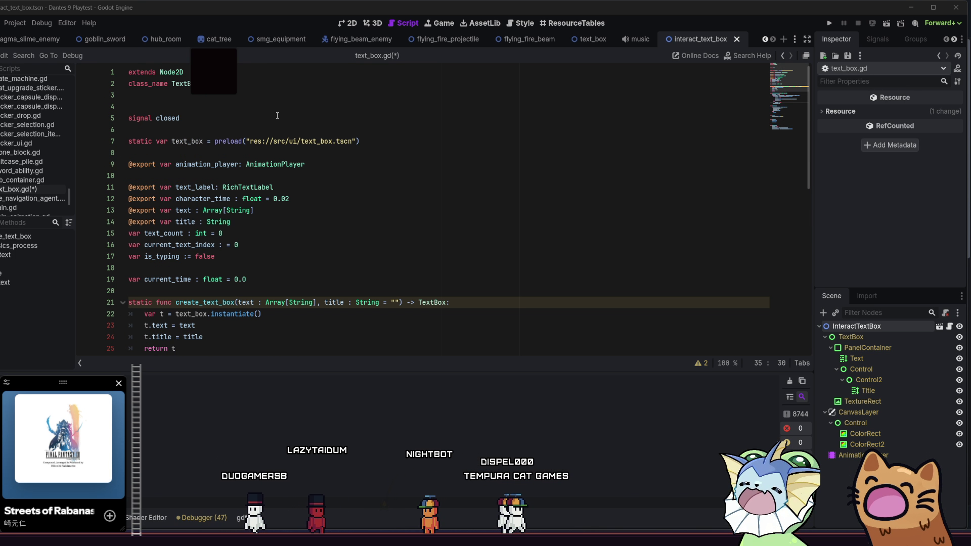
{"action": "left_click", "coordinate": [185, 87]}
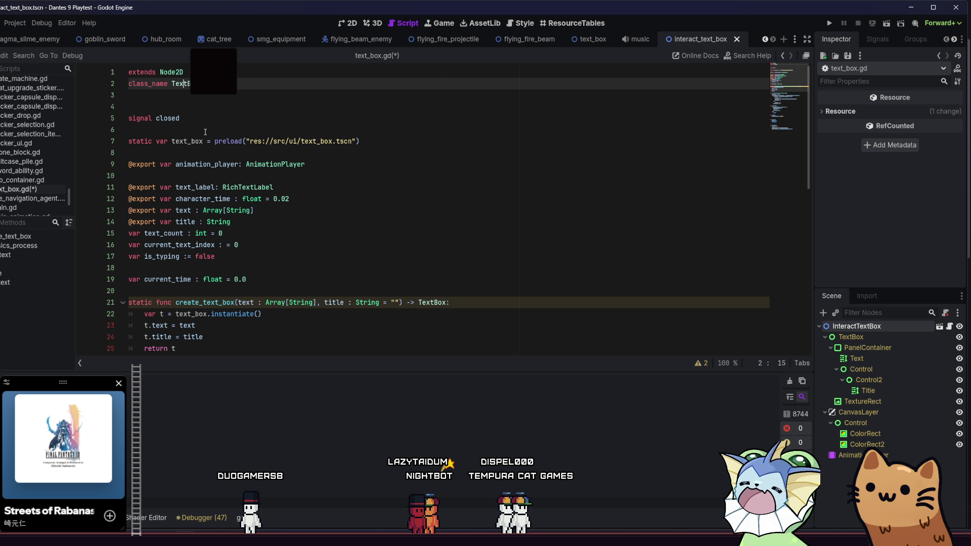
{"action": "left_click", "coordinate": [206, 139]}
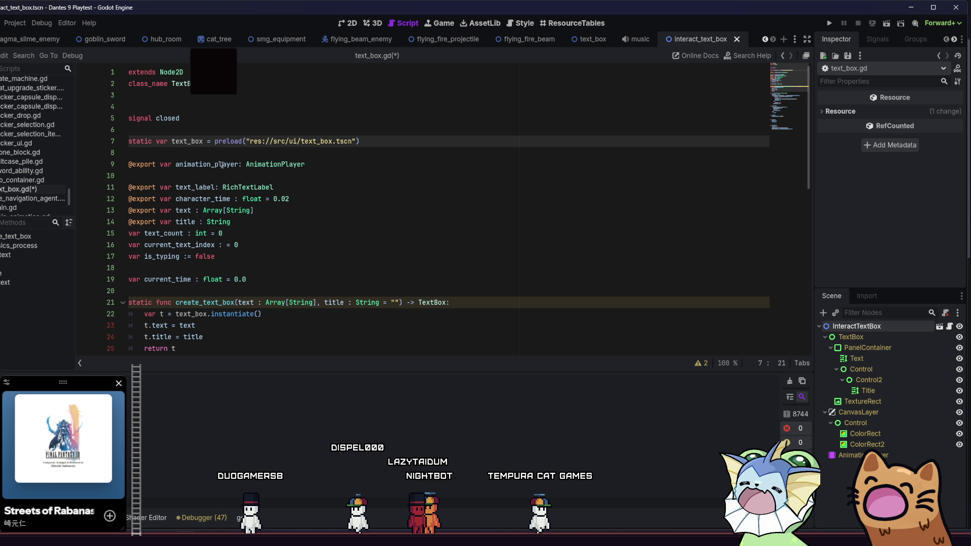
{"action": "left_click", "coordinate": [175, 84]}
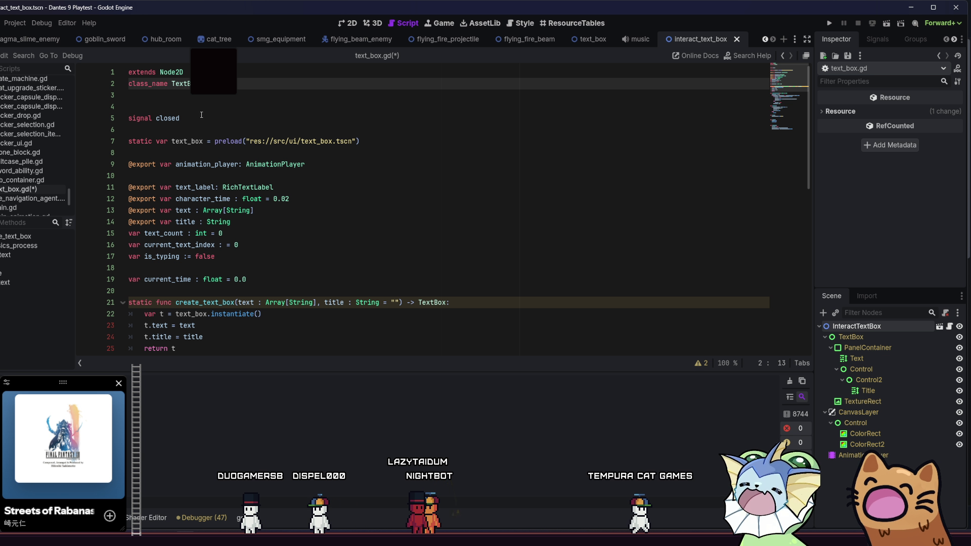
{"action": "scroll", "coordinate": [238, 193], "scroll_direction": "down", "scroll_amount": 9}
{"action": "left_click", "coordinate": [277, 258]}
{"action": "scroll", "coordinate": [278, 259], "scroll_direction": "down", "scroll_amount": 2}
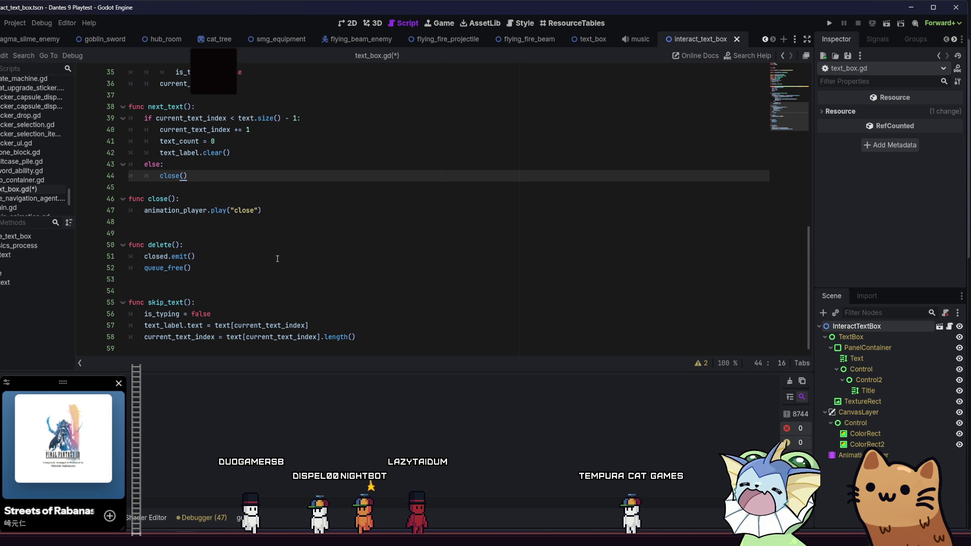
{"action": "left_click", "coordinate": [285, 246]}
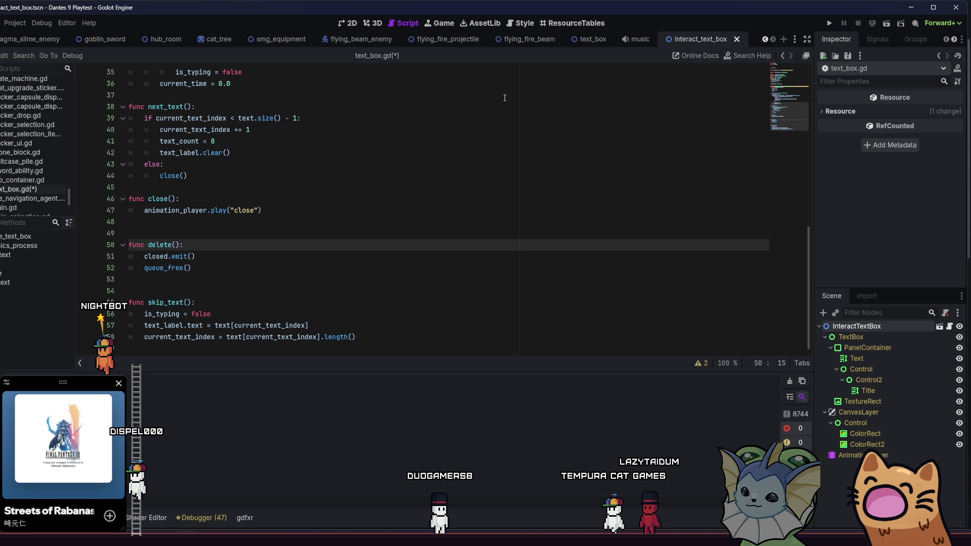
{"action": "key", "text": "ctrl+s"}
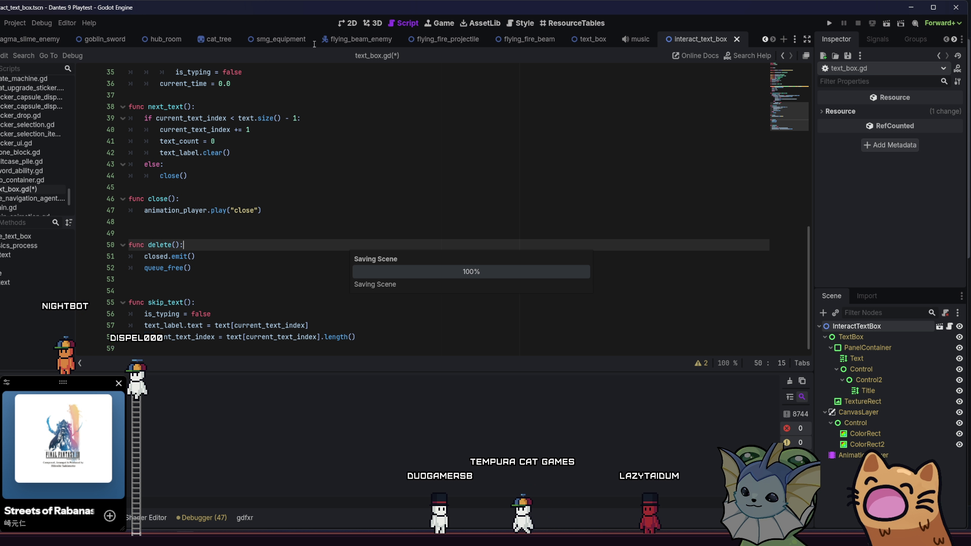
Step: Append "mrrp meow meow meow" to line 12's create_text_box array in cat_tree.gd, save, then open interact_text_box
{"action": "left_click", "coordinate": [219, 39]}
{"action": "left_click", "coordinate": [944, 326]}
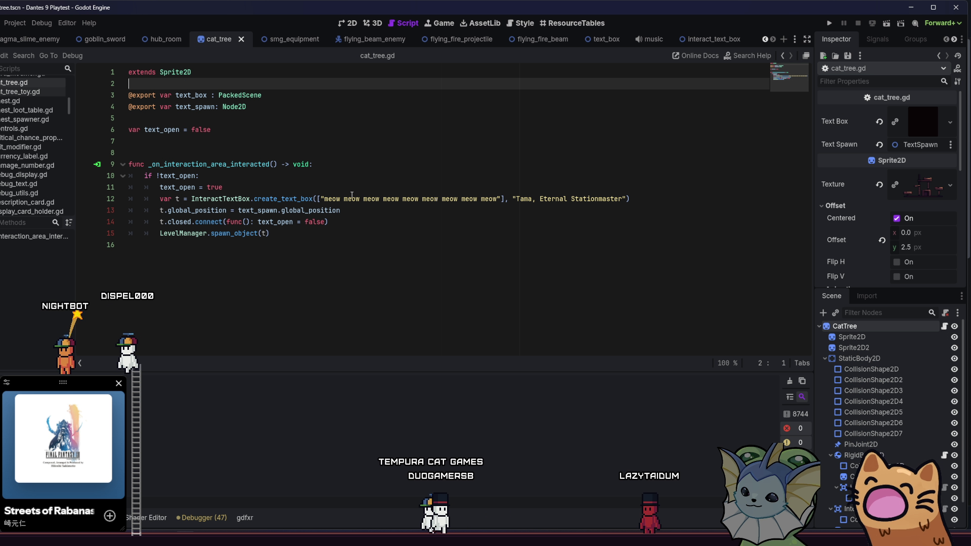
{"action": "left_click", "coordinate": [503, 198]}
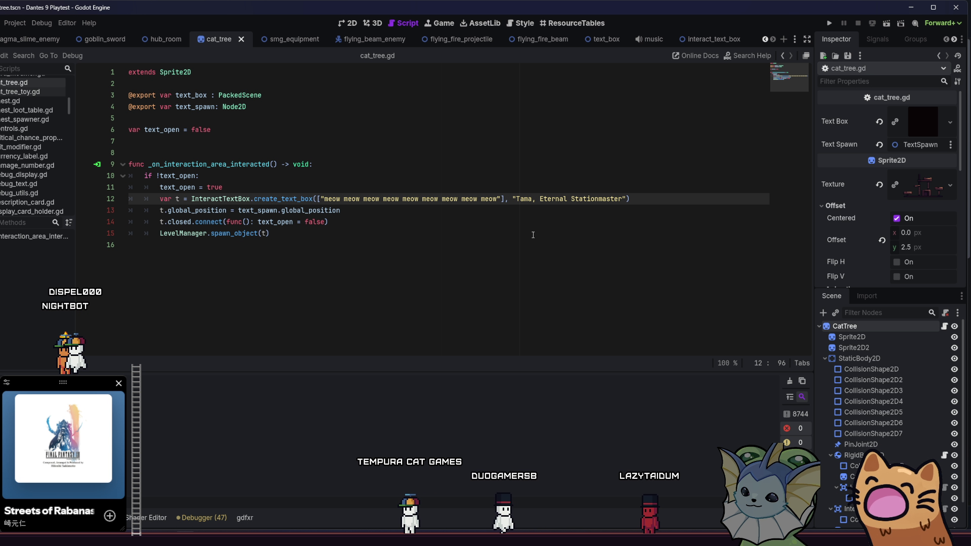
{"action": "type", "text": ", \"mr"}
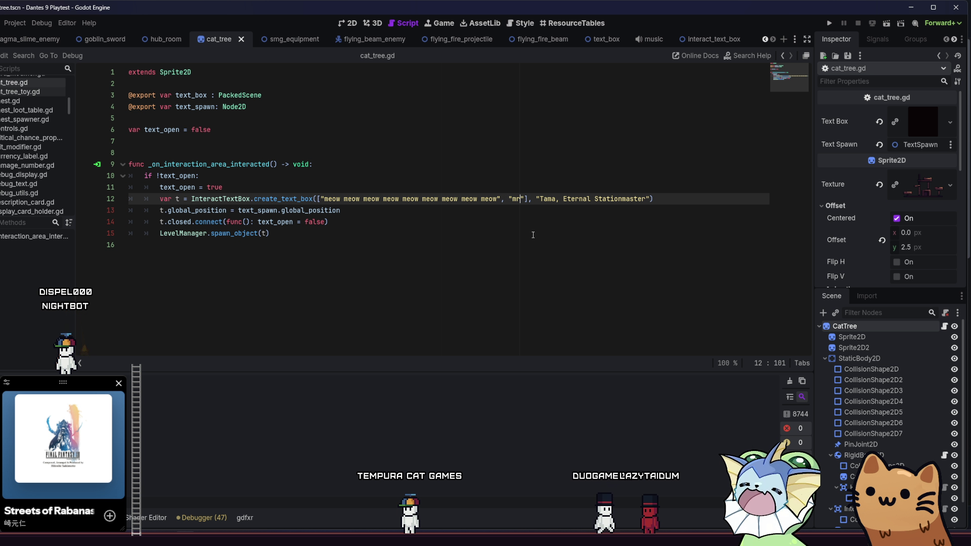
{"action": "type", "text": "rp mr"}
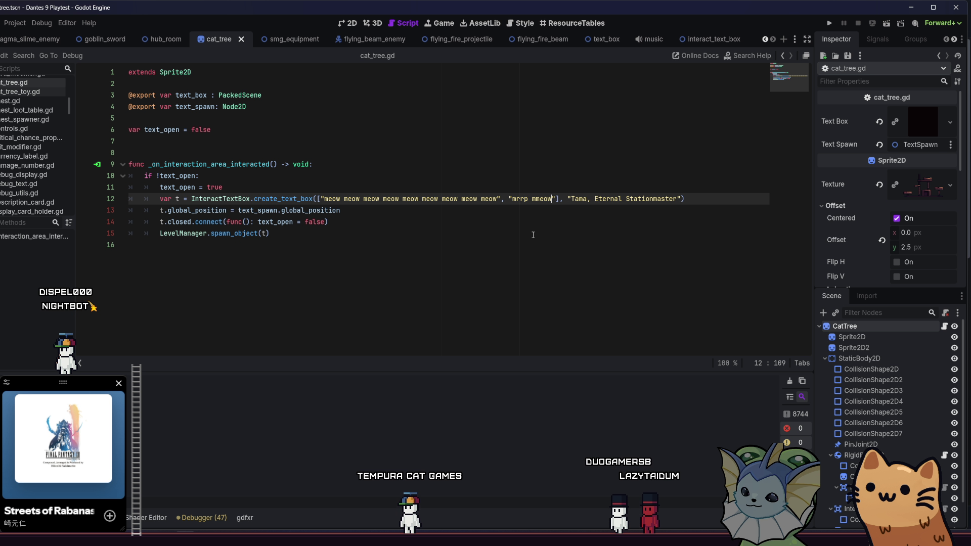
{"action": "key", "text": "BackSpace"}
{"action": "key", "text": "BackSpace"}
{"action": "key", "text": "BackSpace"}
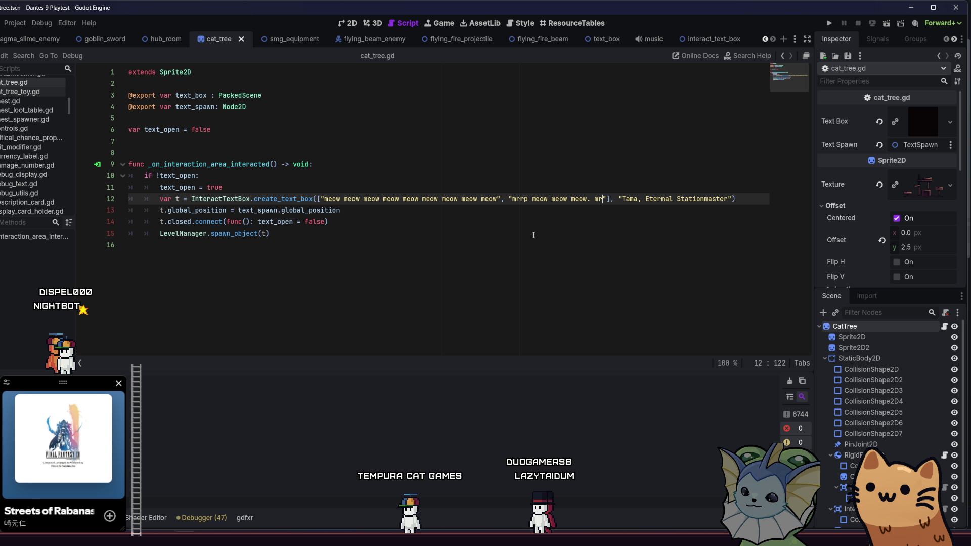
{"action": "key", "text": "BackSpace"}
{"action": "key", "text": "Right"}
{"action": "key", "text": "Right"}
{"action": "key", "text": "Right"}
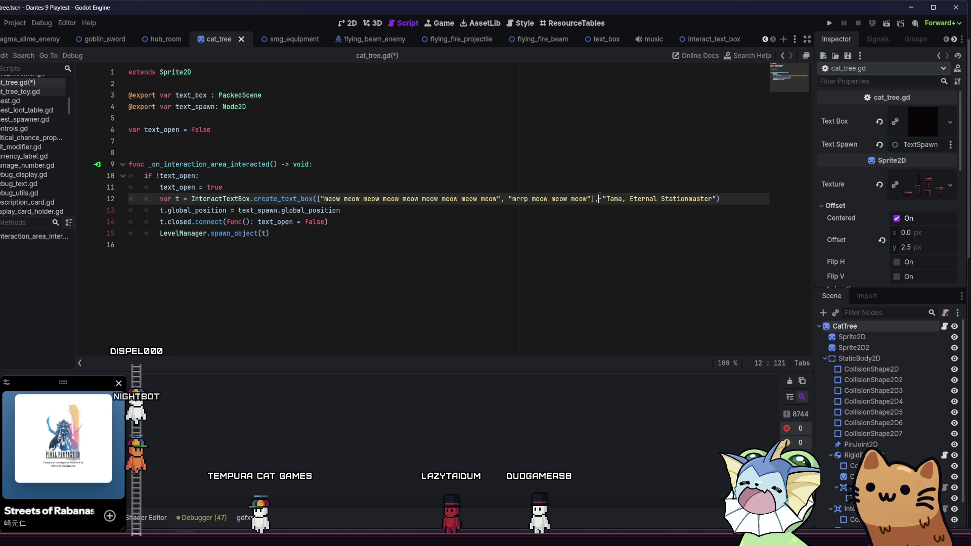
{"action": "key", "text": "ctrl+s"}
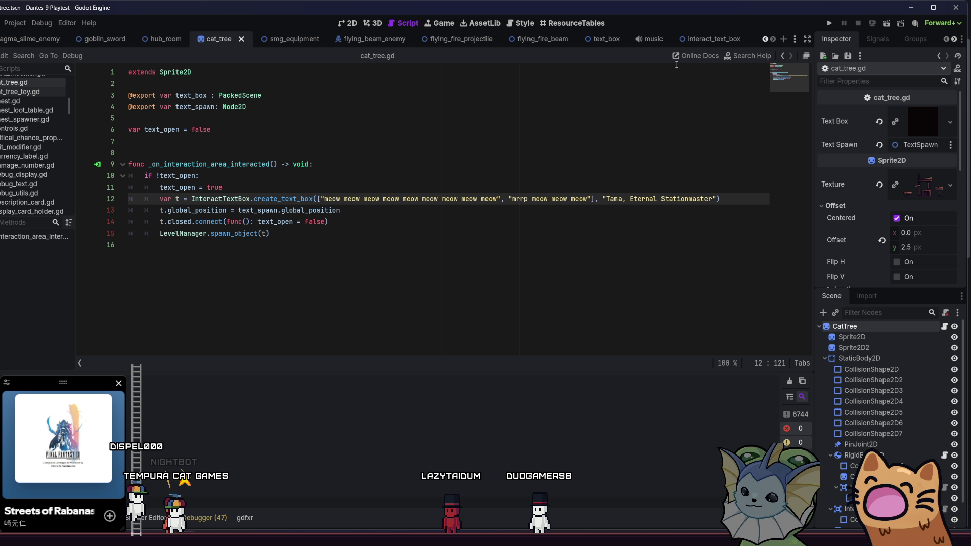
{"action": "left_click", "coordinate": [686, 42]}
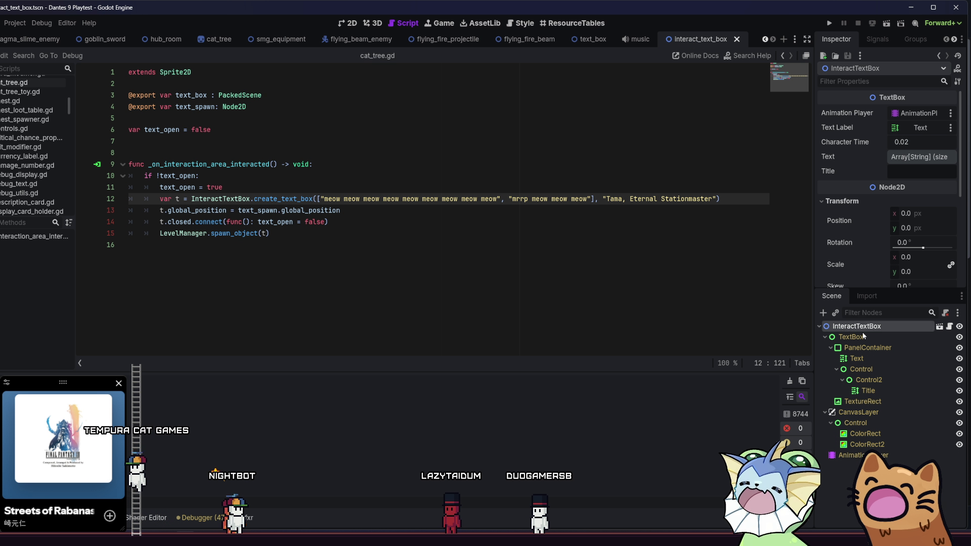
Step: Change the text_box Text label's Autowrap Mode to Word, save the scene, and run the project
{"action": "left_click", "coordinate": [583, 41]}
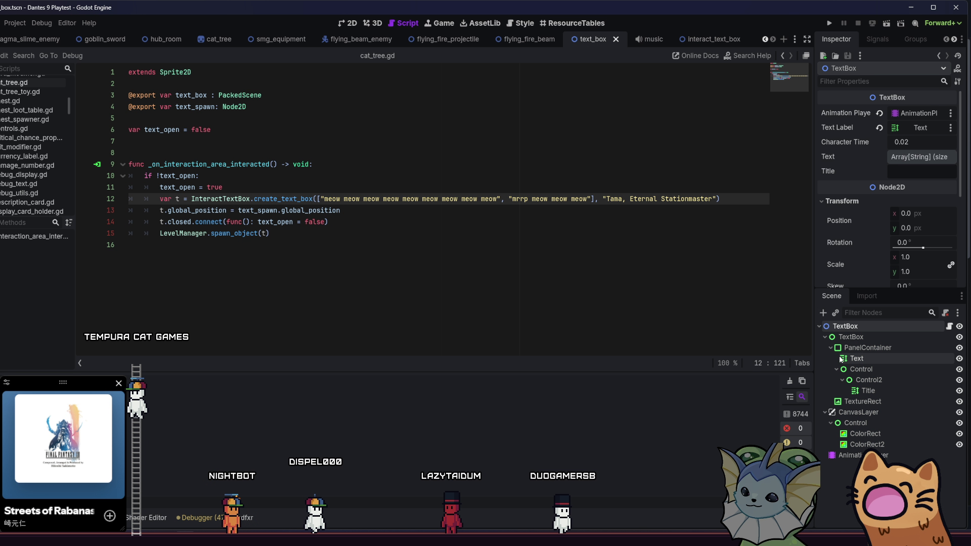
{"action": "left_click", "coordinate": [872, 361]}
{"action": "scroll", "coordinate": [859, 199], "scroll_direction": "down", "scroll_amount": 1}
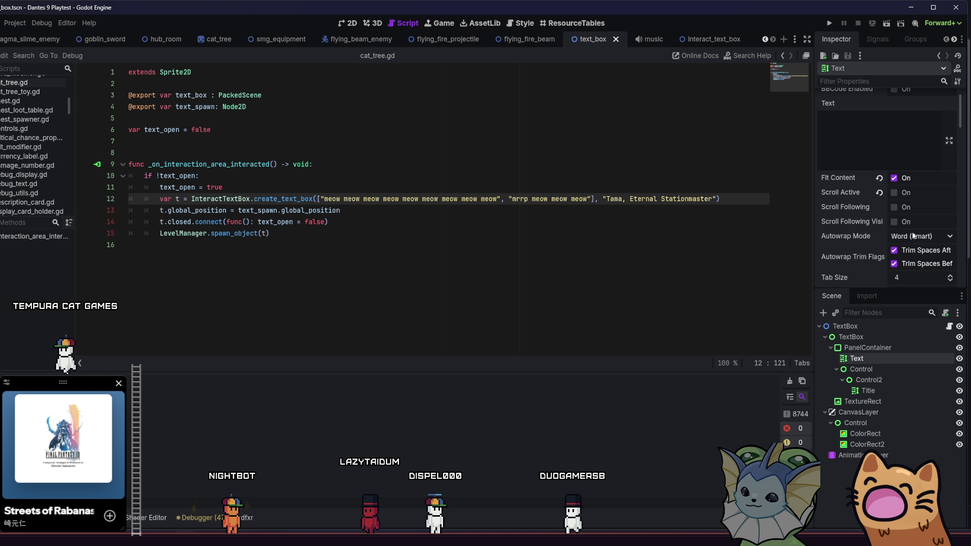
{"action": "left_click", "coordinate": [844, 352]}
{"action": "left_click", "coordinate": [854, 358]}
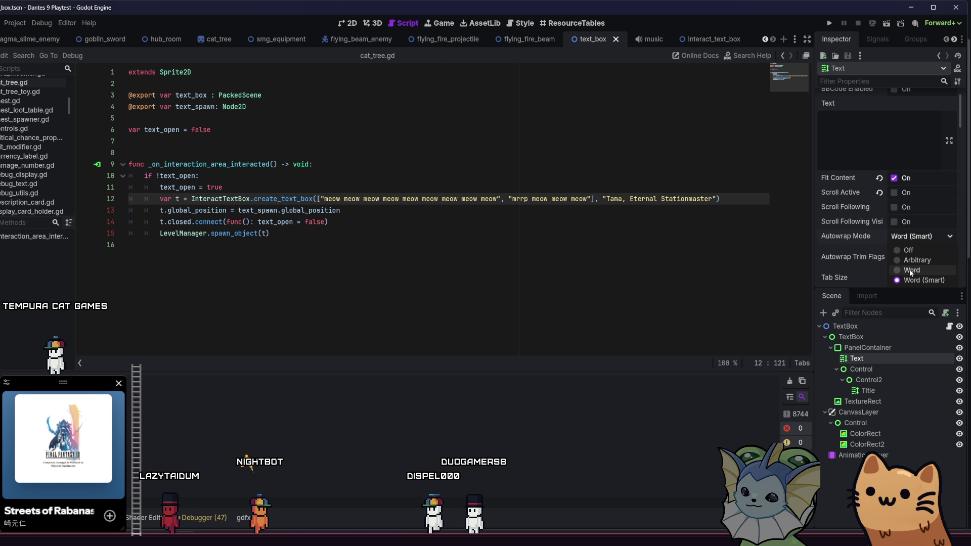
{"action": "left_click", "coordinate": [911, 271]}
{"action": "key", "text": "ctrl+s"}
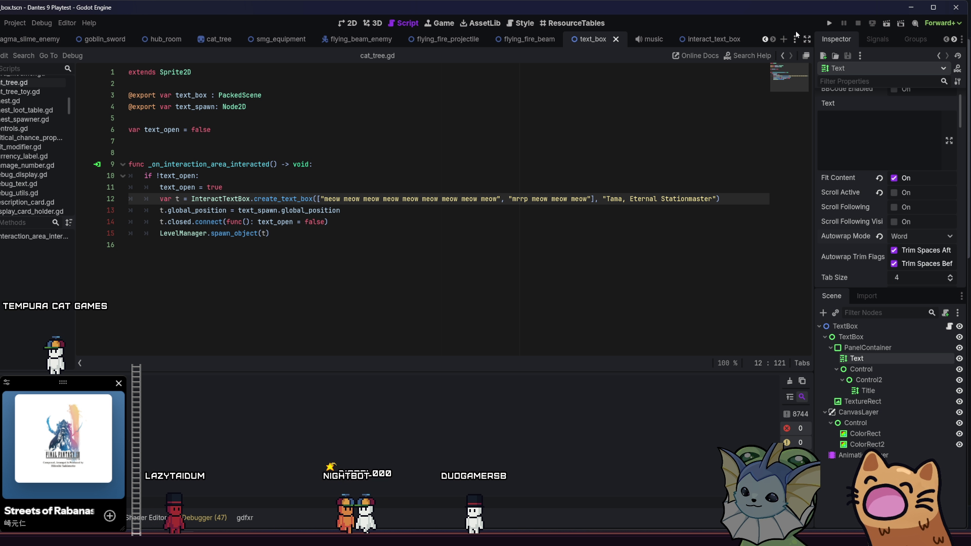
{"action": "left_click", "coordinate": [829, 23]}
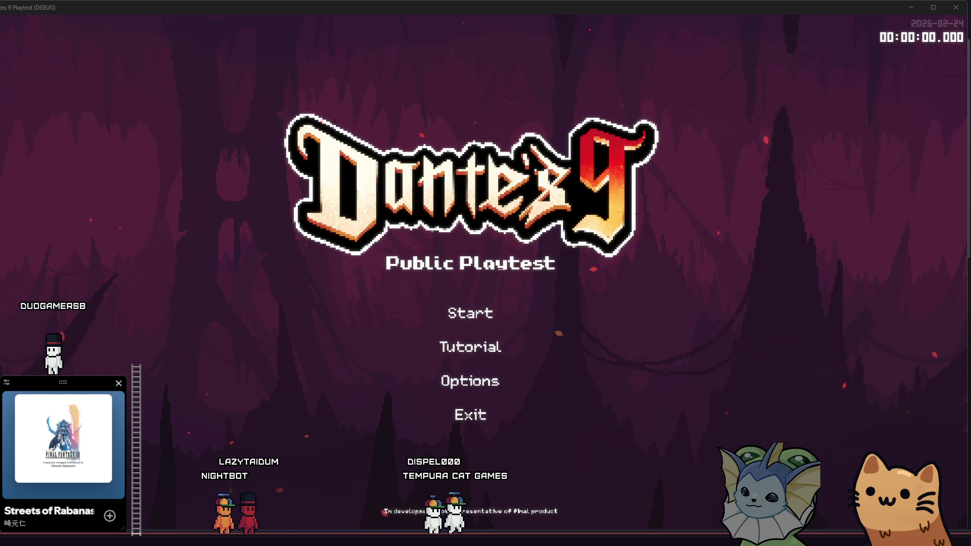
Step: Start a new game from the Dante's 9 Public Playtest title menu
{"action": "left_click", "coordinate": [400, 317]}
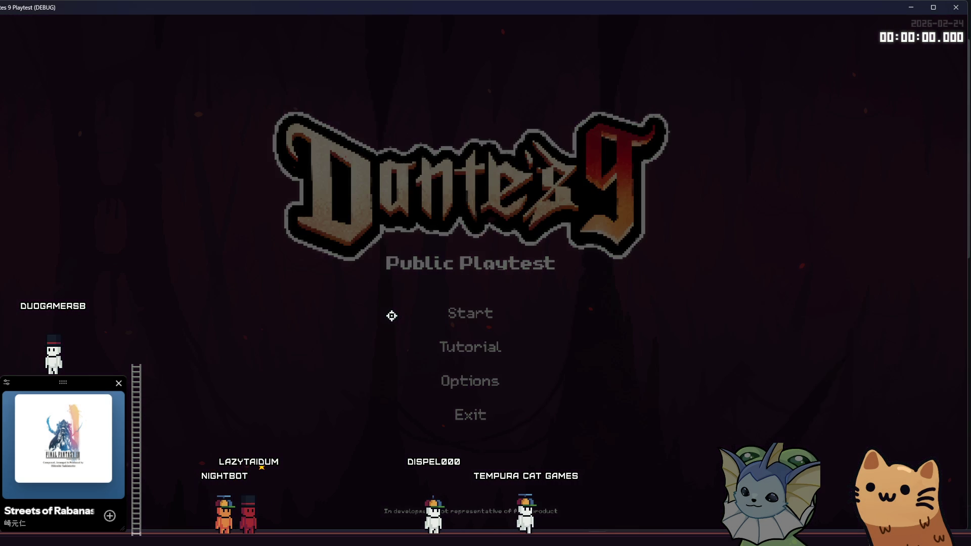